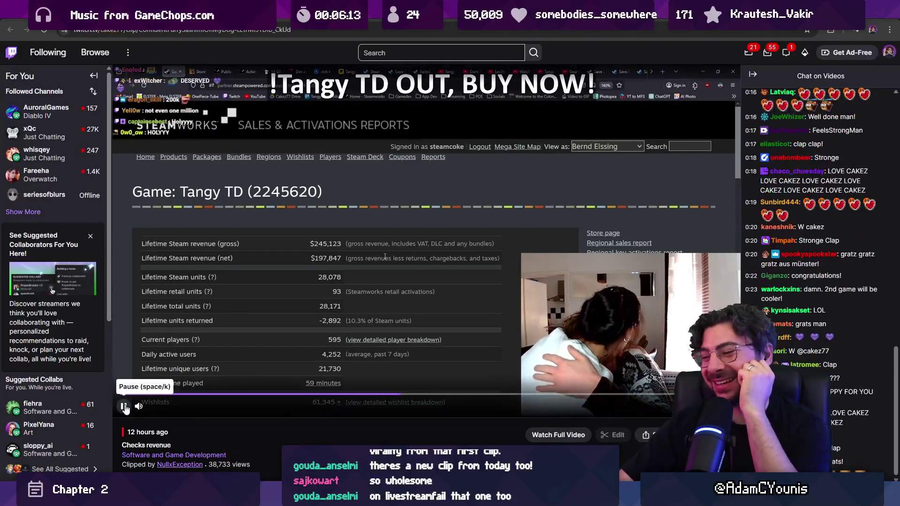
Pause the Steam sales report clip and bring up the Aseprite town background.
{"action": "left_click", "coordinate": [124, 406]}
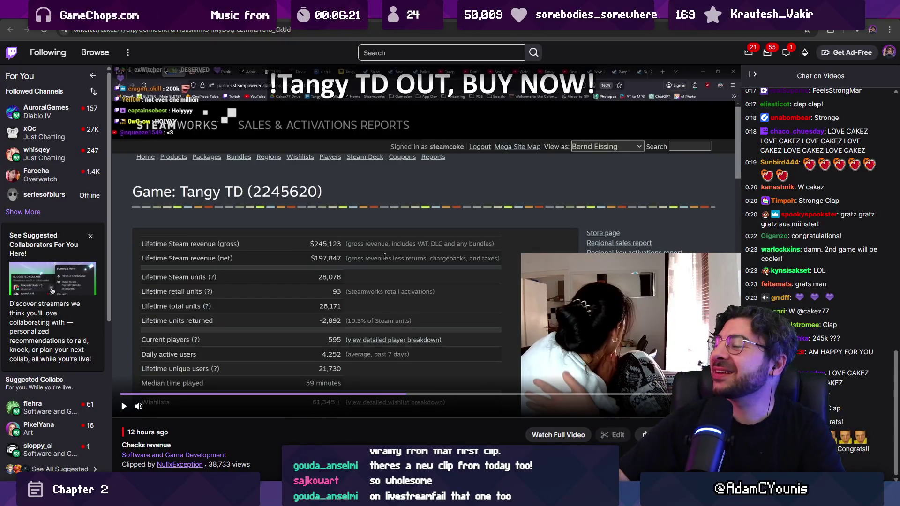
{"action": "key", "text": "alt+Tab"}
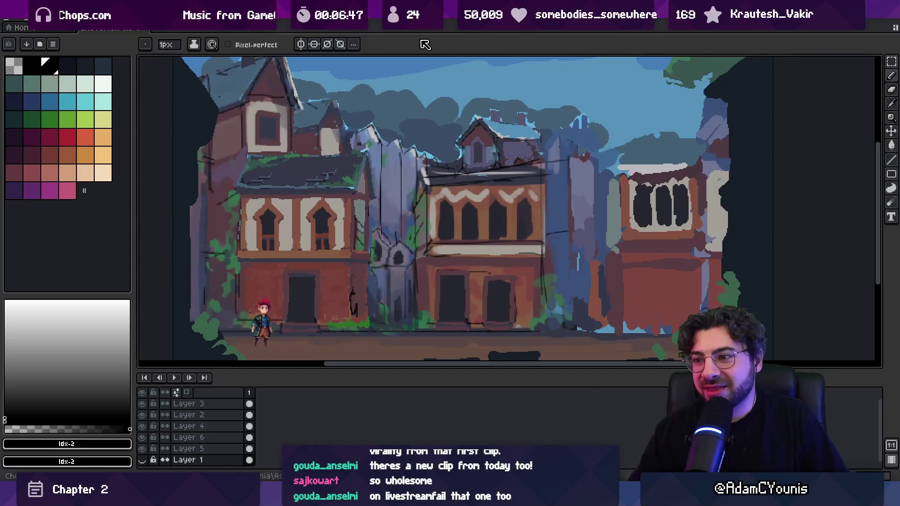
{"action": "scroll", "coordinate": [396, 227], "scroll_direction": "down", "scroll_amount": 2}
{"action": "left_click_drag", "start_coordinate": [392, 215], "coordinate": [394, 237]}
{"action": "scroll", "coordinate": [399, 238], "scroll_direction": "up", "scroll_amount": 2}
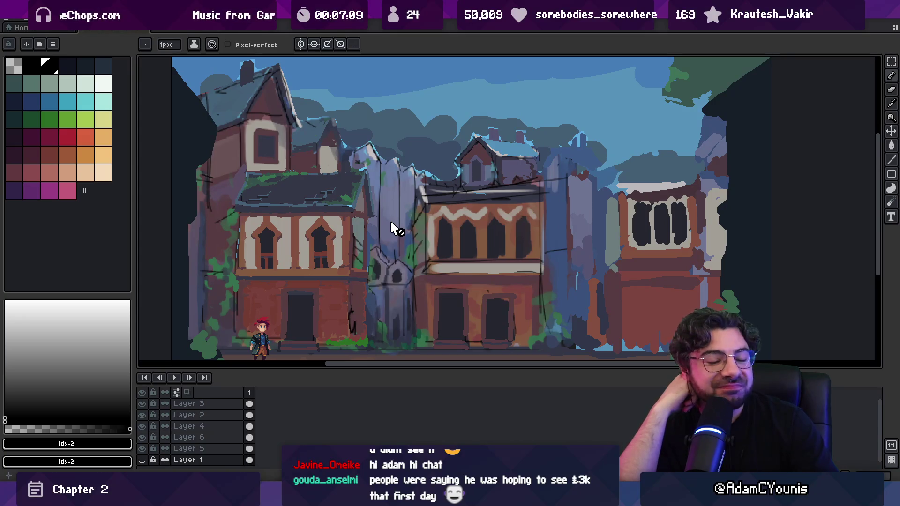
{"action": "scroll", "coordinate": [396, 226], "scroll_direction": "down", "scroll_amount": 1}
{"action": "scroll", "coordinate": [404, 240], "scroll_direction": "up", "scroll_amount": 1}
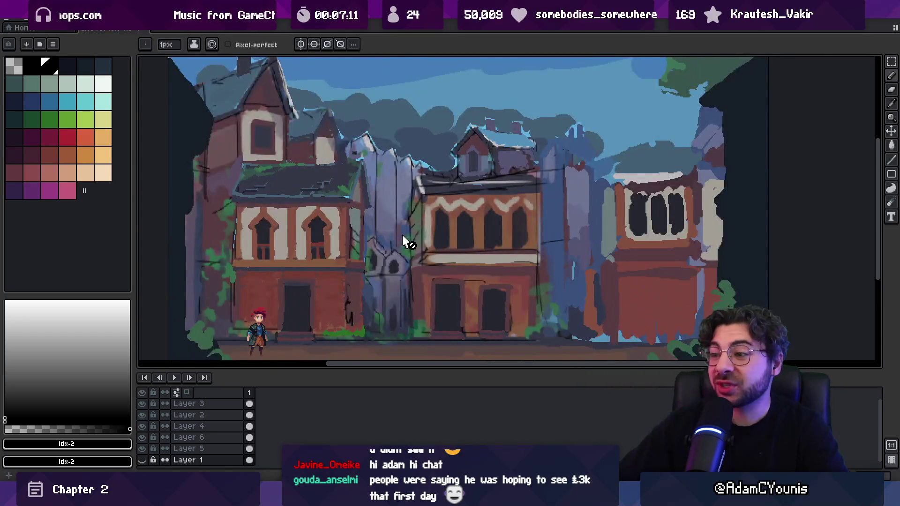
{"action": "left_click_drag", "start_coordinate": [428, 370], "coordinate": [427, 389]}
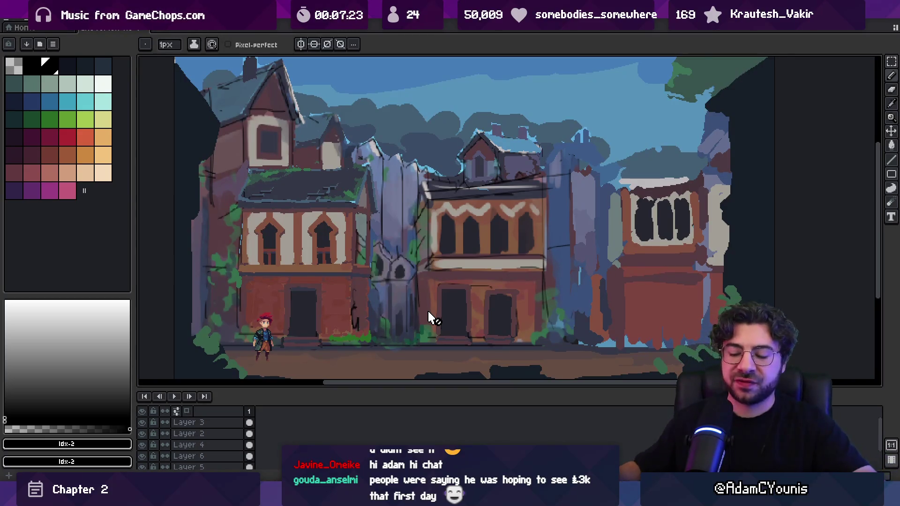
{"action": "mouse_move", "coordinate": [387, 162]}
{"action": "left_mouse_down"}
{"action": "mouse_move", "coordinate": [383, 200]}
{"action": "mouse_move", "coordinate": [387, 177]}
{"action": "mouse_move", "coordinate": [366, 174]}
{"action": "left_mouse_up"}
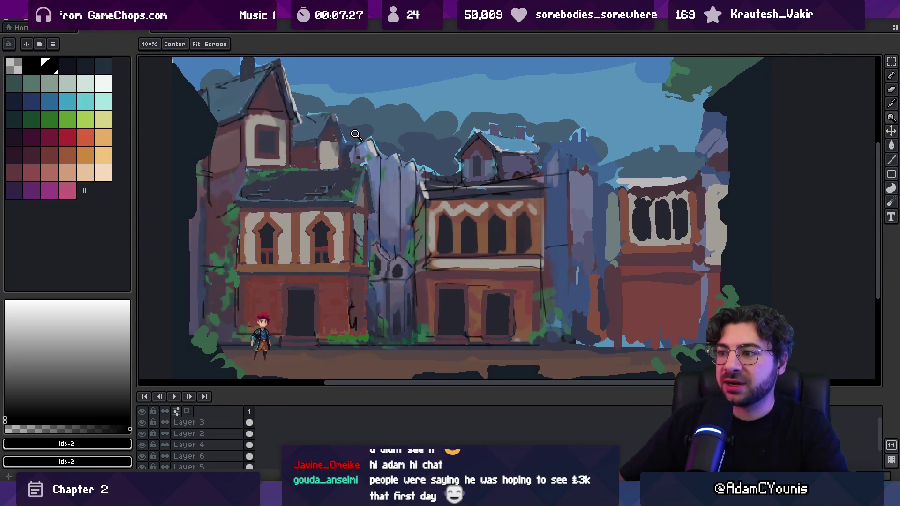
In Unity, open the Cheverton scene from the SceneGraph and start playing it.
{"action": "key", "text": "alt+Tab"}
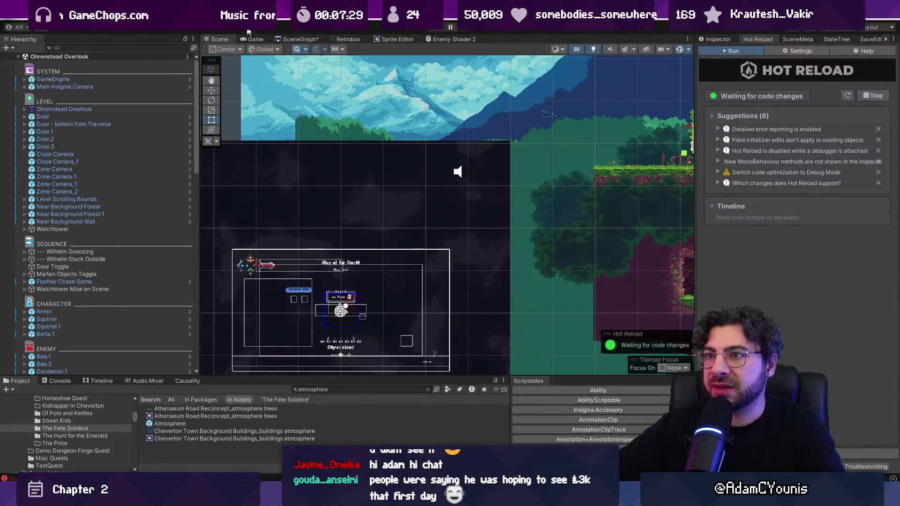
{"action": "left_click", "coordinate": [300, 39]}
{"action": "scroll", "coordinate": [563, 234], "scroll_direction": "up", "scroll_amount": 5}
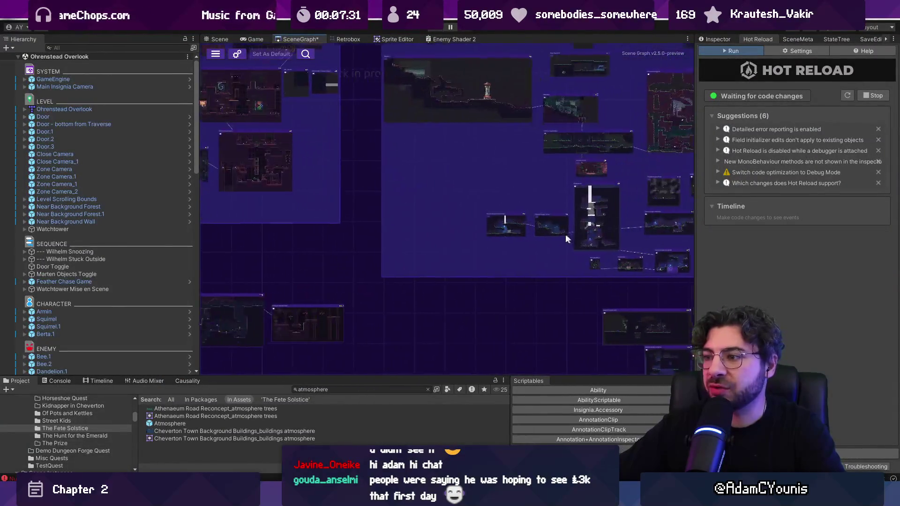
{"action": "scroll", "coordinate": [435, 226], "scroll_direction": "up", "scroll_amount": 5}
{"action": "scroll", "coordinate": [370, 188], "scroll_direction": "up", "scroll_amount": 5}
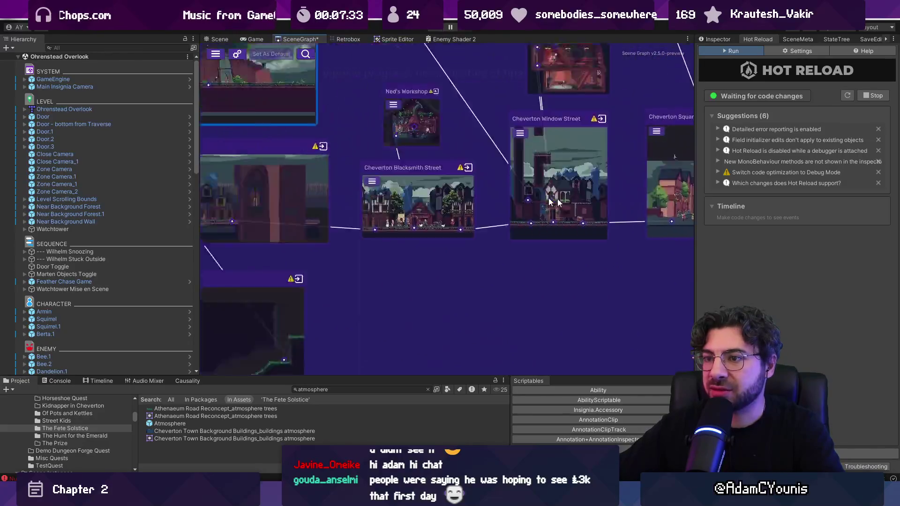
{"action": "double_click", "coordinate": [391, 186]}
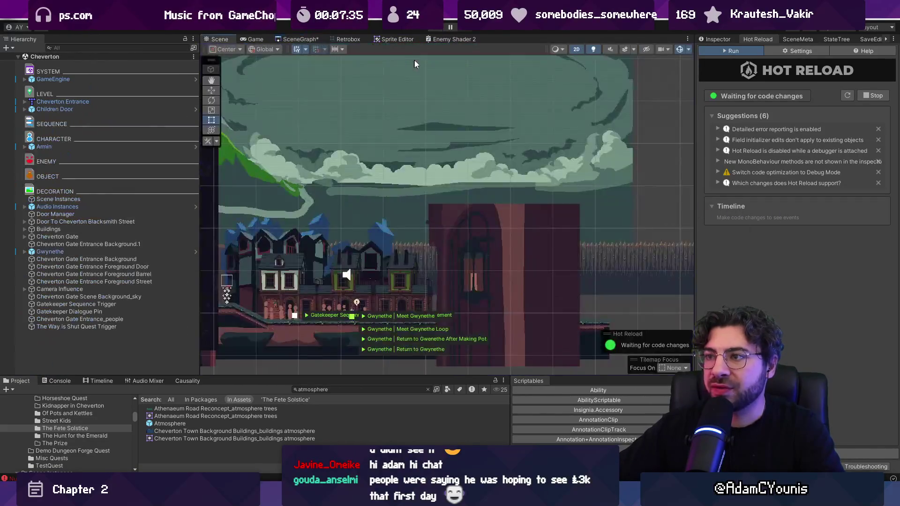
{"action": "left_click", "coordinate": [434, 29]}
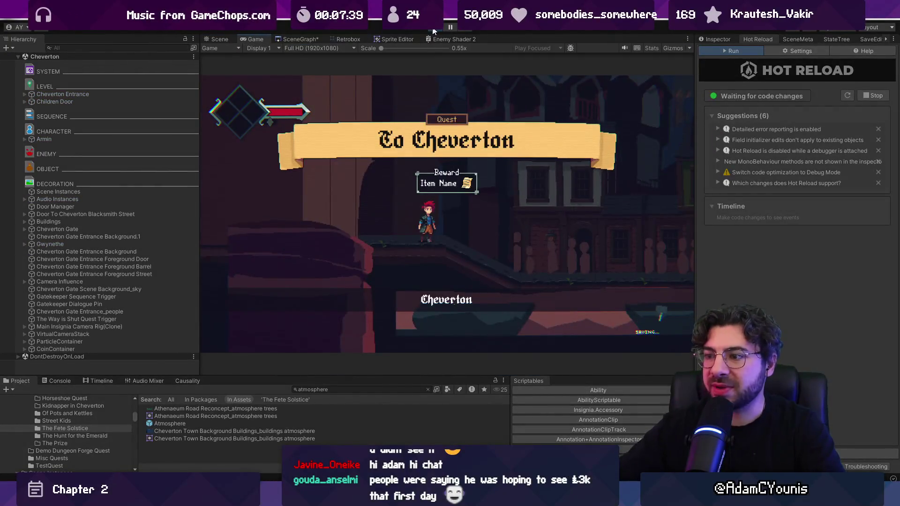
Search the Hierarchy for 'quest reward' and inspect the Quest Reward Lockup object.
{"action": "left_click", "coordinate": [97, 47]}
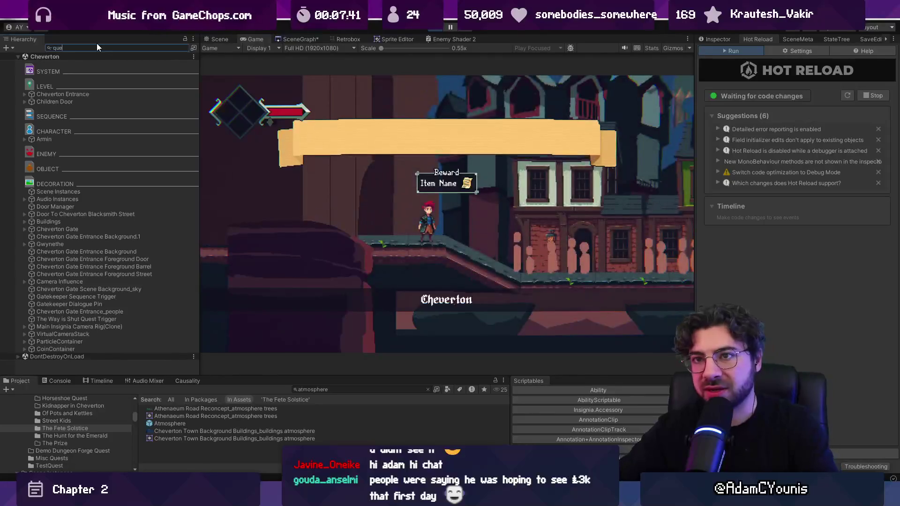
{"action": "type", "text": "quest lo"}
{"action": "key", "text": "BackSpace"}
{"action": "key", "text": "BackSpace"}
{"action": "type", "text": "reward"}
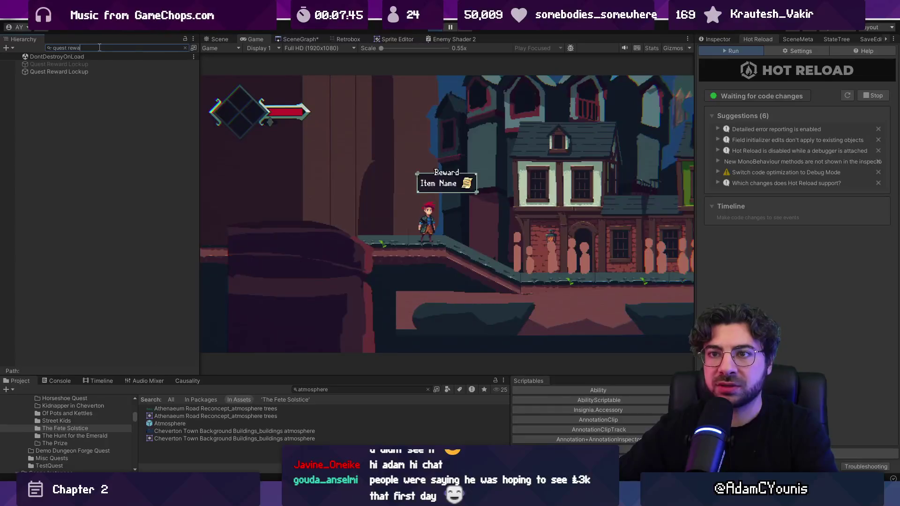
{"action": "left_click", "coordinate": [91, 71]}
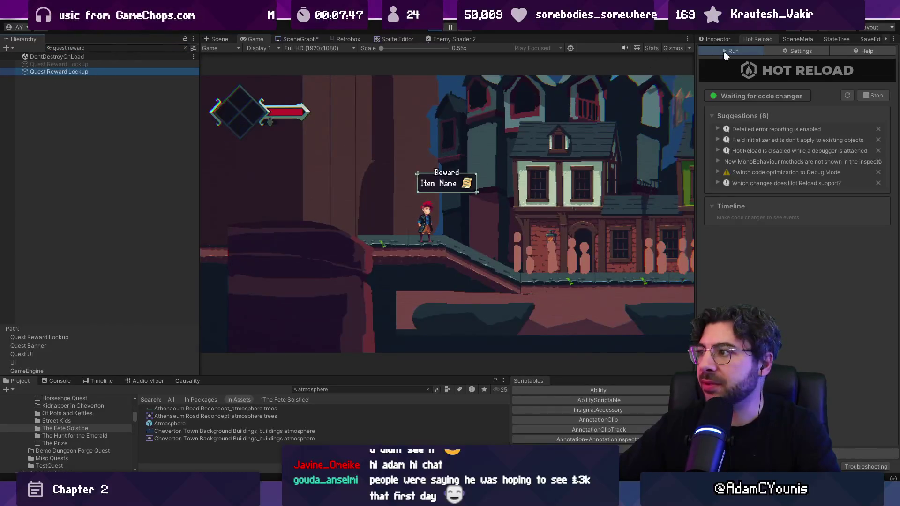
{"action": "left_click", "coordinate": [718, 40]}
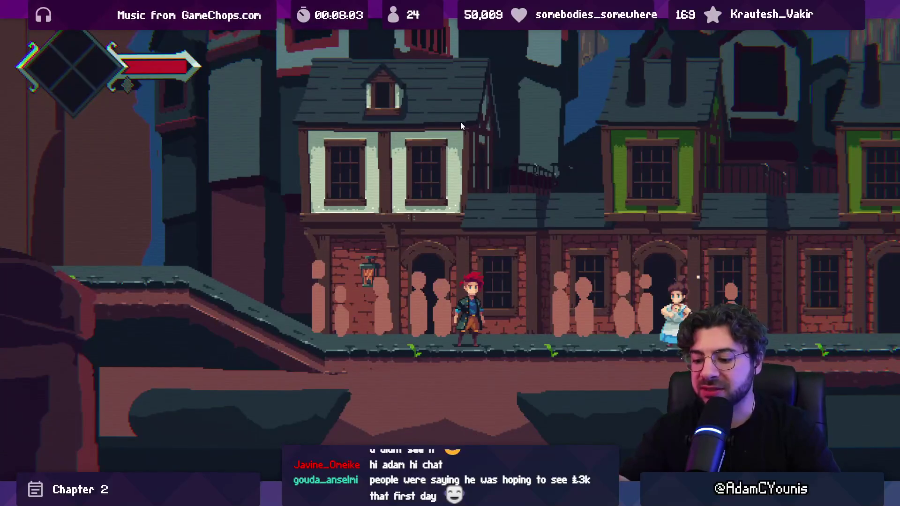
Pause the game, return to Aseprite and pan the painting up and right.
{"action": "key", "text": "shift+space"}
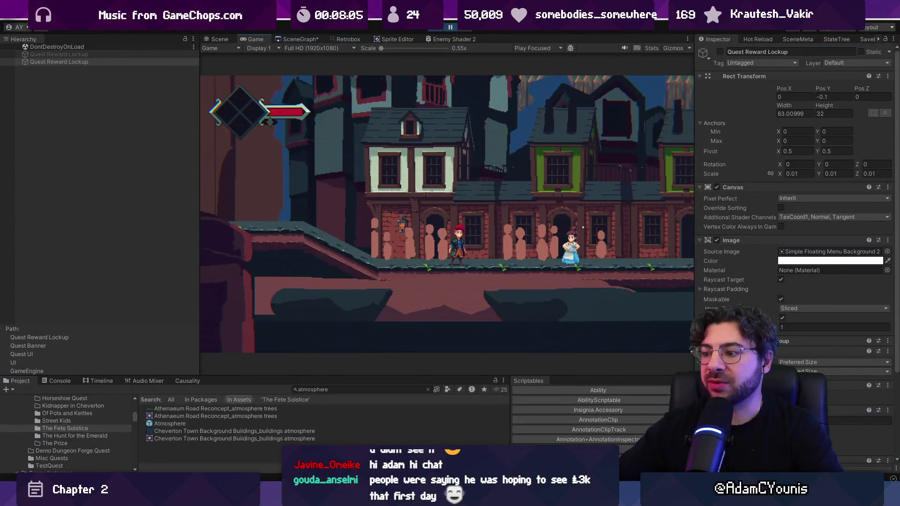
{"action": "key", "text": "alt+Tab"}
{"action": "mouse_move", "coordinate": [415, 291]}
{"action": "left_mouse_down"}
{"action": "mouse_move", "coordinate": [433, 264]}
{"action": "mouse_move", "coordinate": [397, 280]}
{"action": "left_mouse_up"}
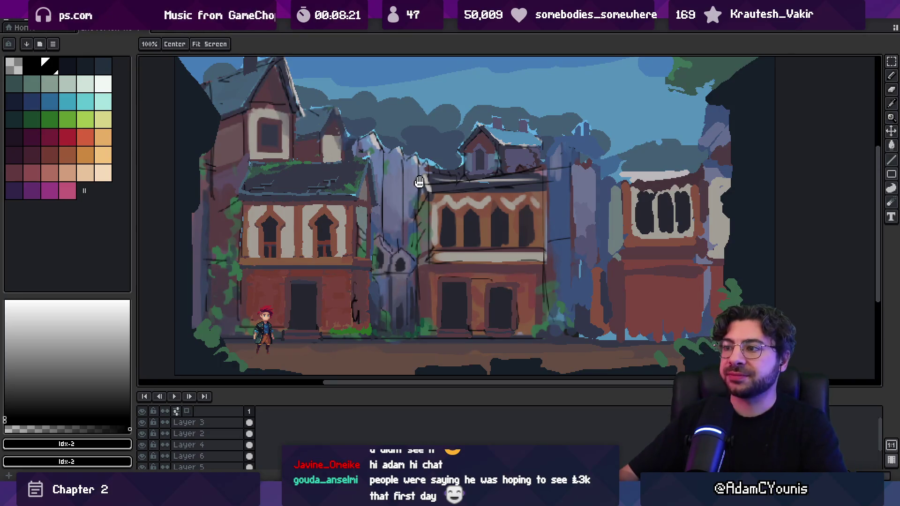
{"action": "left_click_drag", "start_coordinate": [425, 188], "coordinate": [411, 205]}
{"action": "key", "text": "F8"}
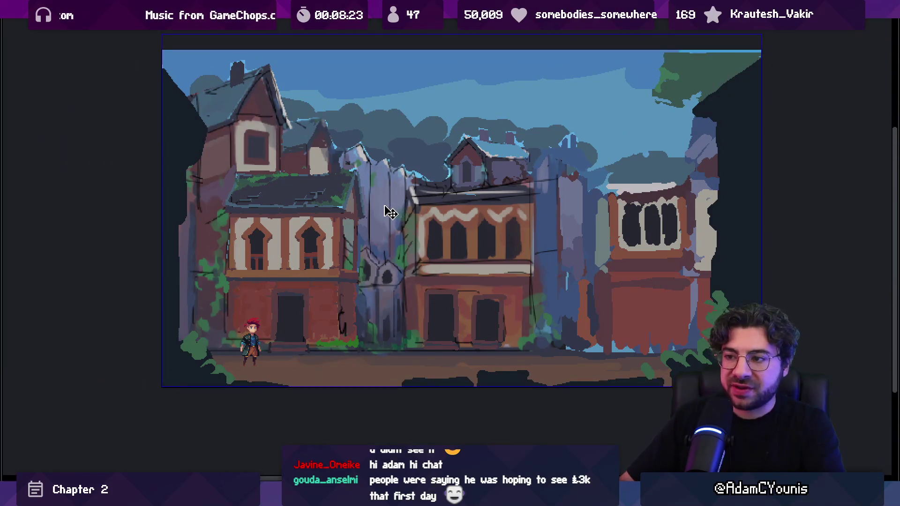
{"action": "scroll", "coordinate": [398, 230], "scroll_direction": "up", "scroll_amount": 1}
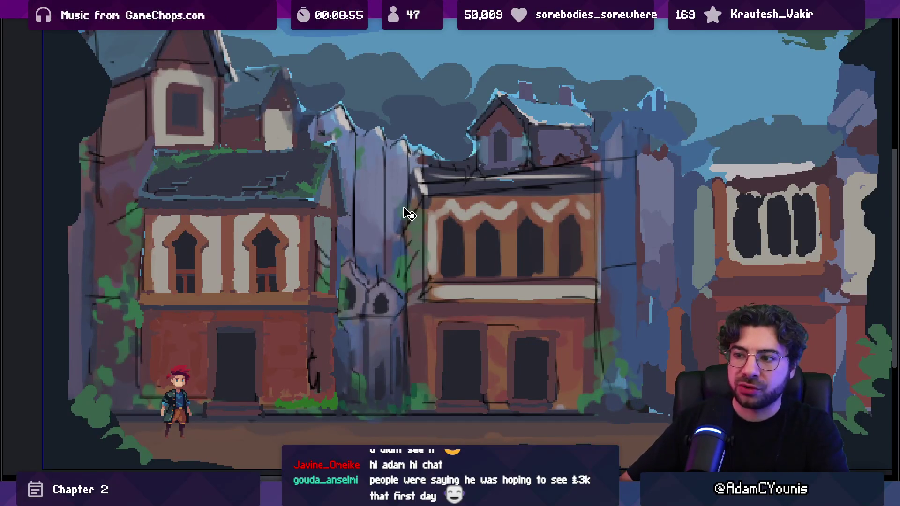
{"action": "key", "text": "Escape"}
{"action": "left_click_drag", "start_coordinate": [392, 239], "coordinate": [384, 200]}
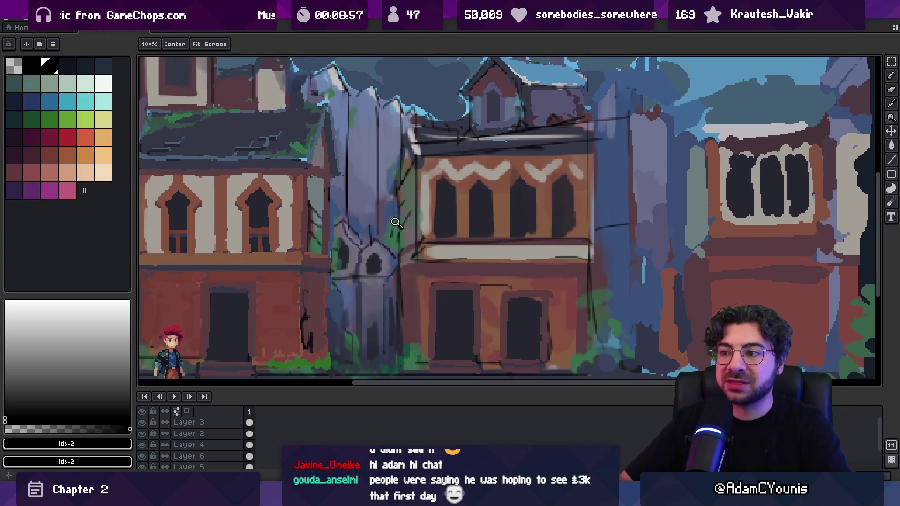
{"action": "scroll", "coordinate": [396, 218], "scroll_direction": "down", "scroll_amount": 4}
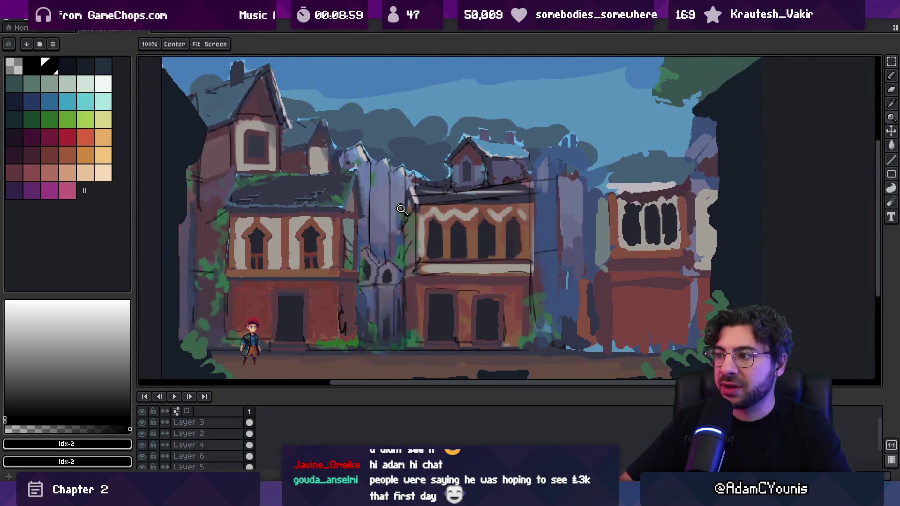
{"action": "left_click_drag", "start_coordinate": [394, 229], "coordinate": [398, 245]}
{"action": "key", "text": "v"}
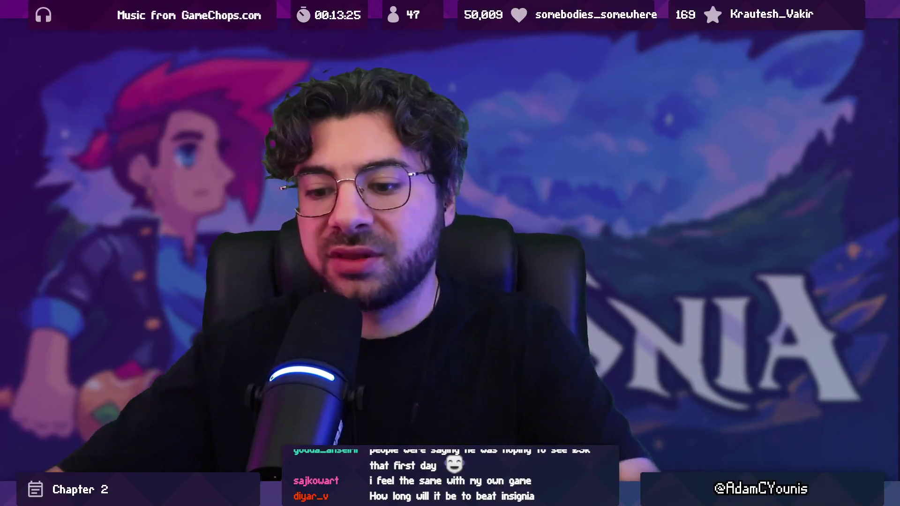
{"action": "scroll", "coordinate": [398, 179], "scroll_direction": "down", "scroll_amount": 2}
{"action": "scroll", "coordinate": [409, 192], "scroll_direction": "up", "scroll_amount": 2}
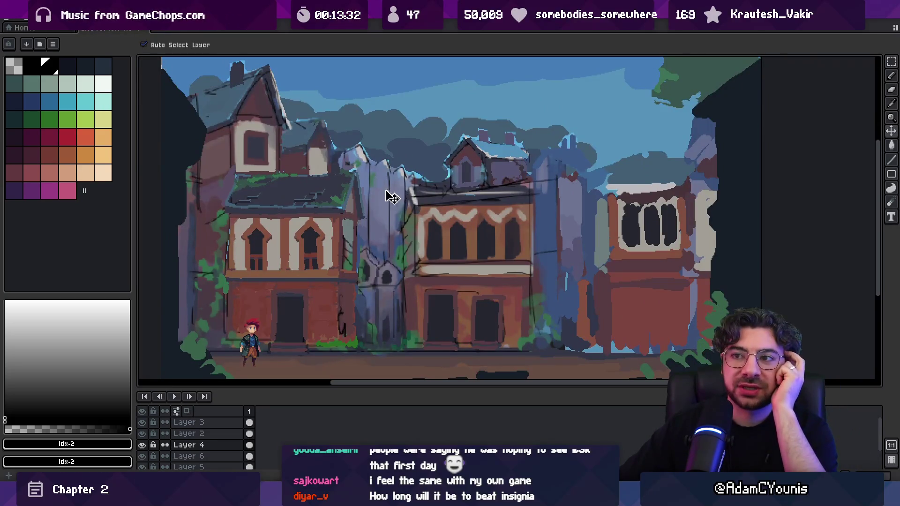
{"action": "scroll", "coordinate": [394, 196], "scroll_direction": "down", "scroll_amount": 1}
{"action": "scroll", "coordinate": [397, 199], "scroll_direction": "up", "scroll_amount": 1}
{"action": "scroll", "coordinate": [398, 201], "scroll_direction": "down", "scroll_amount": 1}
{"action": "scroll", "coordinate": [401, 207], "scroll_direction": "up", "scroll_amount": 1}
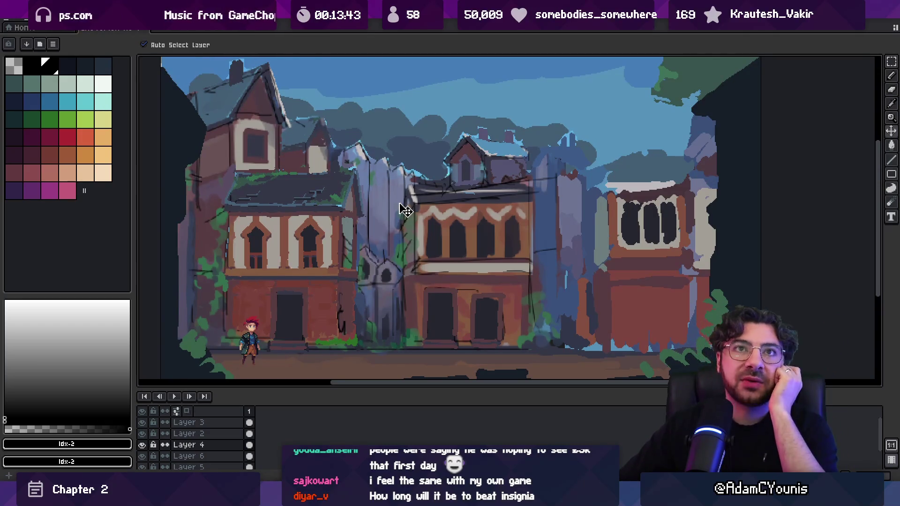
{"action": "scroll", "coordinate": [317, 209], "scroll_direction": "down", "scroll_amount": 1}
{"action": "scroll", "coordinate": [322, 207], "scroll_direction": "up", "scroll_amount": 1}
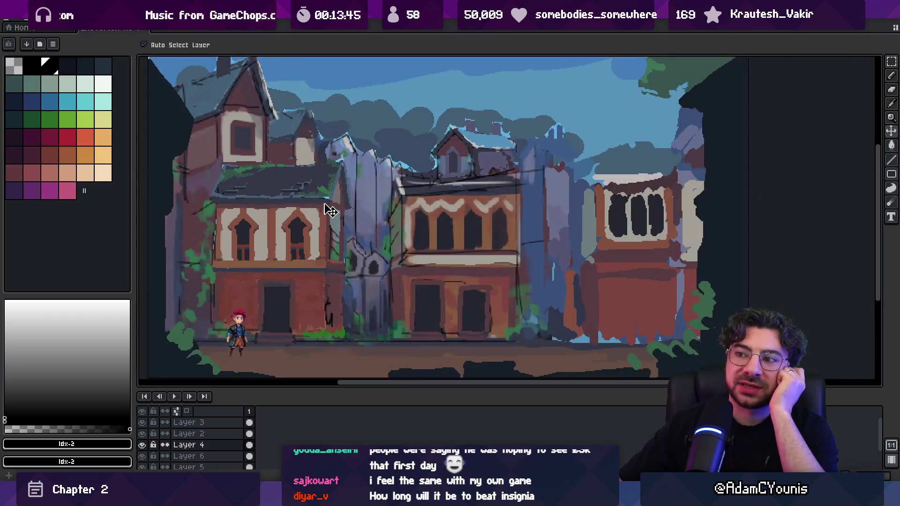
{"action": "left_click_drag", "start_coordinate": [331, 211], "coordinate": [348, 225]}
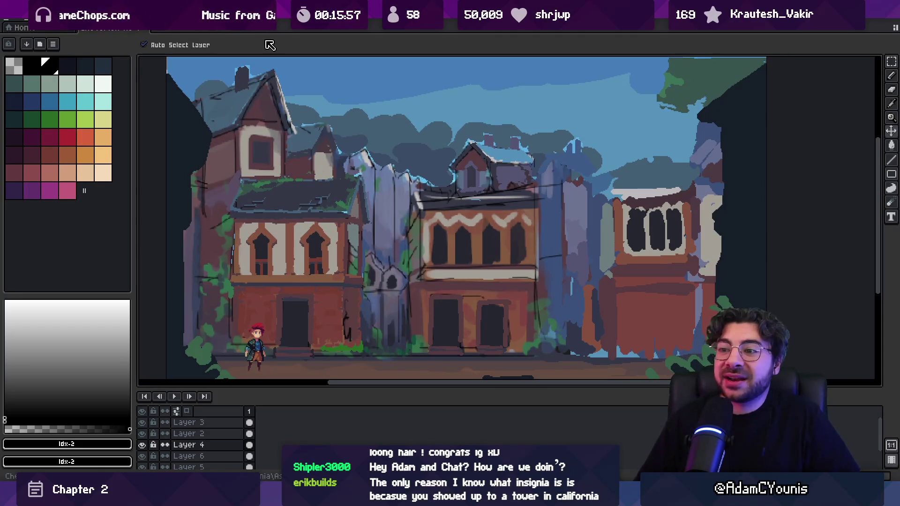
Switch to the Eyedropper tool for sampling colours from the painting.
{"action": "key", "text": "i"}
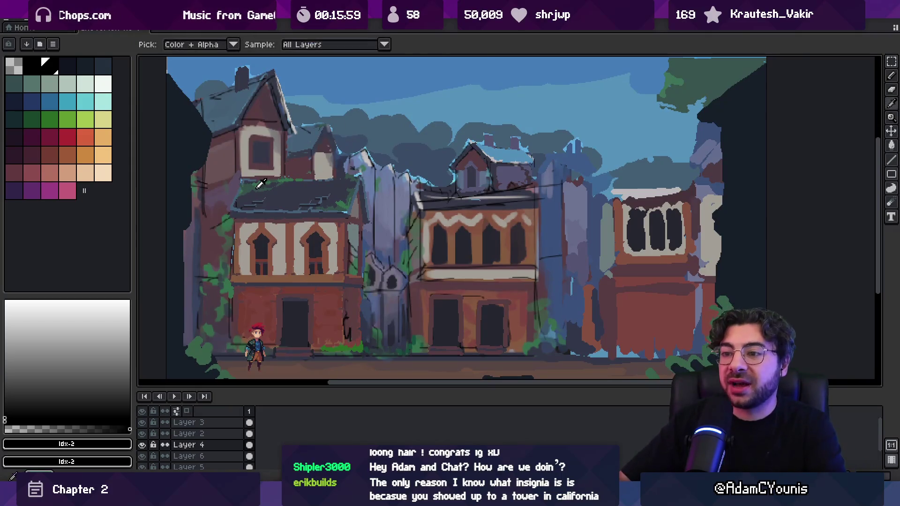
{"action": "left_click", "coordinate": [261, 185]}
{"action": "key", "text": "g"}
{"action": "left_click", "coordinate": [353, 144], "text": "ctrl"}
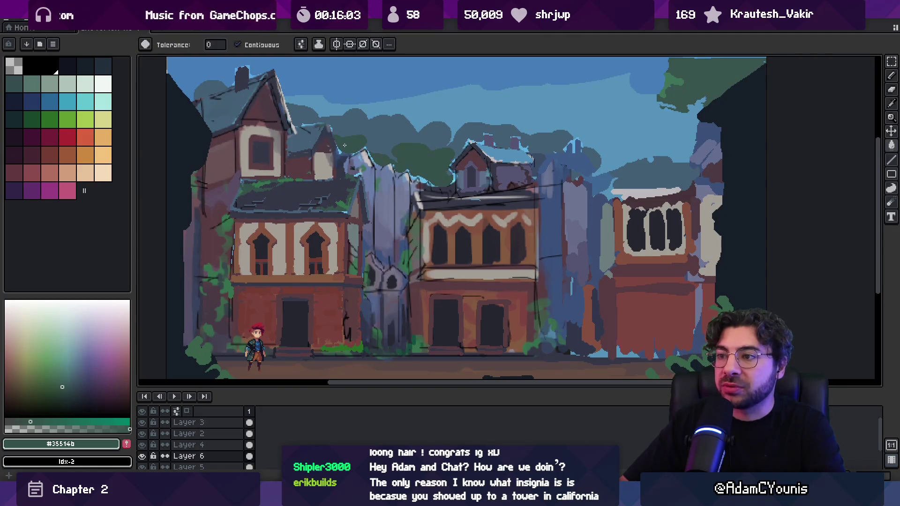
{"action": "left_click", "coordinate": [229, 223], "text": "alt"}
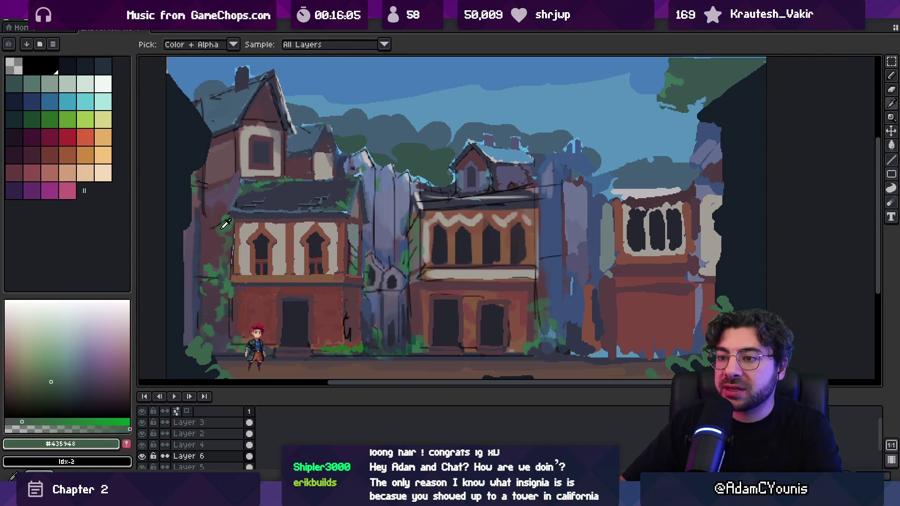
{"action": "key", "text": "z"}
{"action": "right_click", "coordinate": [357, 141]}
{"action": "left_click", "coordinate": [359, 133]}
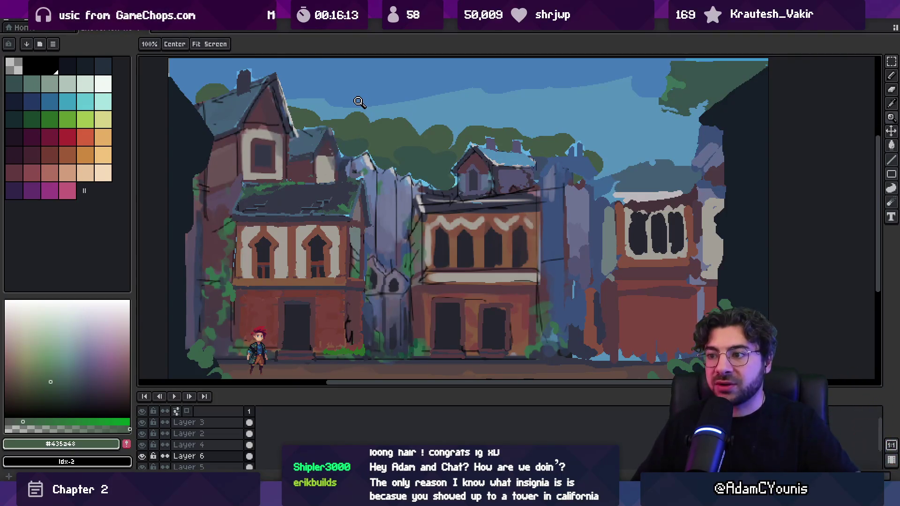
{"action": "key", "text": "i"}
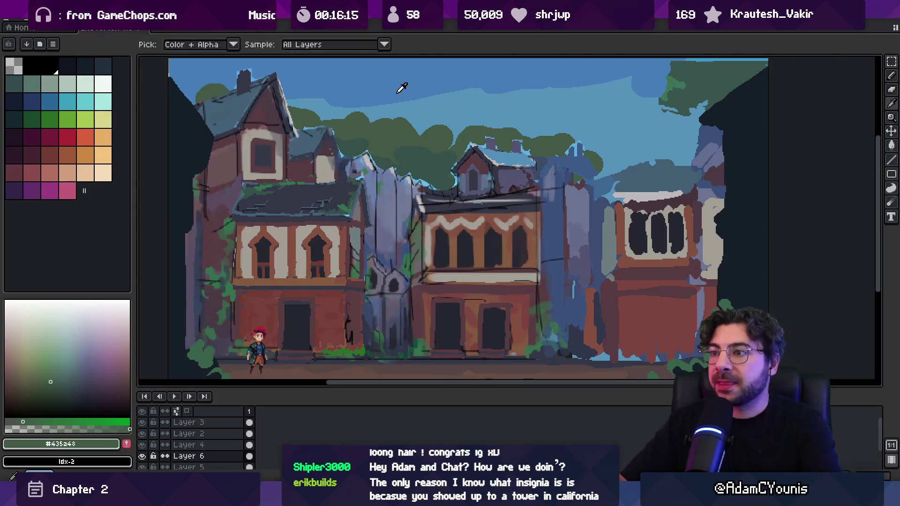
{"action": "left_click", "coordinate": [383, 138]}
{"action": "key", "text": "g"}
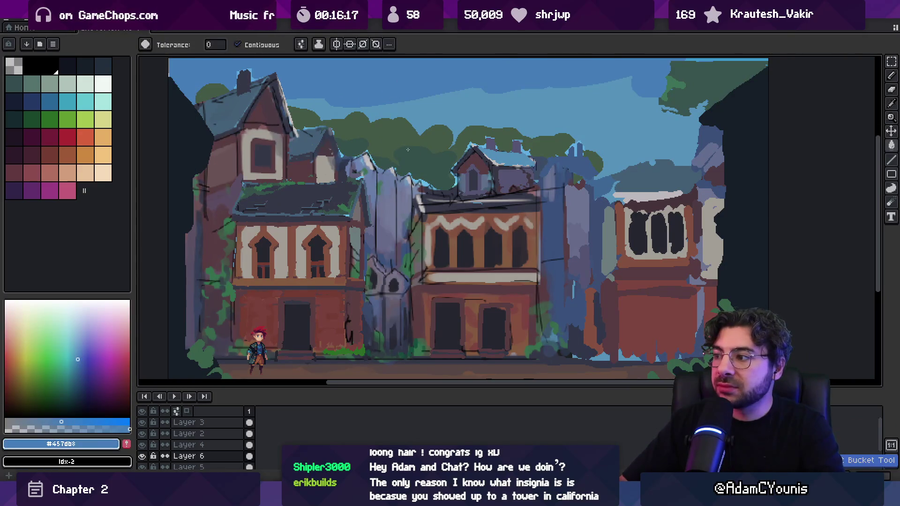
{"action": "left_click", "coordinate": [491, 182], "text": "alt"}
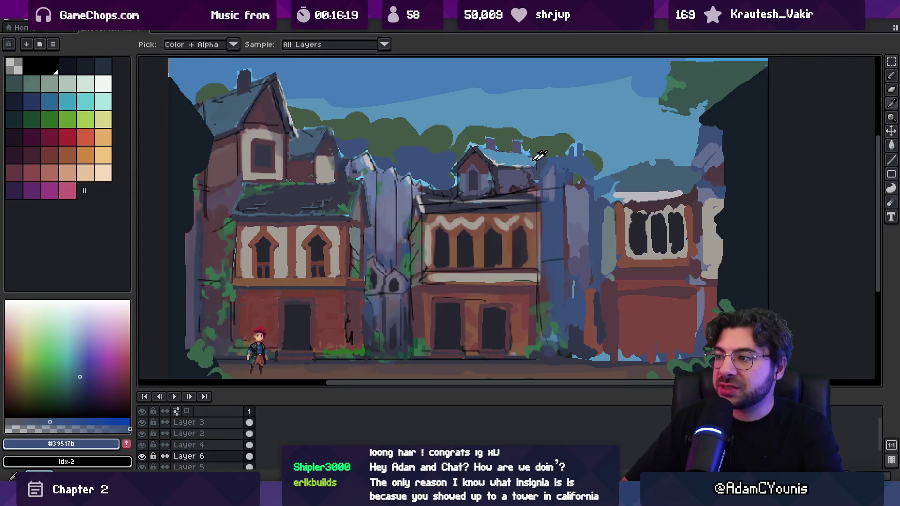
{"action": "left_click", "coordinate": [604, 180], "text": "alt"}
{"action": "left_click", "coordinate": [434, 136]}
{"action": "key", "text": "ctrl+z"}
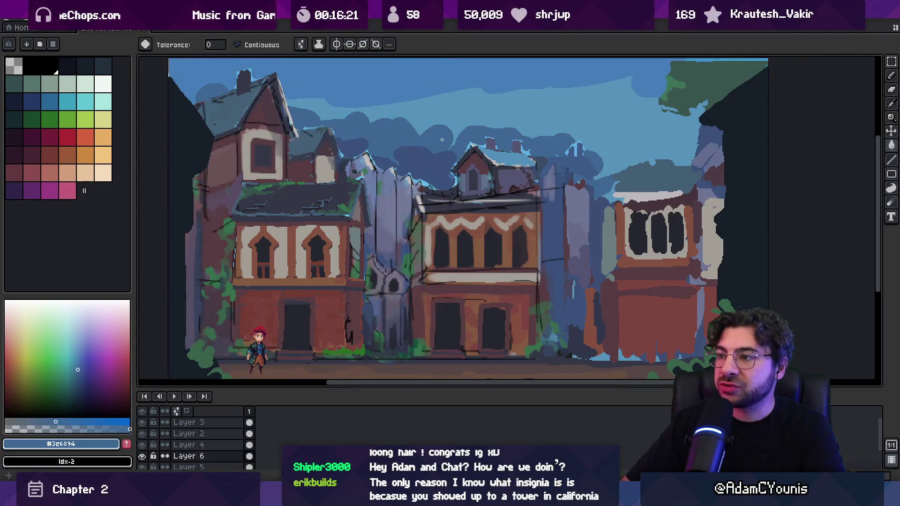
{"action": "key", "text": "z"}
{"action": "scroll", "coordinate": [451, 145], "scroll_direction": "down", "scroll_amount": 3}
{"action": "left_click", "coordinate": [464, 145]}
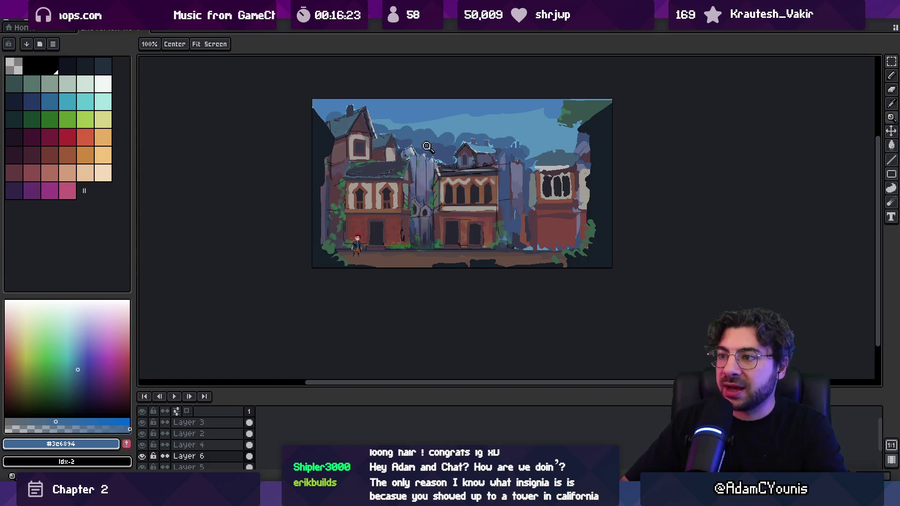
{"action": "left_click", "coordinate": [416, 143]}
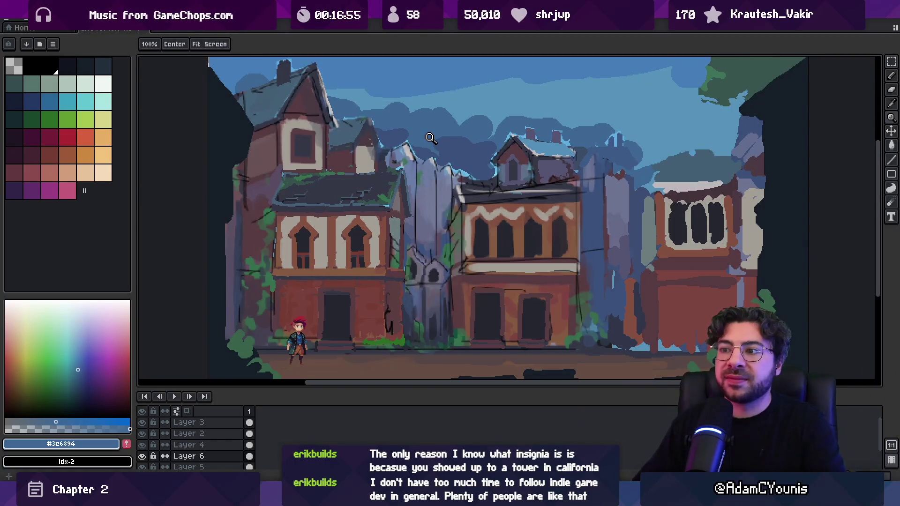
{"action": "scroll", "coordinate": [335, 163], "scroll_direction": "down", "scroll_amount": 2}
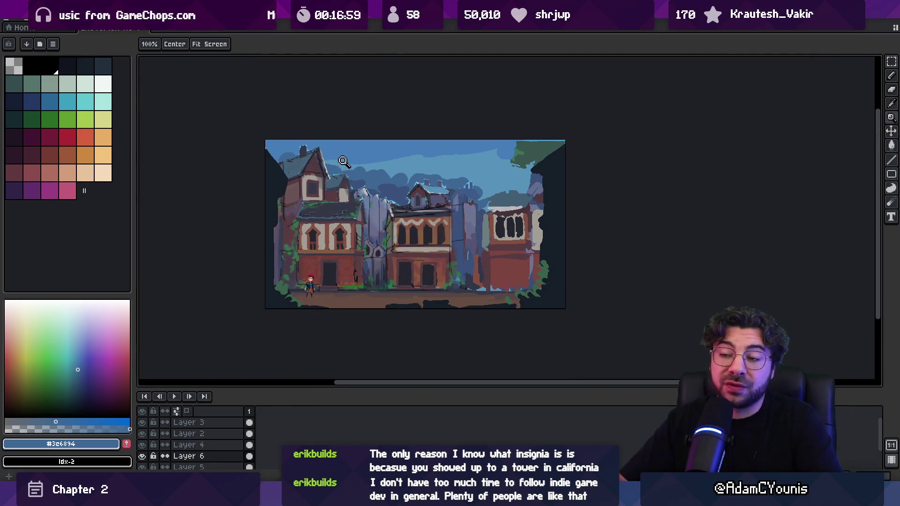
Sample the dark green from the roof vines and zoom in on the rooftops and clouds.
{"action": "scroll", "coordinate": [325, 173], "scroll_direction": "up", "scroll_amount": 1}
{"action": "key", "text": "i"}
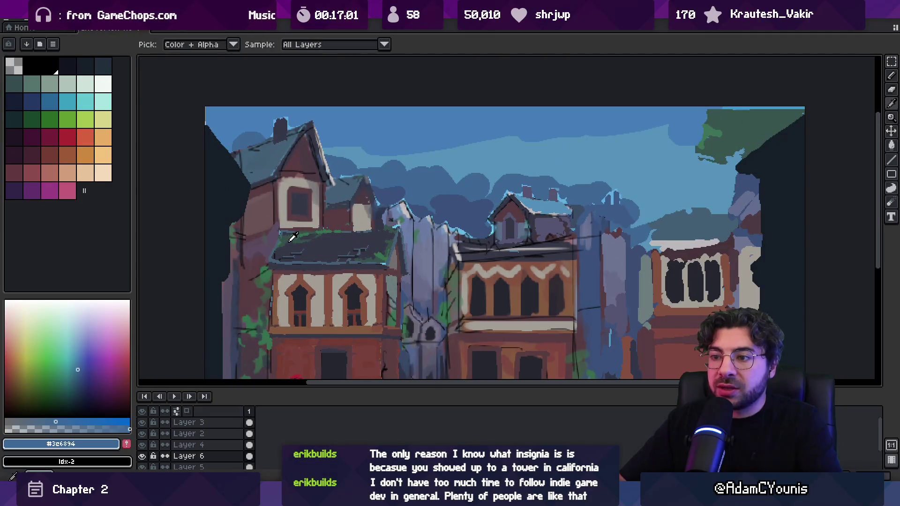
{"action": "left_click", "coordinate": [295, 237], "text": "alt"}
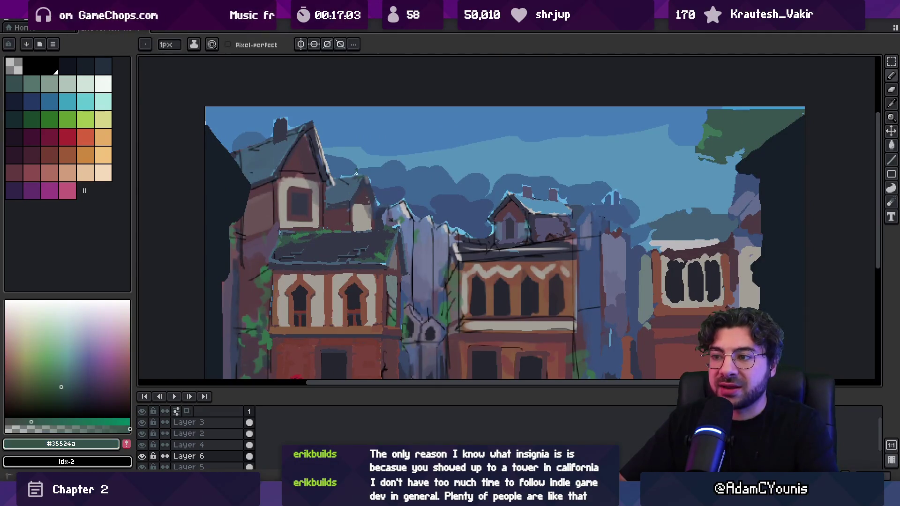
{"action": "key", "text": "z"}
{"action": "left_click", "coordinate": [374, 158]}
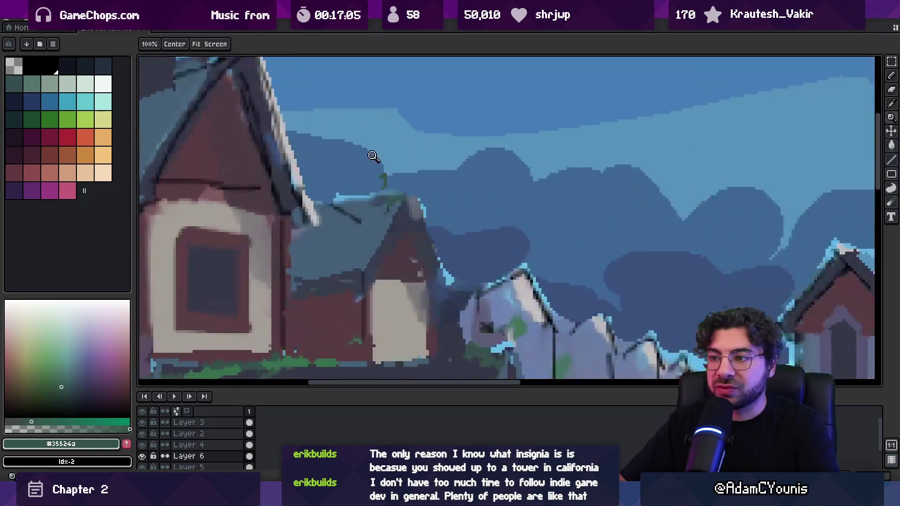
{"action": "scroll", "coordinate": [354, 174], "scroll_direction": "down", "scroll_amount": 3}
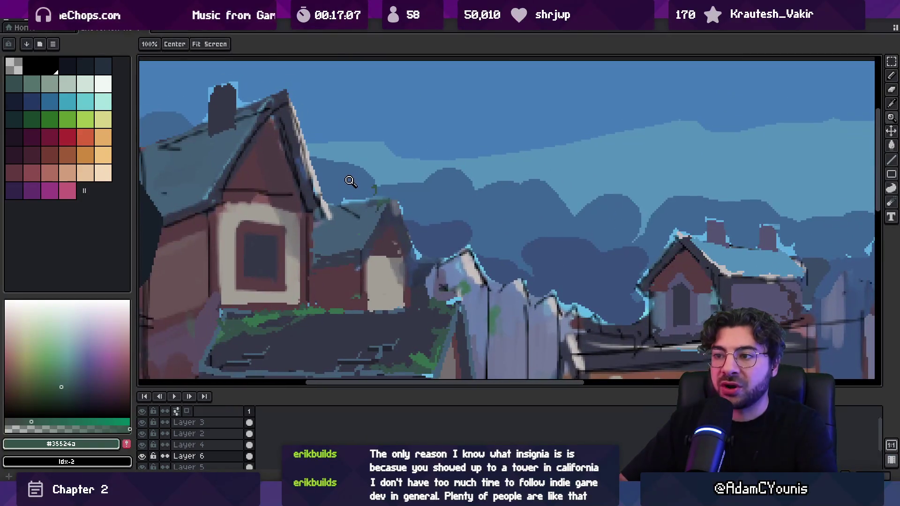
{"action": "scroll", "coordinate": [351, 181], "scroll_direction": "down", "scroll_amount": 2}
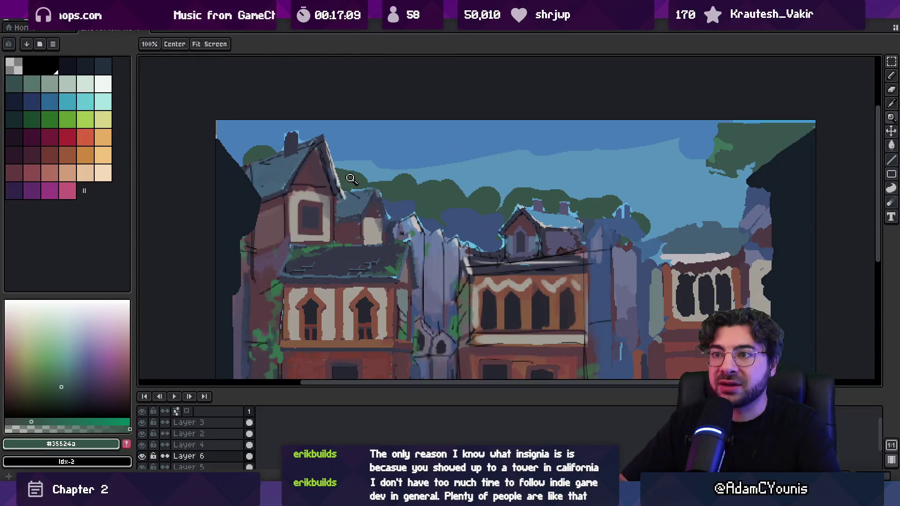
{"action": "key", "text": "v"}
{"action": "scroll", "coordinate": [353, 182], "scroll_direction": "up", "scroll_amount": 1}
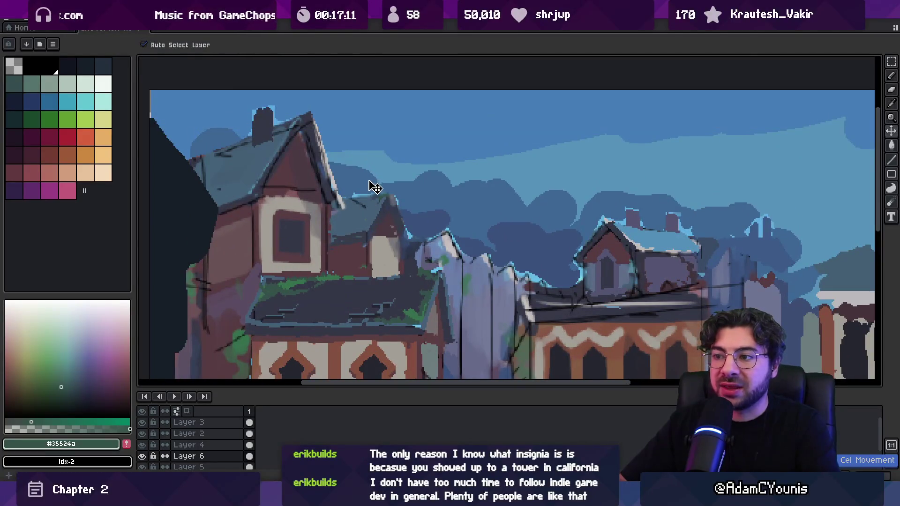
Hide Layer 4 and on Layer 6 outline a cloud in green, filling it grey-green and dark green.
{"action": "left_click", "coordinate": [287, 268]}
{"action": "key", "text": "shift+x"}
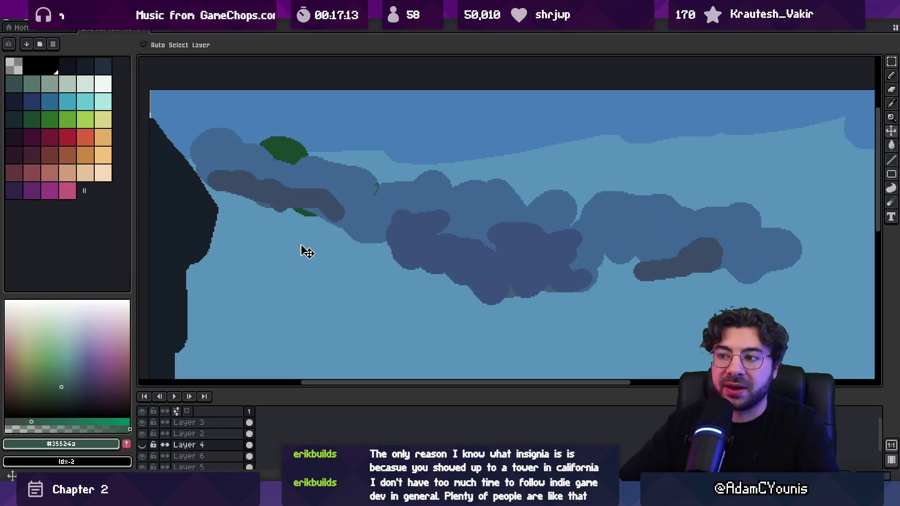
{"action": "key", "text": "i"}
{"action": "key", "text": "b"}
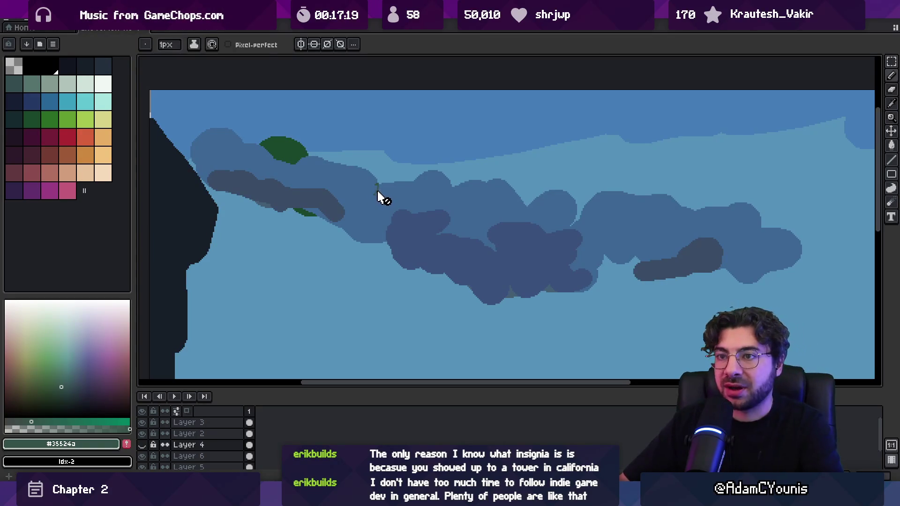
{"action": "key", "text": "alt+Down"}
{"action": "left_click_drag", "start_coordinate": [378, 185], "coordinate": [354, 222]}
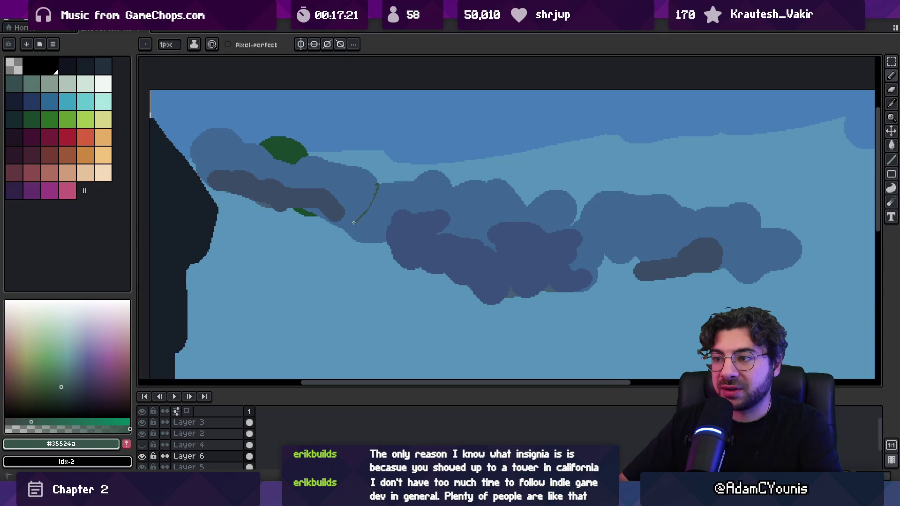
{"action": "key", "text": "g"}
{"action": "left_click", "coordinate": [328, 174]}
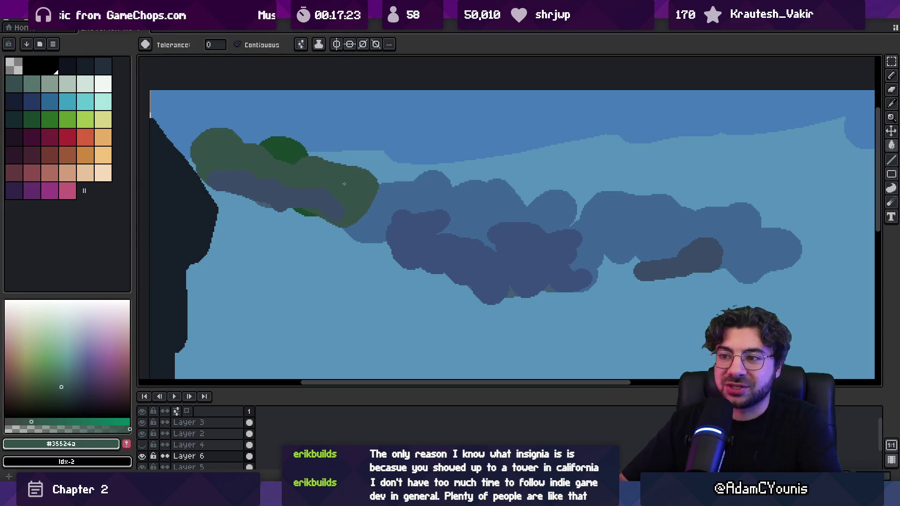
{"action": "left_click", "coordinate": [282, 149], "text": "alt"}
{"action": "left_click", "coordinate": [302, 207]}
Zoom out, show the buildings layer again and pick the dark teal from the canvas.
{"action": "key", "text": "z"}
{"action": "right_click", "coordinate": [342, 196]}
{"action": "left_click", "coordinate": [351, 196]}
{"action": "right_click", "coordinate": [353, 196]}
{"action": "left_click", "coordinate": [352, 196]}
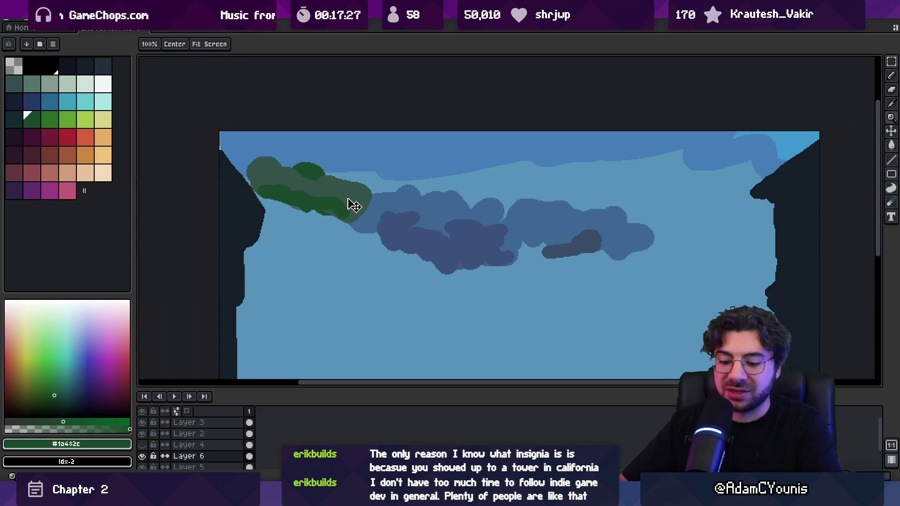
{"action": "left_click", "coordinate": [142, 445]}
{"action": "key", "text": "alt"}
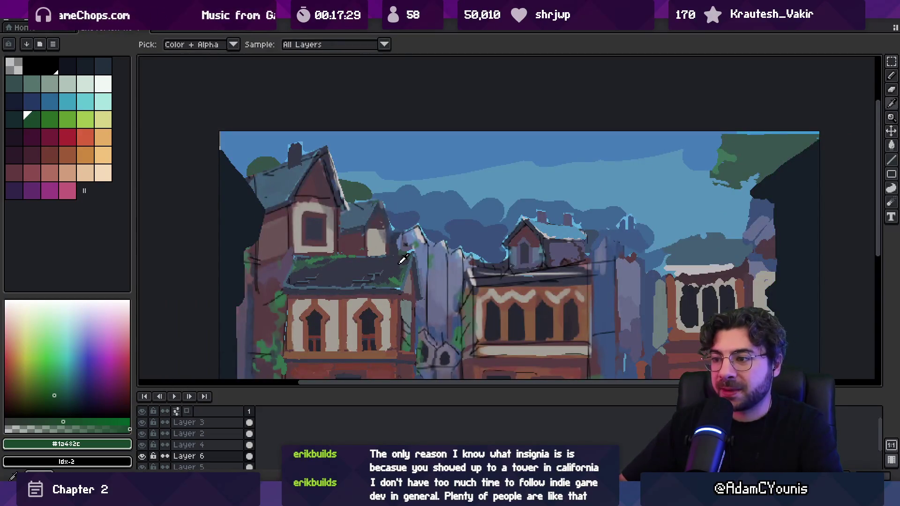
{"action": "left_click", "coordinate": [408, 263]}
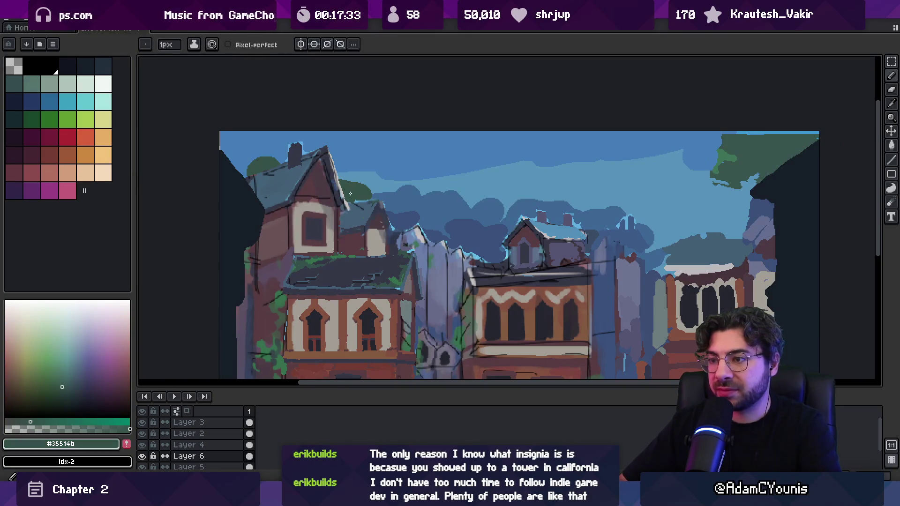
Launch the asebrush-1.1.jar brush helper from system search.
{"action": "key", "text": "super"}
{"action": "type", "text": "asebrush-1.1.jar"}
{"action": "key", "text": "Return"}
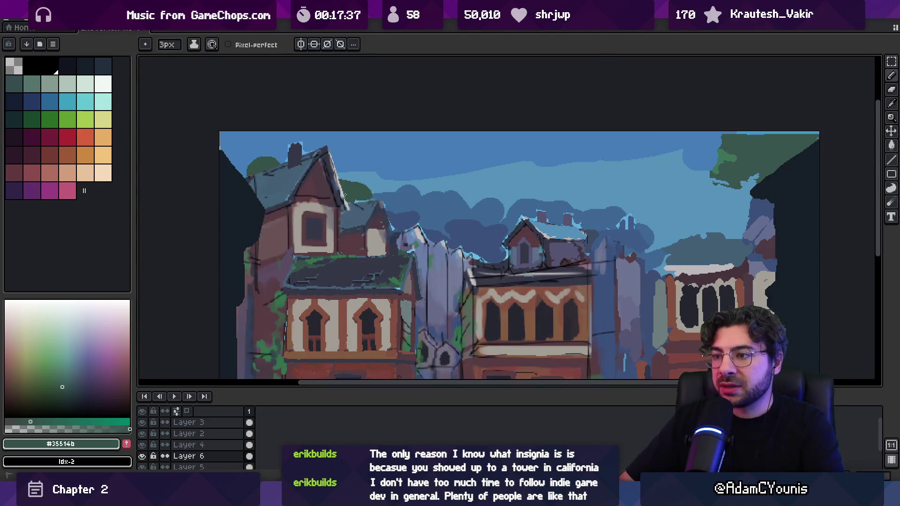
Paint tree-green and dark grey-green foliage with a 4px brush behind the left roofs, zooming out to check.
{"action": "left_click", "coordinate": [350, 185], "text": "alt"}
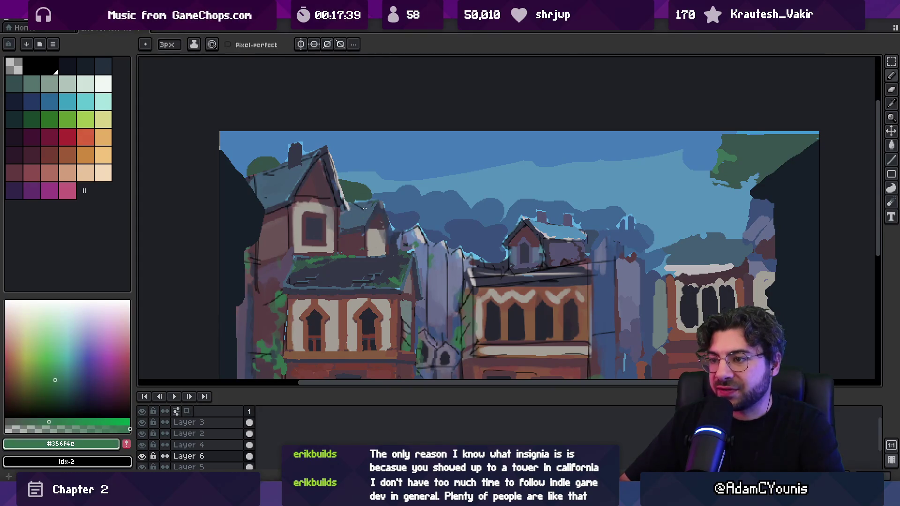
{"action": "key", "text": "g"}
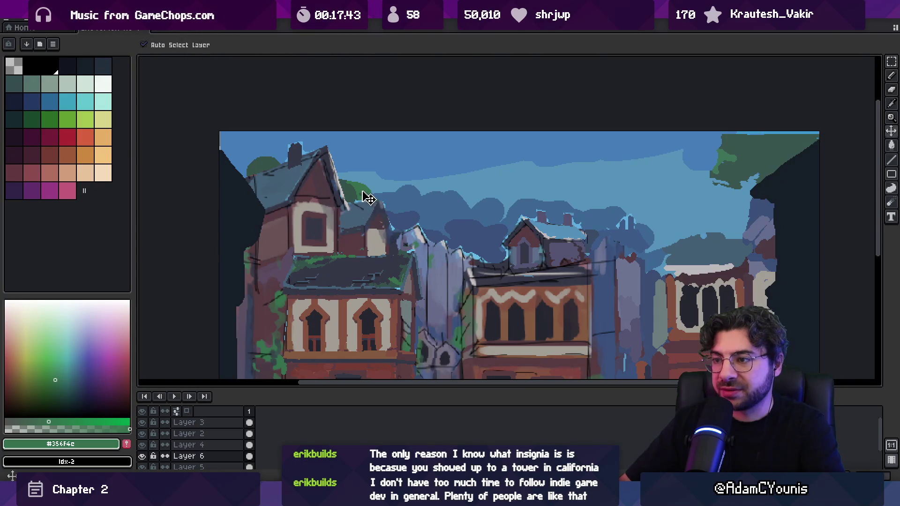
{"action": "key", "text": "b"}
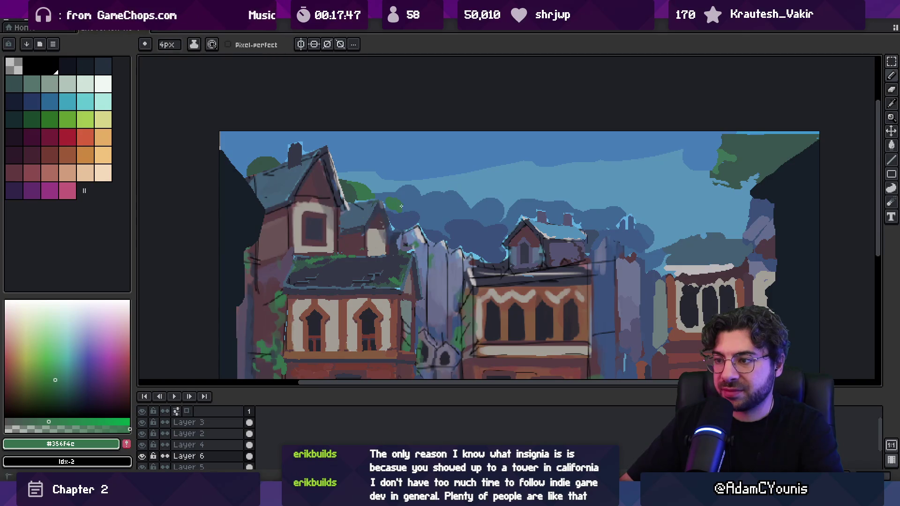
{"action": "left_click", "coordinate": [401, 223], "text": "alt"}
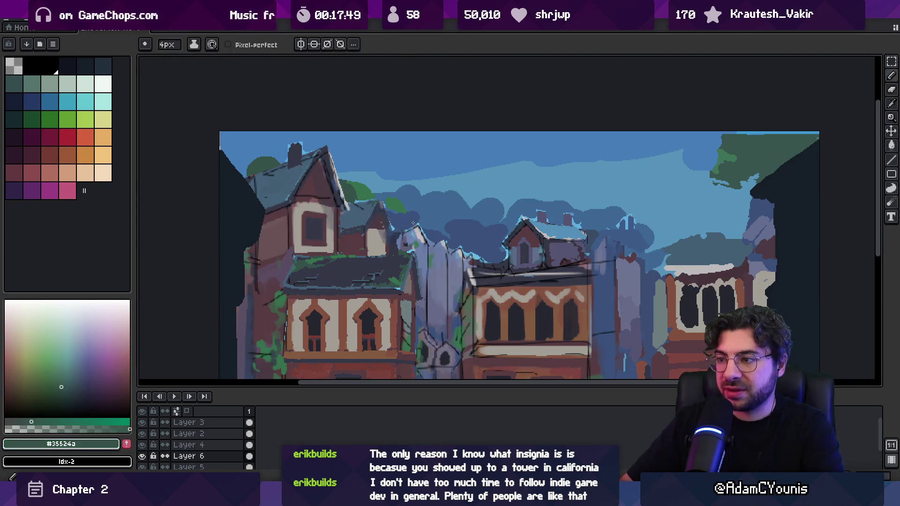
{"action": "key", "text": "z"}
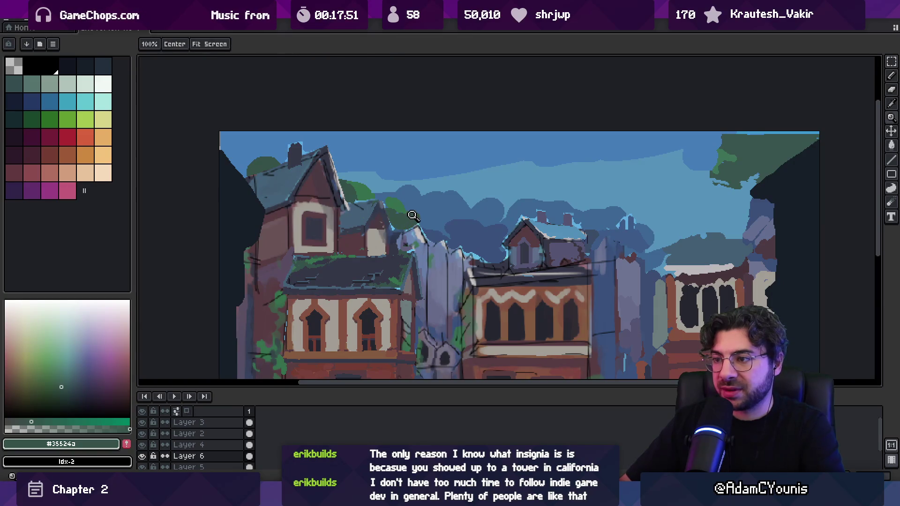
{"action": "scroll", "coordinate": [412, 213], "scroll_direction": "down", "scroll_amount": 3}
{"action": "scroll", "coordinate": [414, 210], "scroll_direction": "up", "scroll_amount": 3}
{"action": "left_click", "coordinate": [401, 191], "text": "alt"}
{"action": "key", "text": "b"}
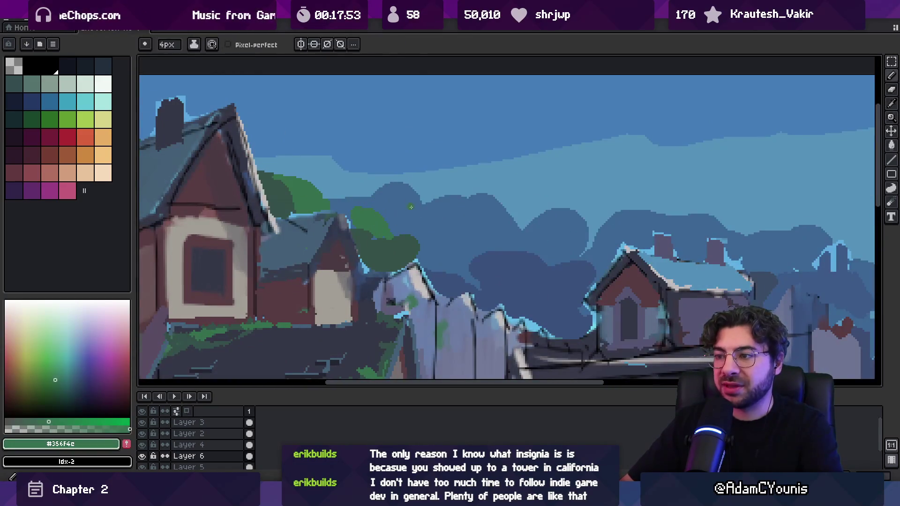
{"action": "left_click", "coordinate": [375, 203], "text": "alt"}
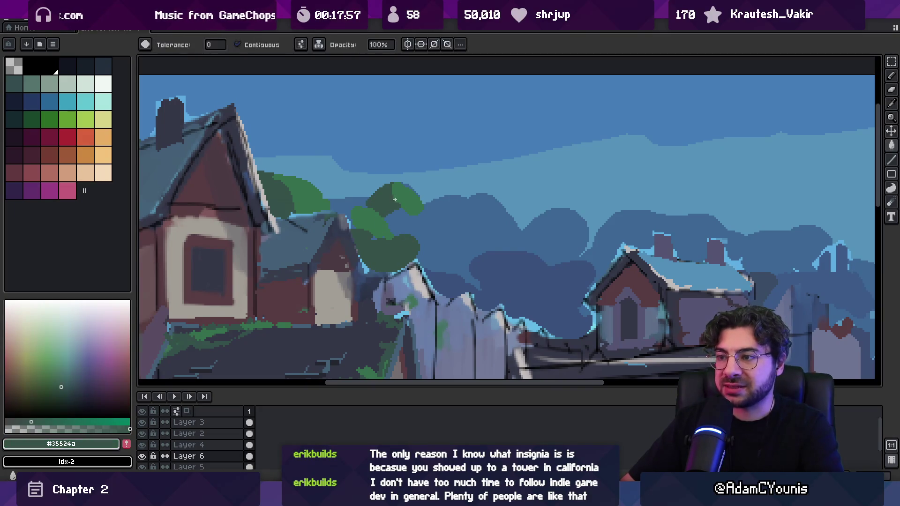
{"action": "key", "text": "z"}
{"action": "scroll", "coordinate": [425, 204], "scroll_direction": "down", "scroll_amount": 3}
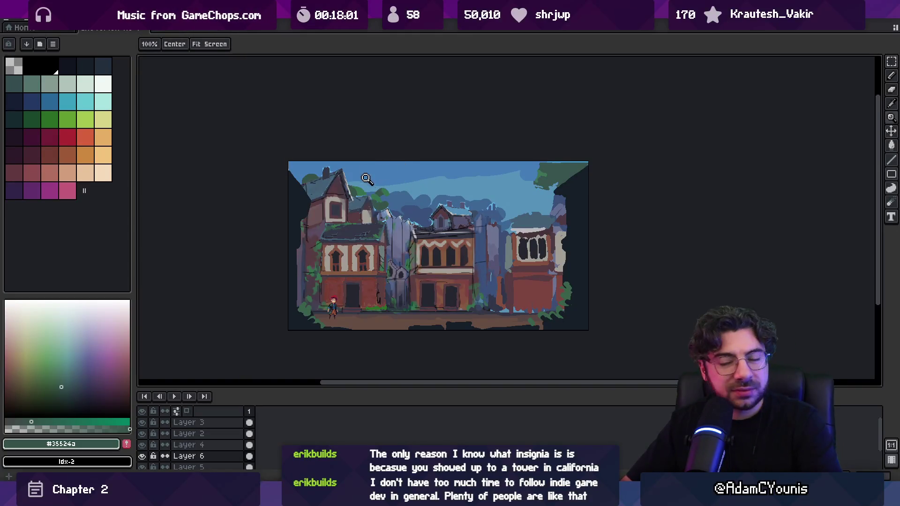
Pick the sky blue from the canvas as the painting colour.
{"action": "scroll", "coordinate": [477, 205], "scroll_direction": "up", "scroll_amount": 3}
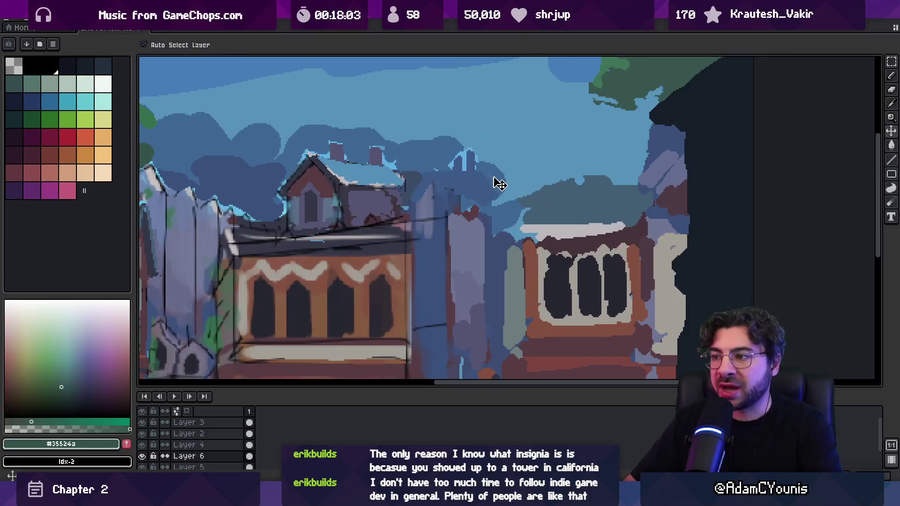
{"action": "key", "text": "b"}
{"action": "left_click", "coordinate": [506, 188], "text": "alt"}
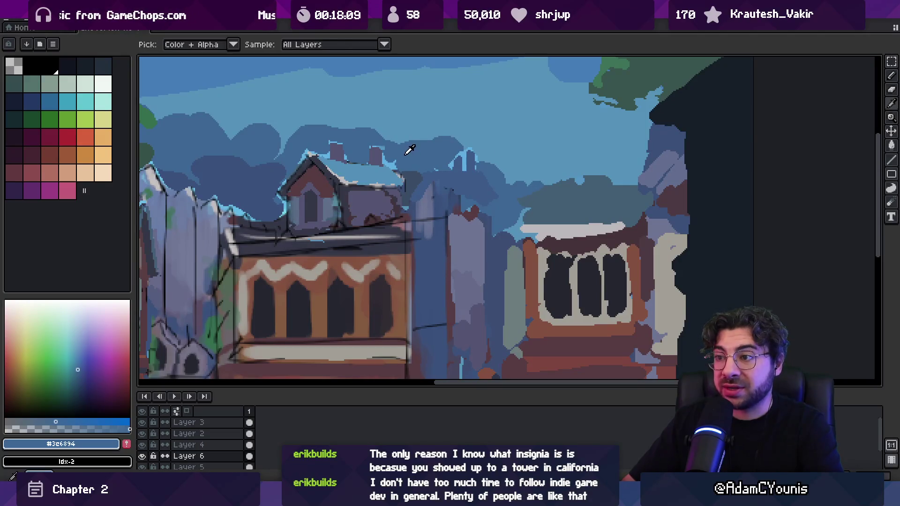
{"action": "key", "text": "g"}
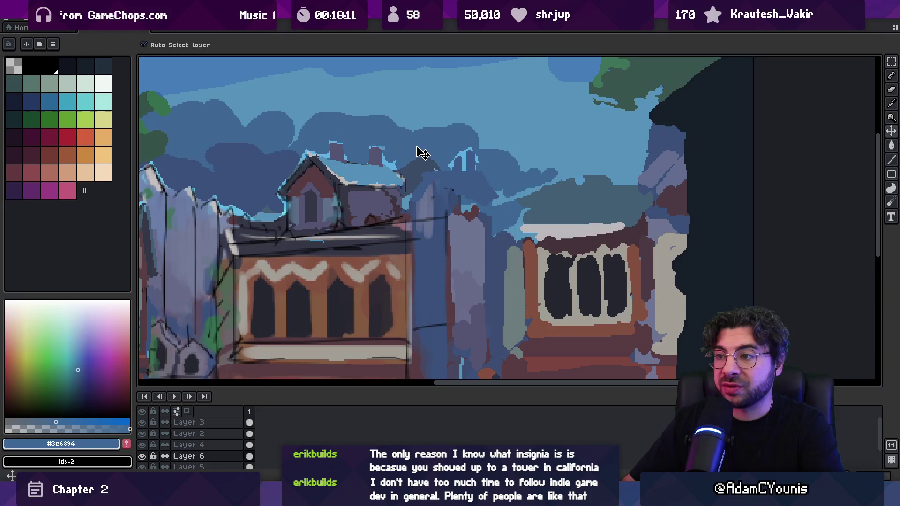
On Layer 4, magic-wand select the central house's roof and chimney colour non-contiguously, then deselect.
{"action": "key", "text": "alt+Up"}
{"action": "key", "text": "w"}
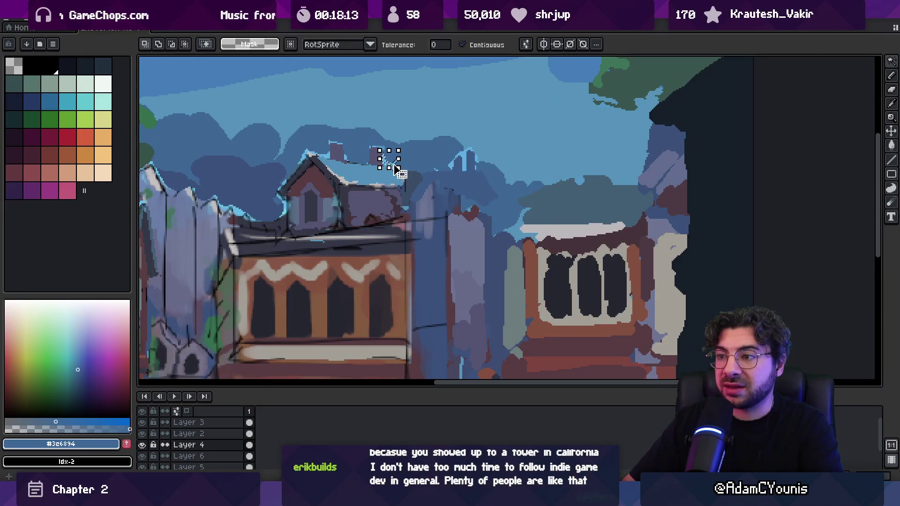
{"action": "left_click", "coordinate": [463, 45]}
{"action": "left_click", "coordinate": [391, 166]}
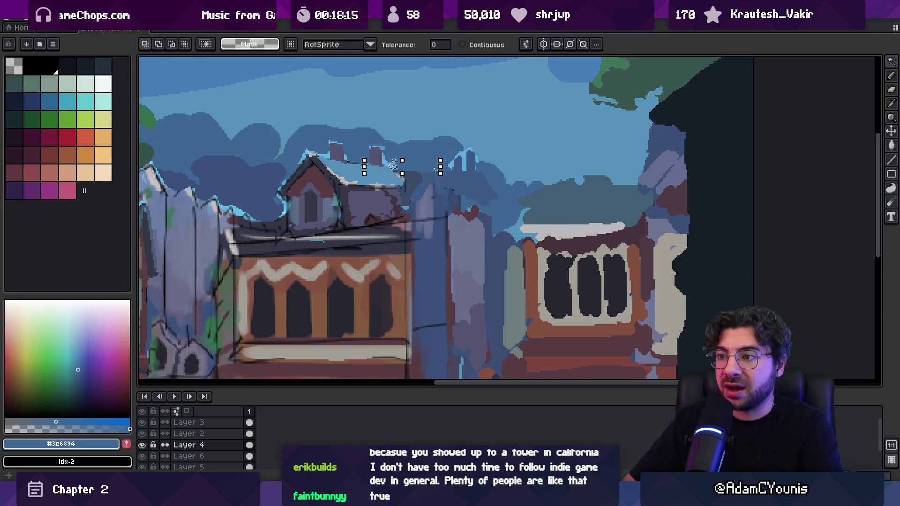
{"action": "left_click_drag", "start_coordinate": [329, 156], "coordinate": [415, 169]}
{"action": "left_click", "coordinate": [415, 169], "text": "shift"}
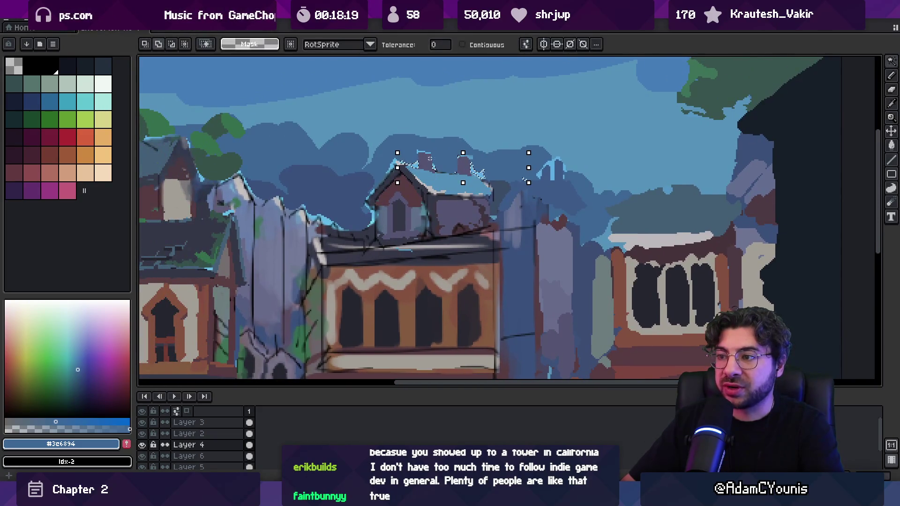
{"action": "key", "text": "ctrl+d"}
Zoom in close on the central house roof with the brush ready.
{"action": "key", "text": "z"}
{"action": "mouse_move", "coordinate": [452, 131]}
{"action": "left_mouse_down"}
{"action": "mouse_move", "coordinate": [367, 129]}
{"action": "mouse_move", "coordinate": [418, 197]}
{"action": "mouse_move", "coordinate": [442, 200]}
{"action": "mouse_move", "coordinate": [450, 217]}
{"action": "mouse_move", "coordinate": [353, 212]}
{"action": "left_mouse_up"}
{"action": "key", "text": "b"}
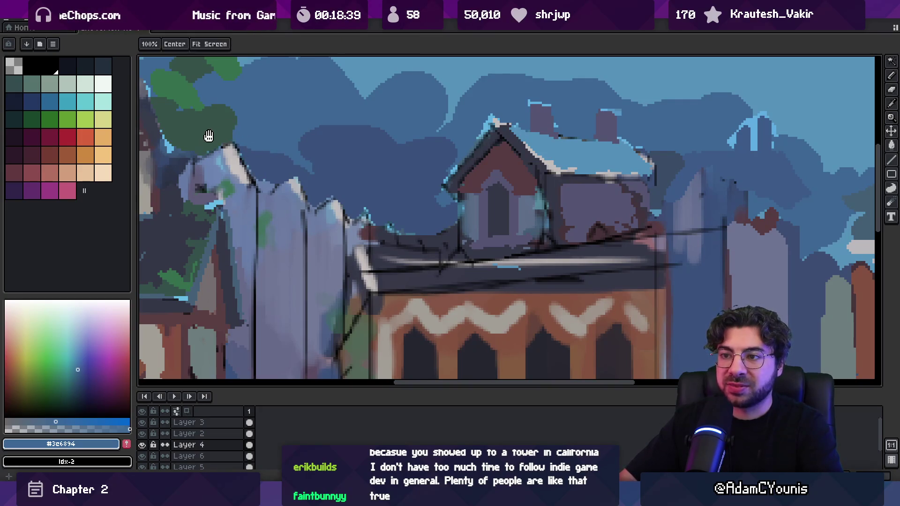
Paint two strokes along the left house roofline and zoom to check.
{"action": "left_click_drag", "start_coordinate": [211, 135], "coordinate": [249, 155]}
{"action": "mouse_move", "coordinate": [237, 116]}
{"action": "left_mouse_down"}
{"action": "mouse_move", "coordinate": [253, 150]}
{"action": "mouse_move", "coordinate": [346, 155]}
{"action": "left_mouse_up"}
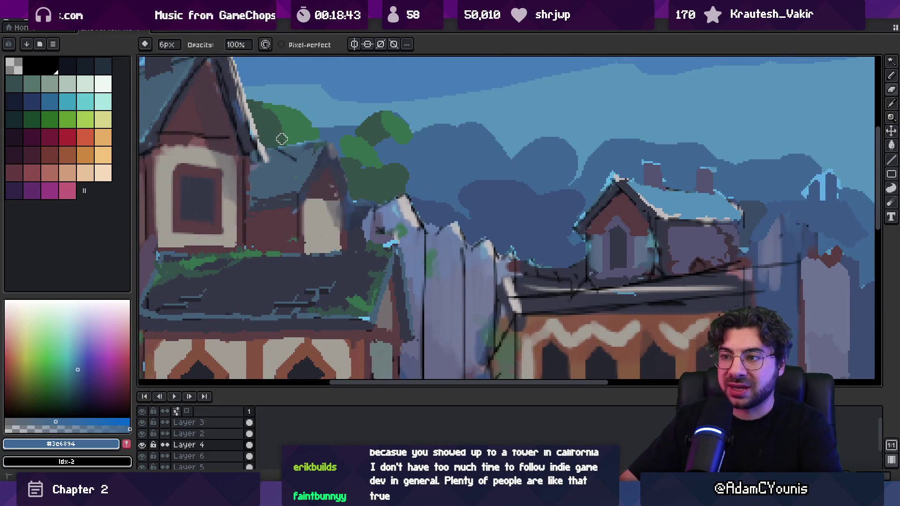
{"action": "key", "text": "z"}
{"action": "scroll", "coordinate": [336, 115], "scroll_direction": "down", "scroll_amount": 2}
{"action": "scroll", "coordinate": [336, 115], "scroll_direction": "up", "scroll_amount": 3}
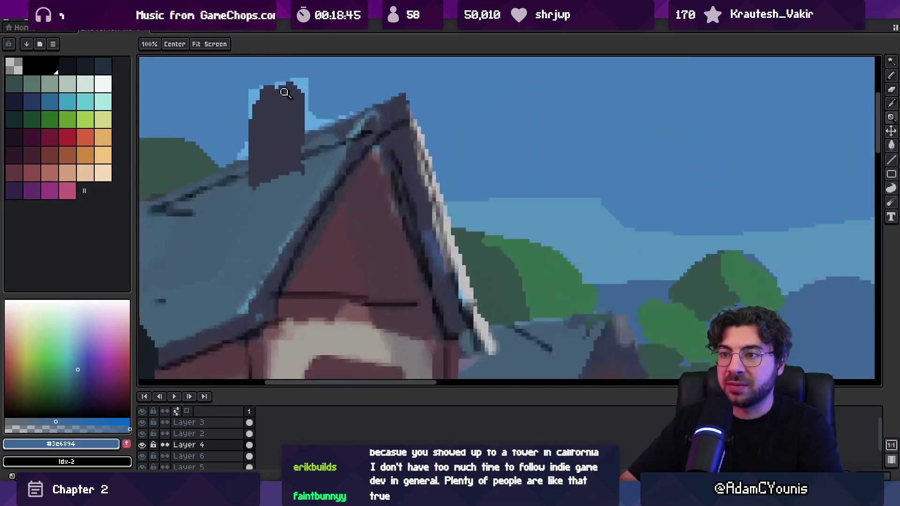
Repaint the left chimney top in its dark grey, covering the stray sky-blue fringe.
{"action": "key", "text": "m"}
{"action": "left_click_drag", "start_coordinate": [264, 108], "coordinate": [329, 139]}
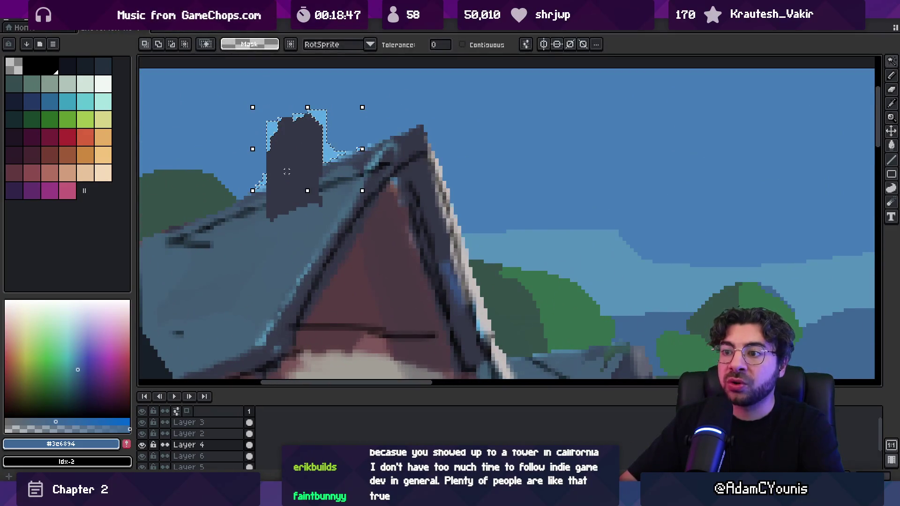
{"action": "key", "text": "ctrl+z"}
{"action": "key", "text": "i"}
{"action": "left_click", "coordinate": [277, 148]}
{"action": "key", "text": "b"}
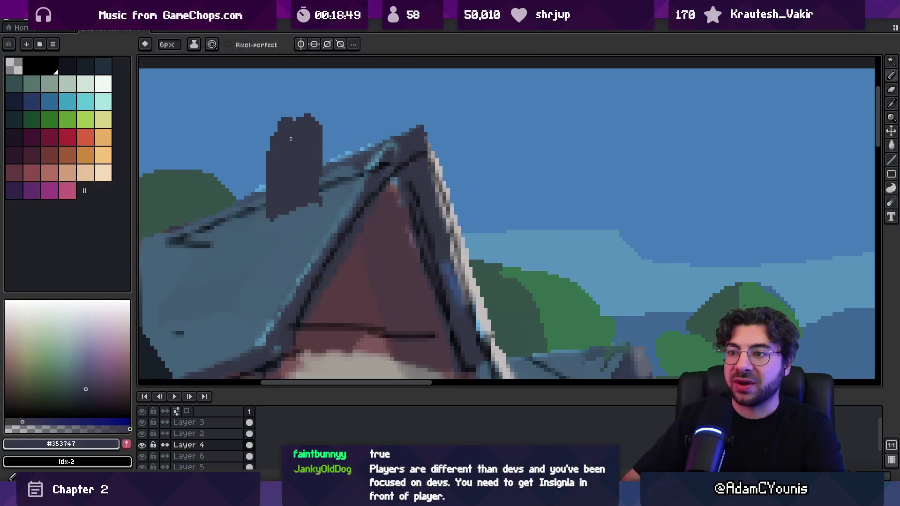
{"action": "left_click_drag", "start_coordinate": [273, 134], "coordinate": [301, 124]}
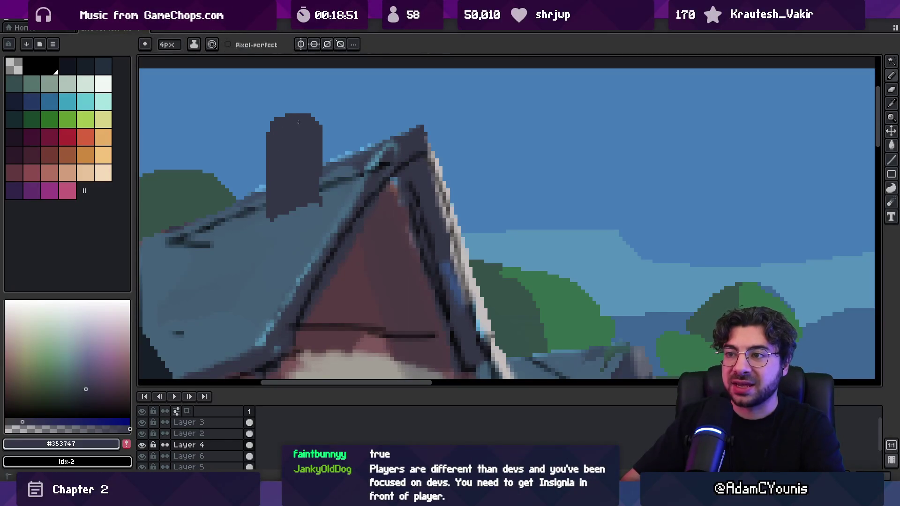
Switch to a 6px eraser and zoom out onto the left house.
{"action": "key", "text": "e"}
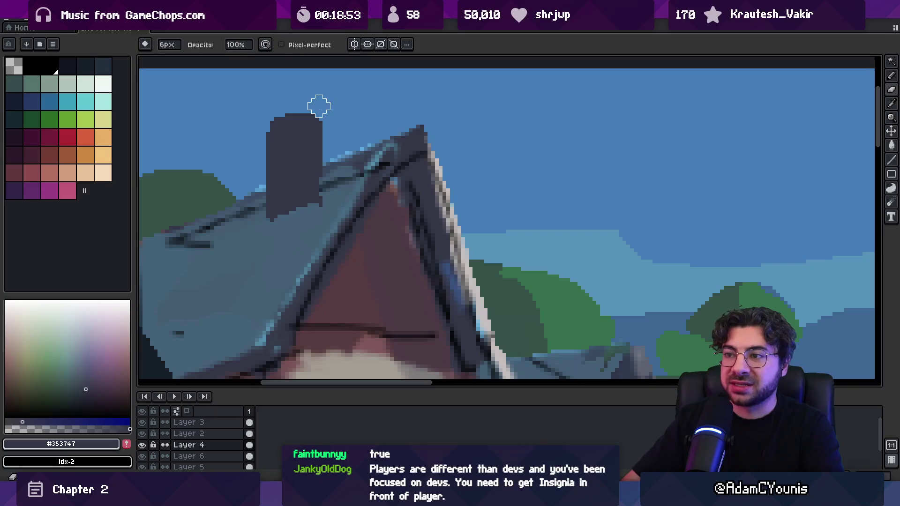
{"action": "key", "text": "z"}
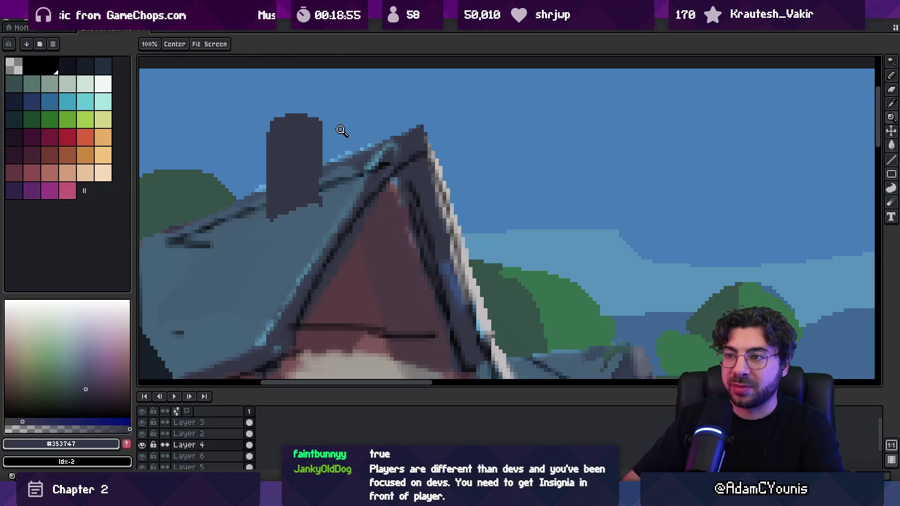
{"action": "scroll", "coordinate": [341, 131], "scroll_direction": "down", "scroll_amount": 3}
{"action": "scroll", "coordinate": [261, 122], "scroll_direction": "up", "scroll_amount": 2}
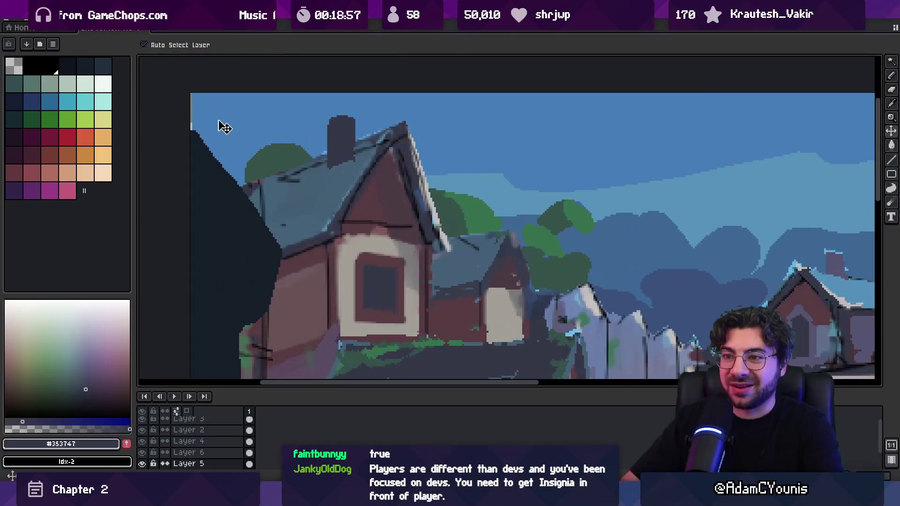
Zoom out to fit the canvas and pan to frame the street with the character sprite.
{"action": "key", "text": "b"}
{"action": "key", "text": "z"}
{"action": "scroll", "coordinate": [206, 126], "scroll_direction": "down", "scroll_amount": 3}
{"action": "scroll", "coordinate": [322, 134], "scroll_direction": "up", "scroll_amount": 2}
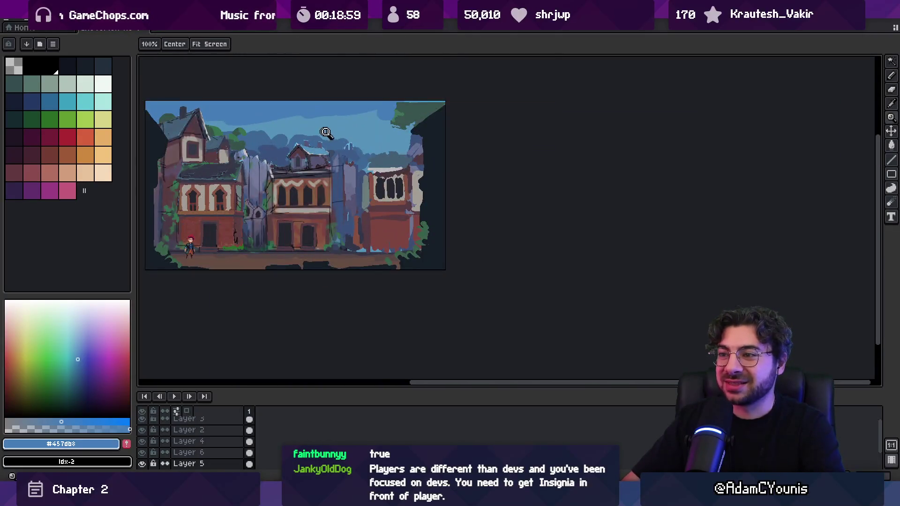
{"action": "scroll", "coordinate": [329, 169], "scroll_direction": "up", "scroll_amount": 2}
{"action": "left_click_drag", "start_coordinate": [329, 169], "coordinate": [422, 217]}
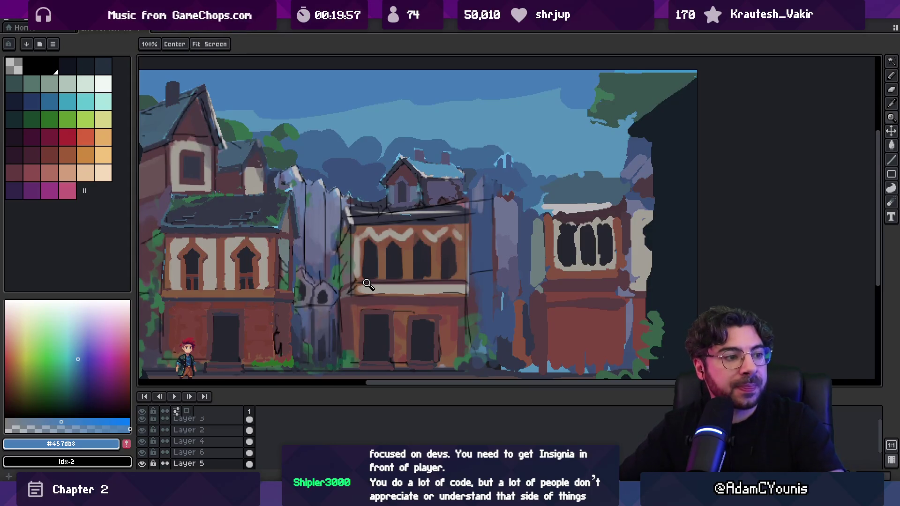
Zoom in on the central building, then switch over to the browser window.
{"action": "scroll", "coordinate": [425, 253], "scroll_direction": "down", "scroll_amount": 1}
{"action": "scroll", "coordinate": [402, 242], "scroll_direction": "up", "scroll_amount": 2}
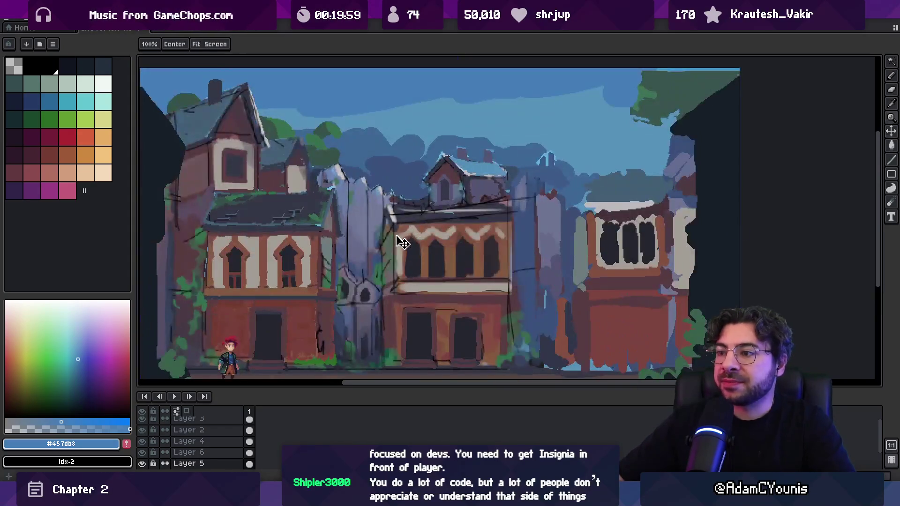
{"action": "scroll", "coordinate": [402, 241], "scroll_direction": "up", "scroll_amount": 1}
{"action": "mouse_move", "coordinate": [419, 495]}
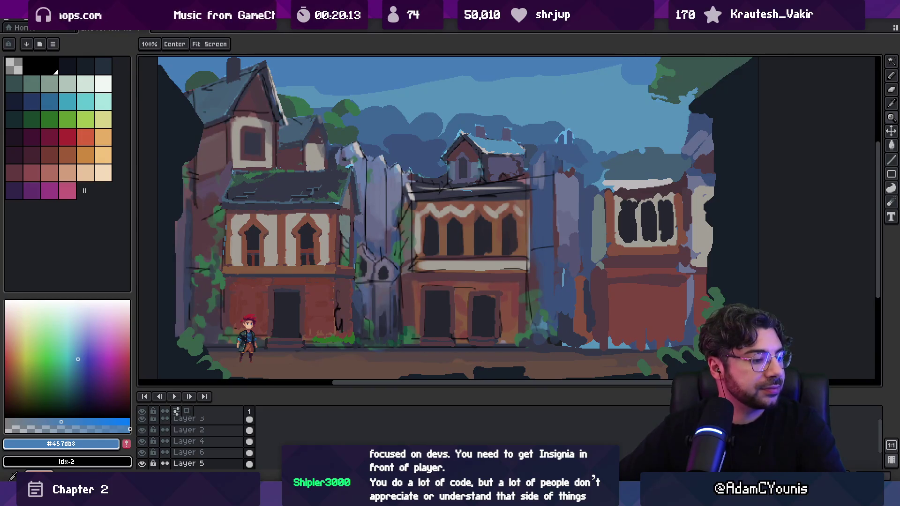
{"action": "key", "text": "alt+Tab"}
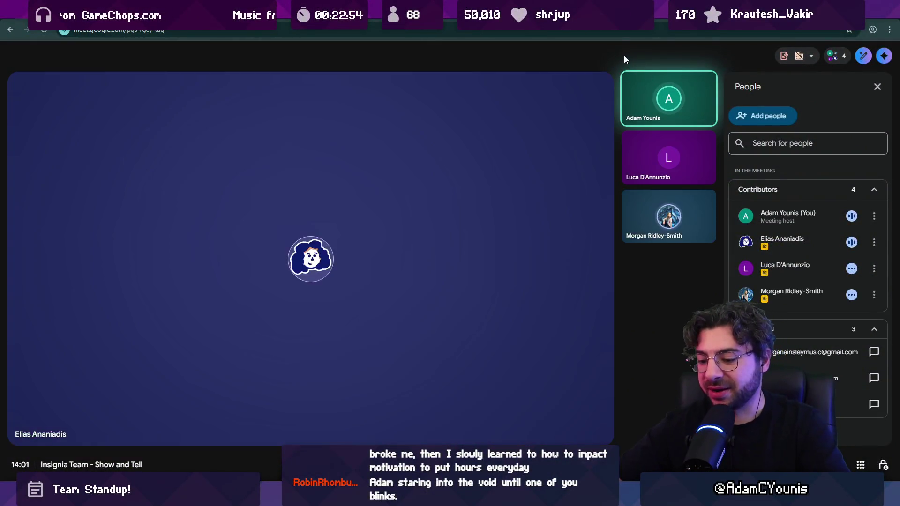
Make the Insignia Team show-and-tell meeting fill the whole screen.
{"action": "double_click", "coordinate": [624, 55]}
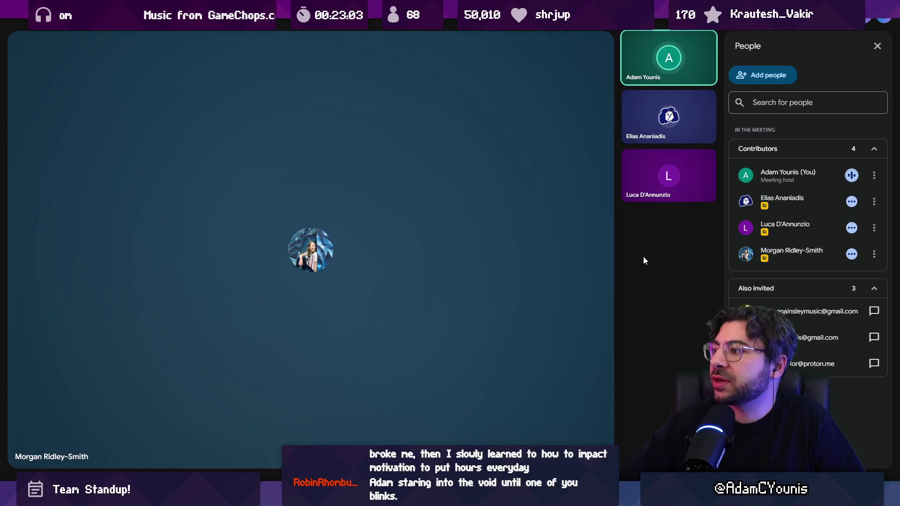
Close the participants list and Ask Gemini notice, then open the Insignia Music Board tab.
{"action": "left_click", "coordinate": [877, 46]}
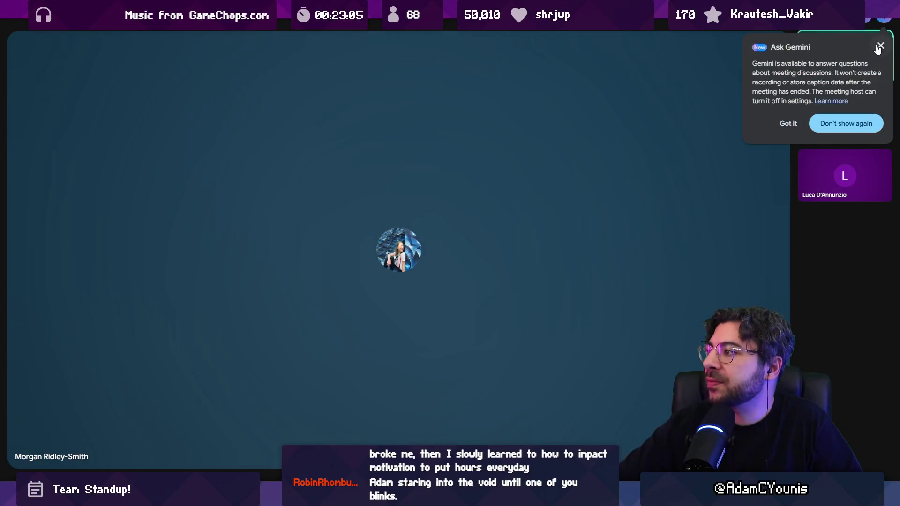
{"action": "left_click", "coordinate": [879, 47]}
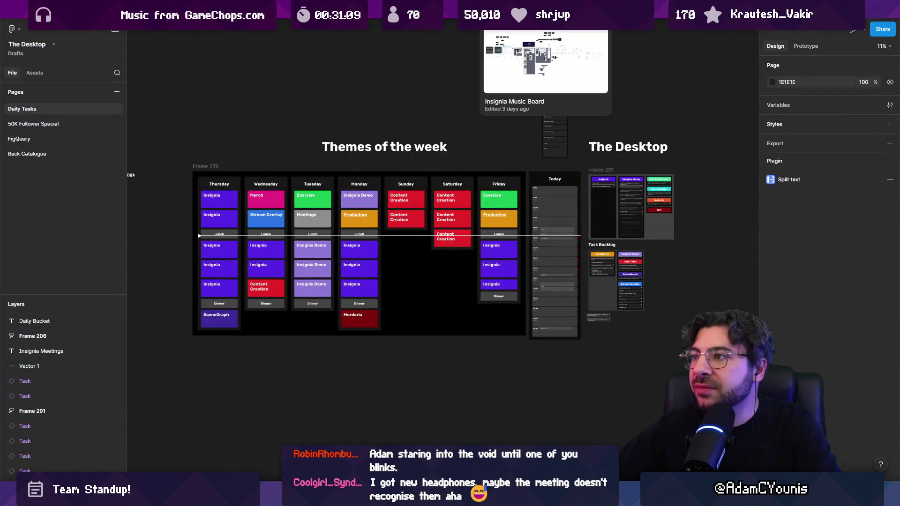
{"action": "left_click", "coordinate": [542, 10]}
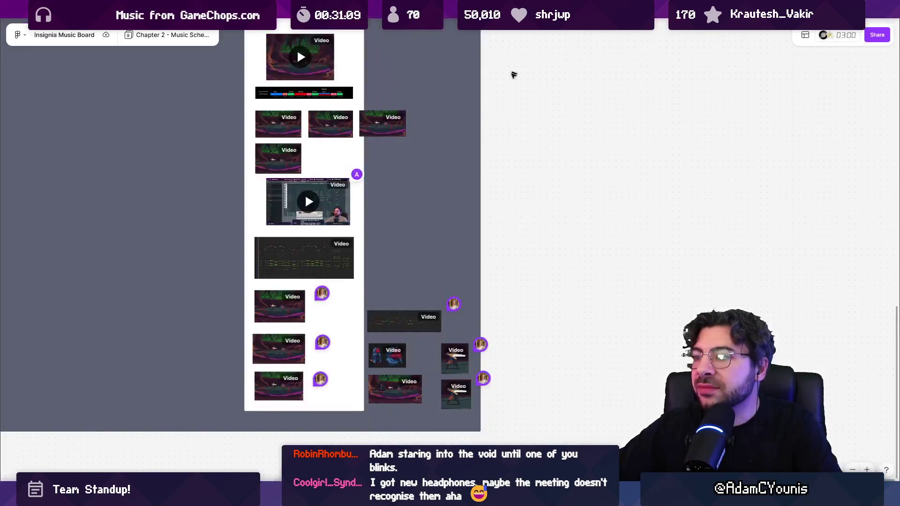
Zoom onto the red-haired character's sword-swing video, play it, and jump back to 0:11.
{"action": "scroll", "coordinate": [449, 393], "scroll_direction": "up", "scroll_amount": 5}
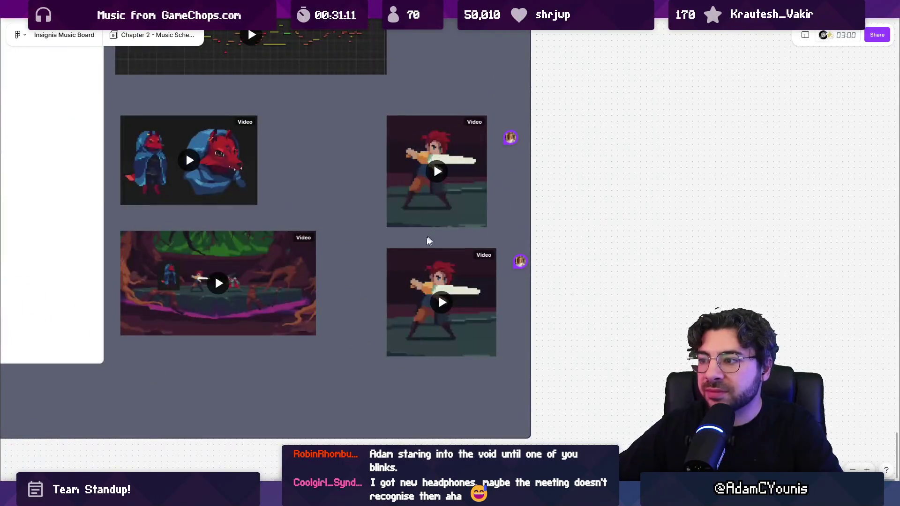
{"action": "scroll", "coordinate": [464, 304], "scroll_direction": "up", "scroll_amount": 4}
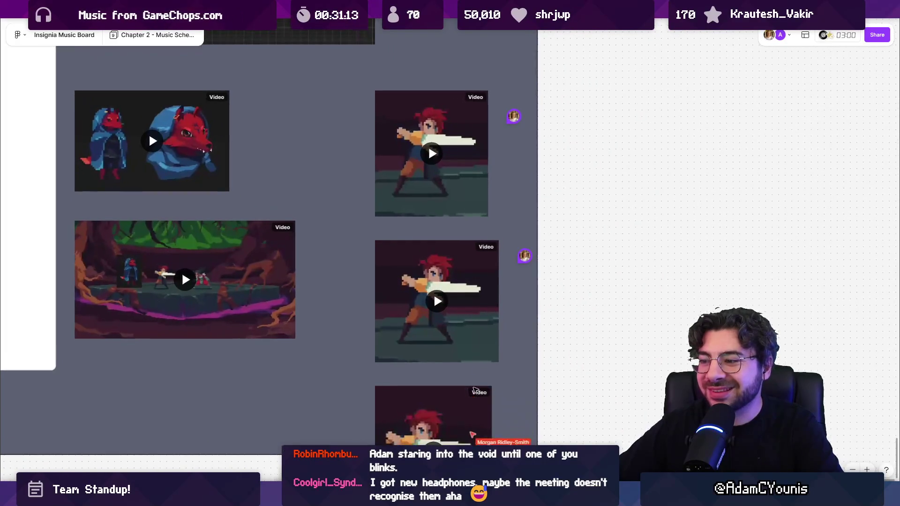
{"action": "scroll", "coordinate": [438, 365], "scroll_direction": "down", "scroll_amount": 2}
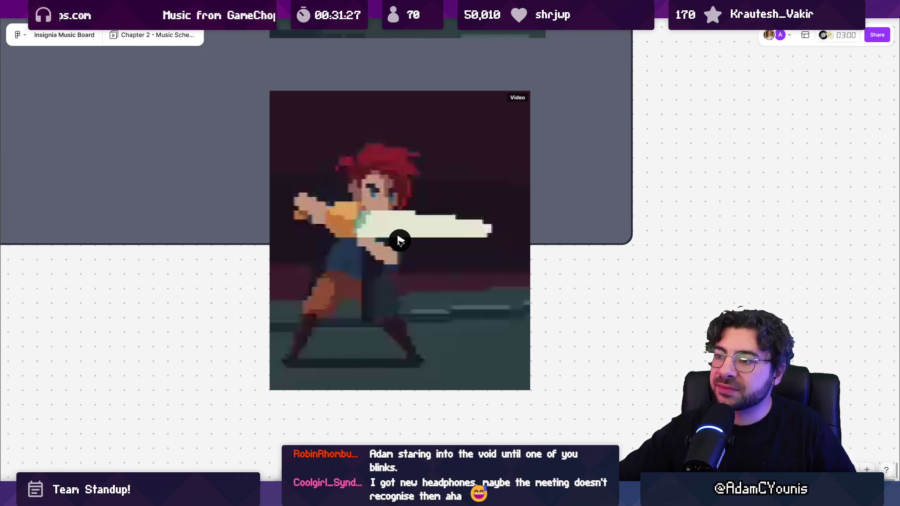
{"action": "left_click", "coordinate": [399, 240]}
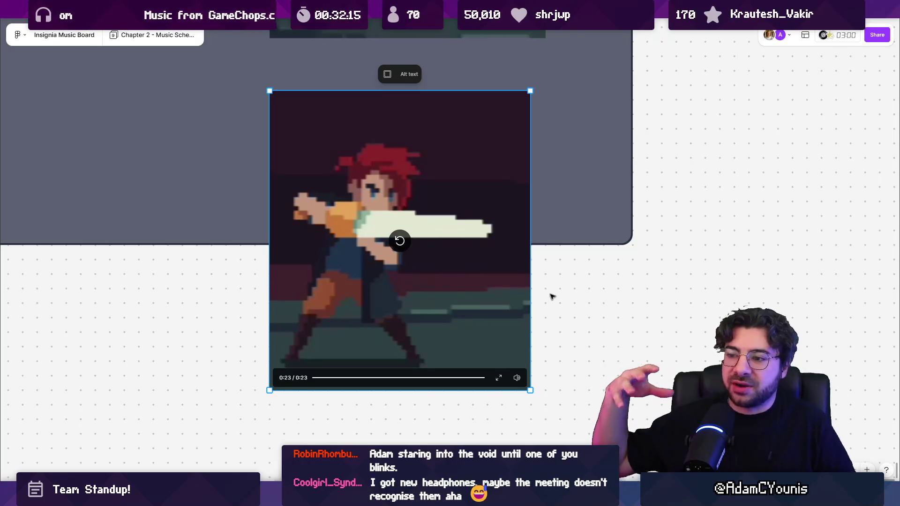
{"action": "left_click", "coordinate": [398, 379]}
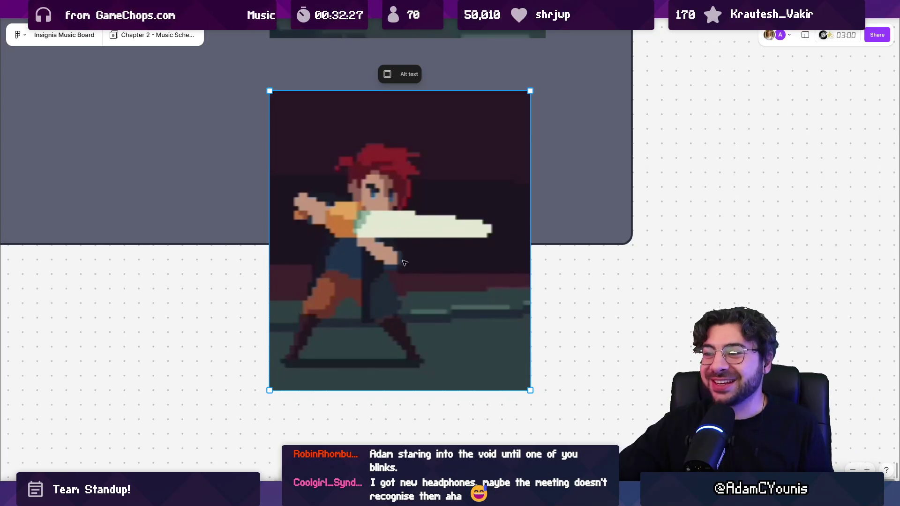
{"action": "key", "text": "Escape"}
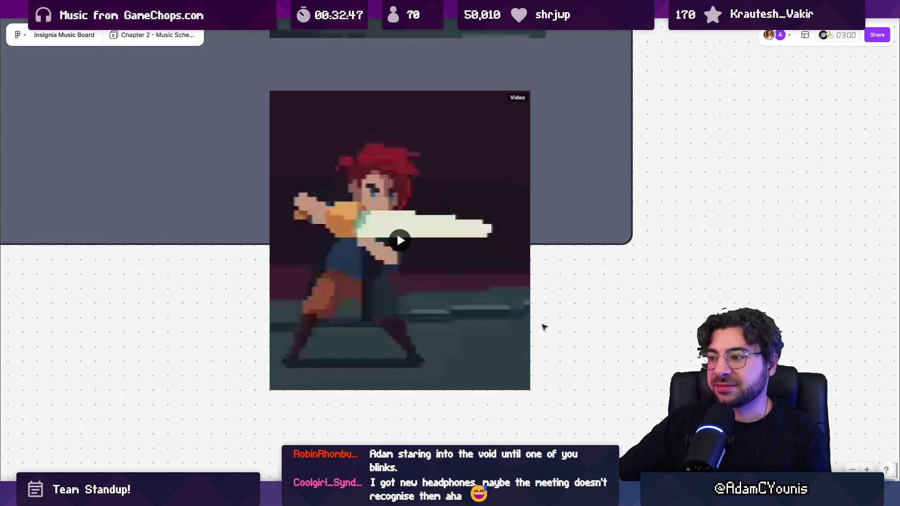
Switch back to the Google Meet team call.
{"action": "scroll", "coordinate": [547, 350], "scroll_direction": "up", "scroll_amount": 1}
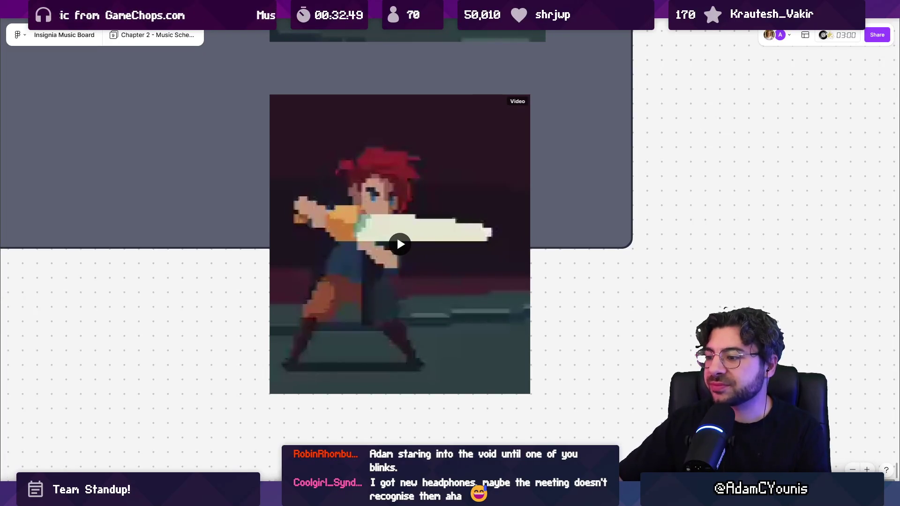
{"action": "mouse_move", "coordinate": [615, 498]}
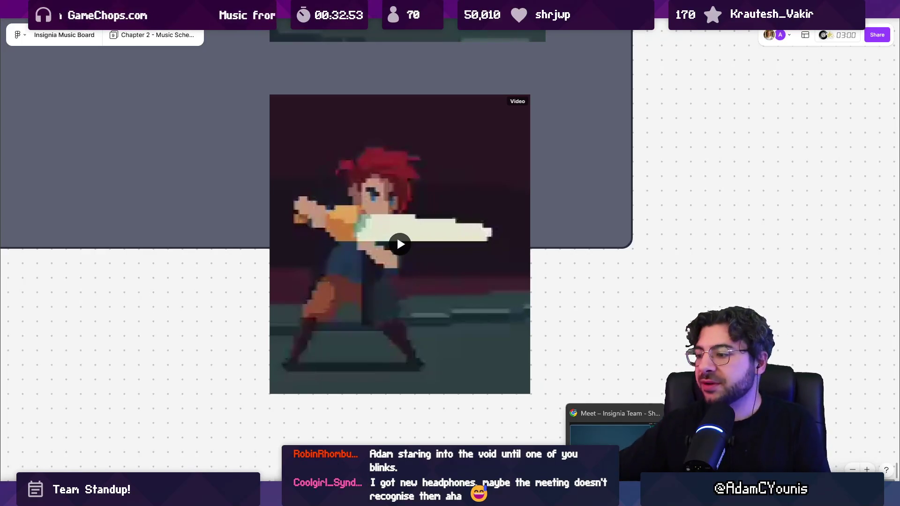
{"action": "left_click", "coordinate": [614, 440]}
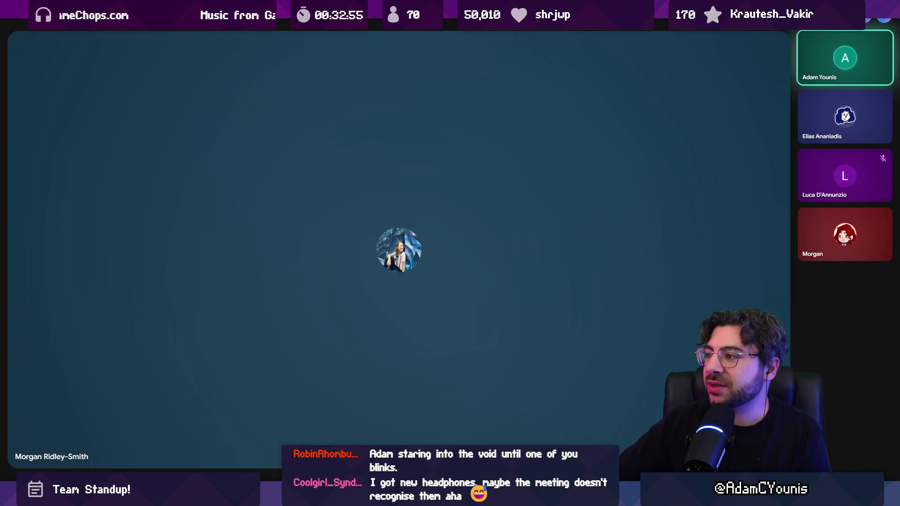
Zoom in on the animated mace-wielding creature sprite shared in Discord.
{"action": "mouse_move", "coordinate": [846, 223]}
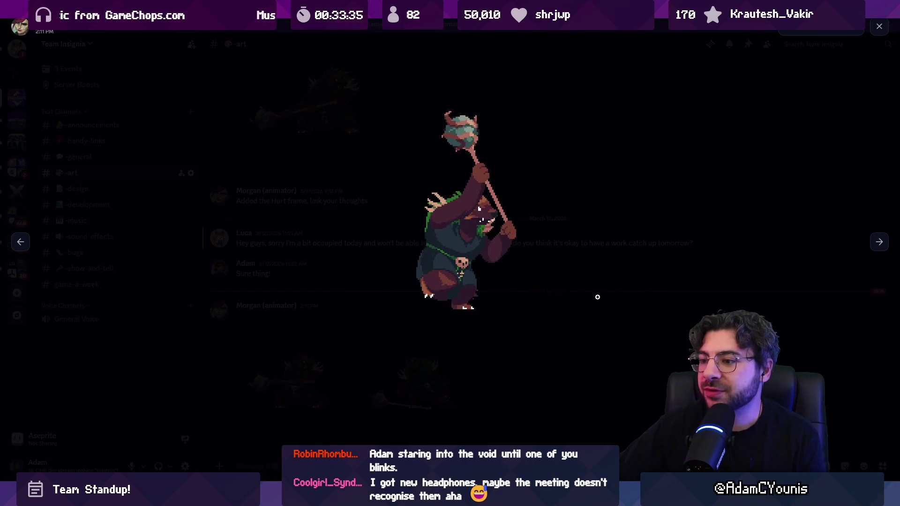
{"action": "left_click", "coordinate": [506, 342]}
Return the mace-wielding sprite in the Discord viewer to normal size.
{"action": "left_click", "coordinate": [431, 377]}
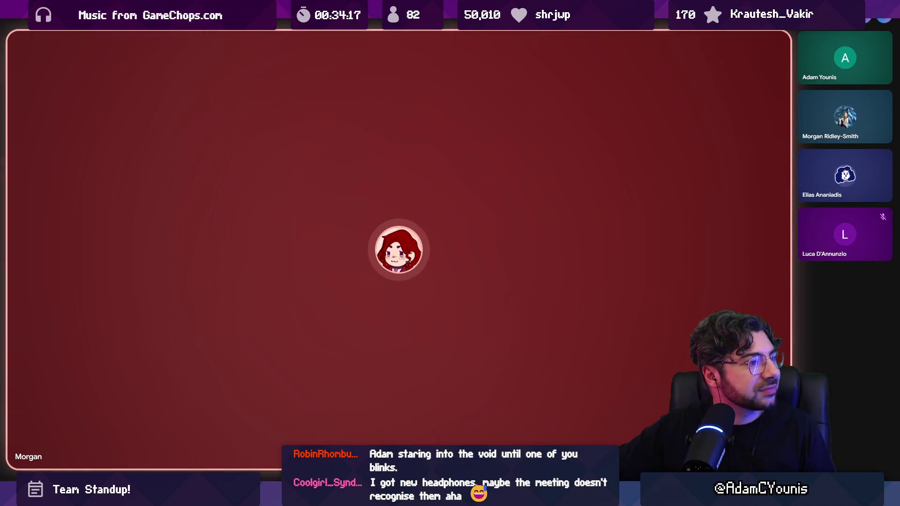
Exit fullscreen in the Meet browser window with F11.
{"action": "mouse_move", "coordinate": [365, 128]}
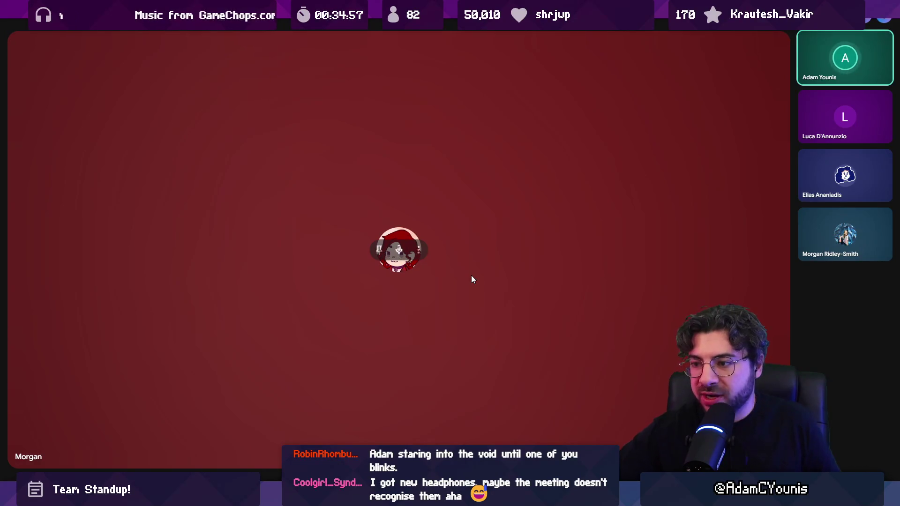
{"action": "key", "text": "F11"}
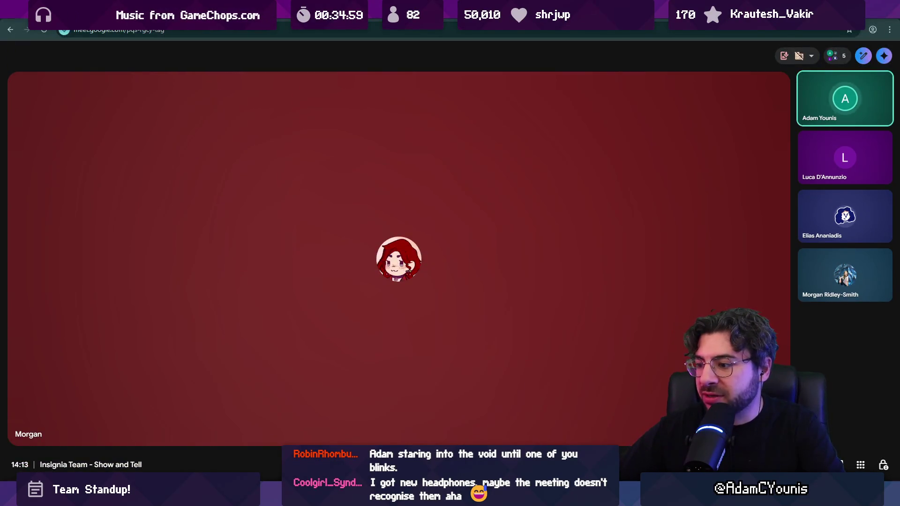
View the whole Aseprite town painting with a lowered timeline divider, then switch to Unity.
{"action": "key", "text": "alt+Tab"}
{"action": "scroll", "coordinate": [432, 225], "scroll_direction": "up", "scroll_amount": 3}
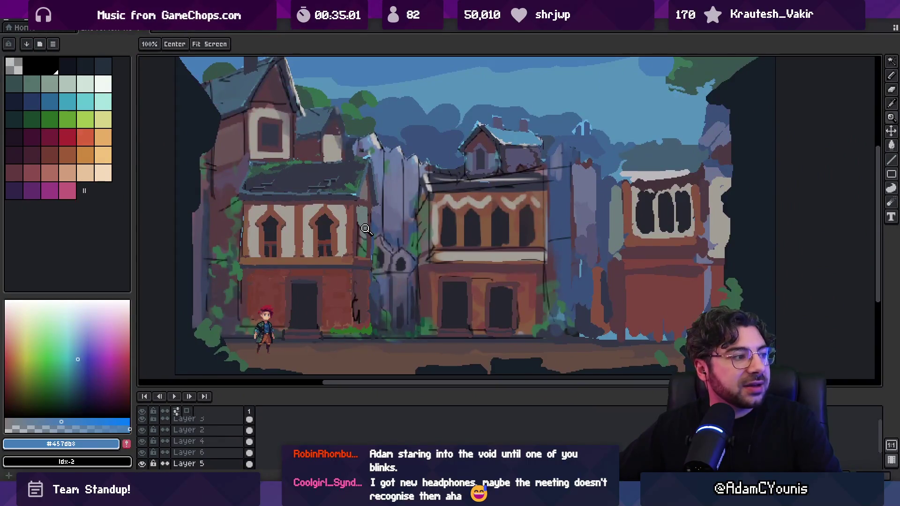
{"action": "scroll", "coordinate": [396, 201], "scroll_direction": "up", "scroll_amount": 2}
{"action": "left_click_drag", "start_coordinate": [452, 388], "coordinate": [452, 420]}
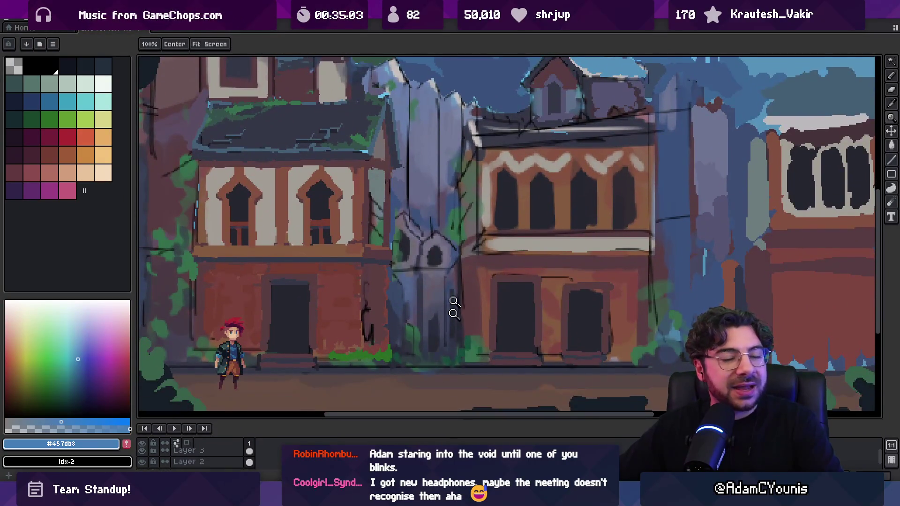
{"action": "scroll", "coordinate": [426, 247], "scroll_direction": "down", "scroll_amount": 2}
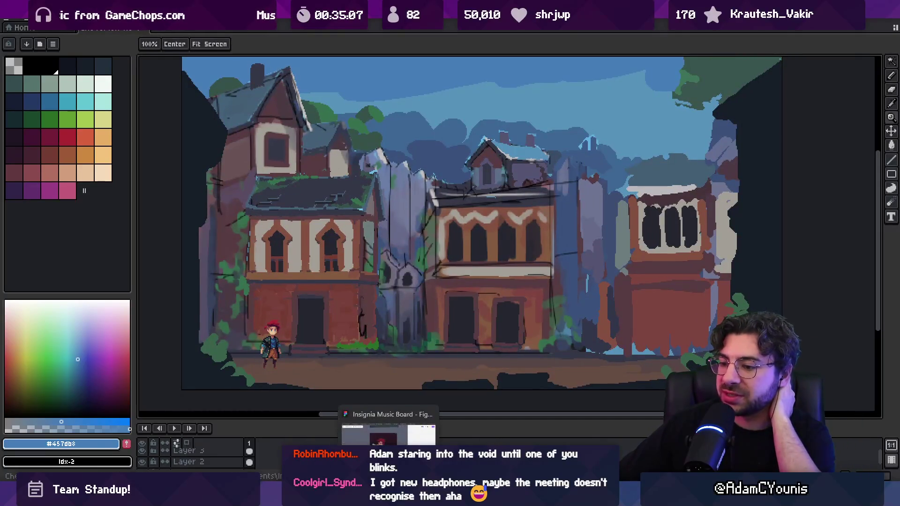
{"action": "left_click", "coordinate": [300, 422]}
Show the Cheverton town street in Unity's Scene view, slightly zoomed, then bring up Everything.
{"action": "left_click", "coordinate": [185, 40]}
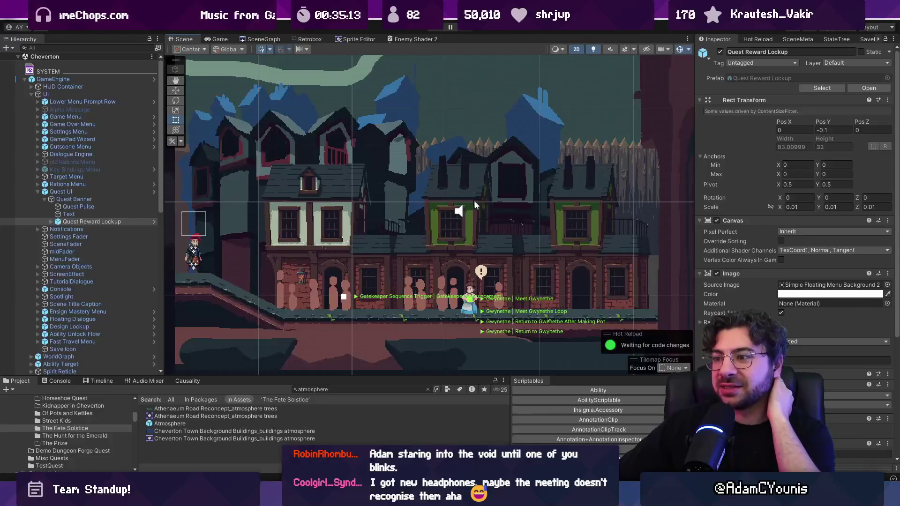
{"action": "scroll", "coordinate": [461, 236], "scroll_direction": "up", "scroll_amount": 1}
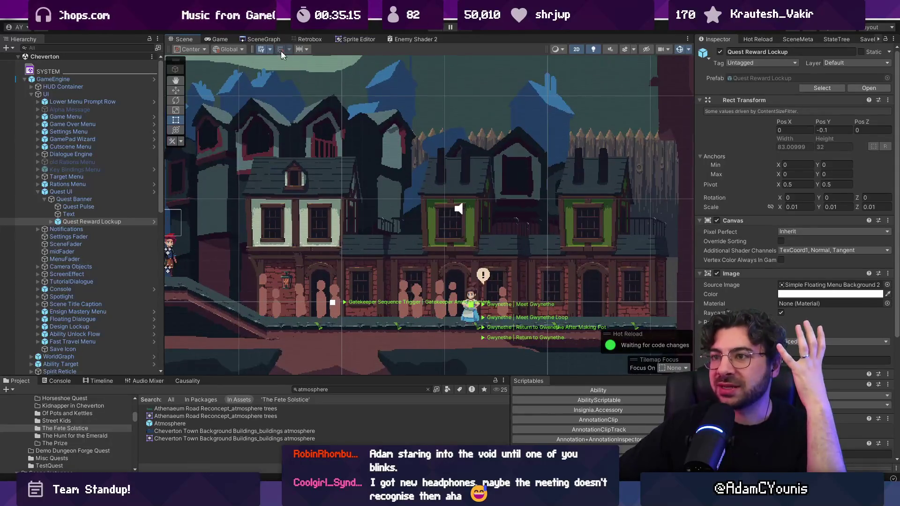
{"action": "mouse_move", "coordinate": [368, 476]}
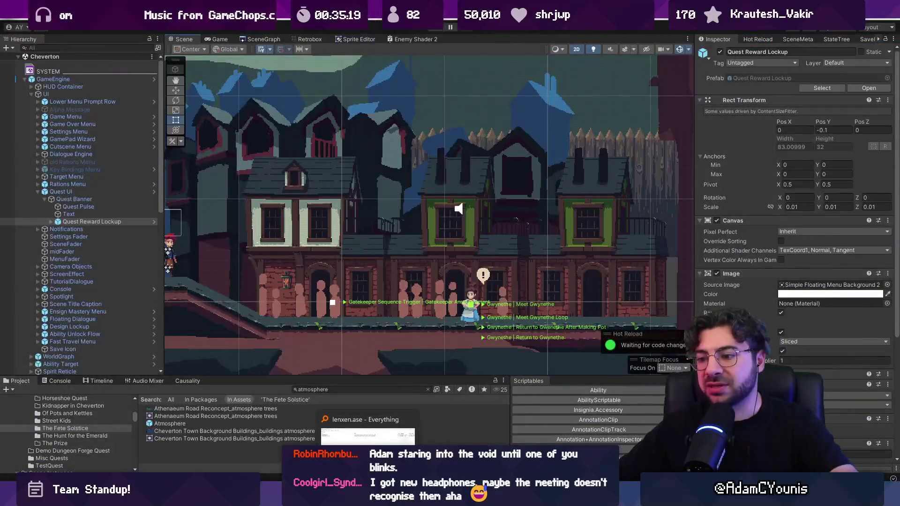
{"action": "left_click", "coordinate": [368, 436]}
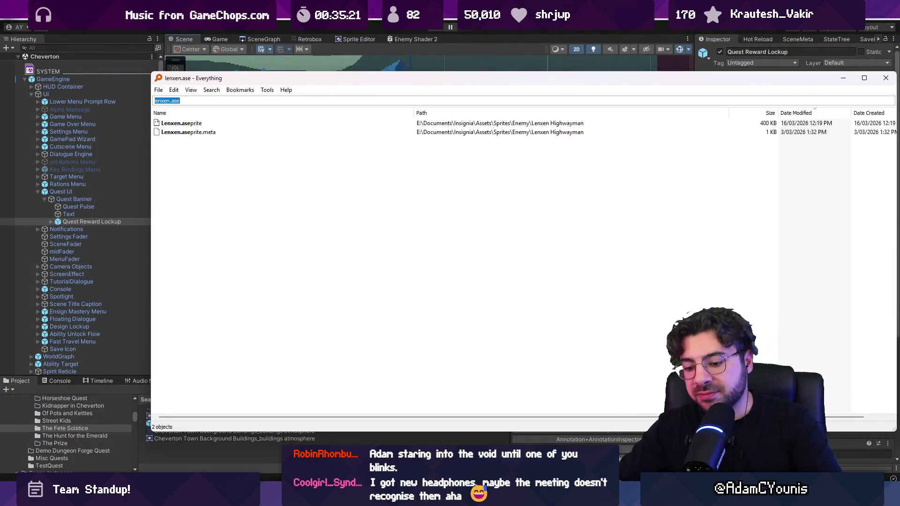
Search Everything for the Cheverton .leo files and open Cheverton Environment Concepts.leo.
{"action": "type", "text": "cheverton en"}
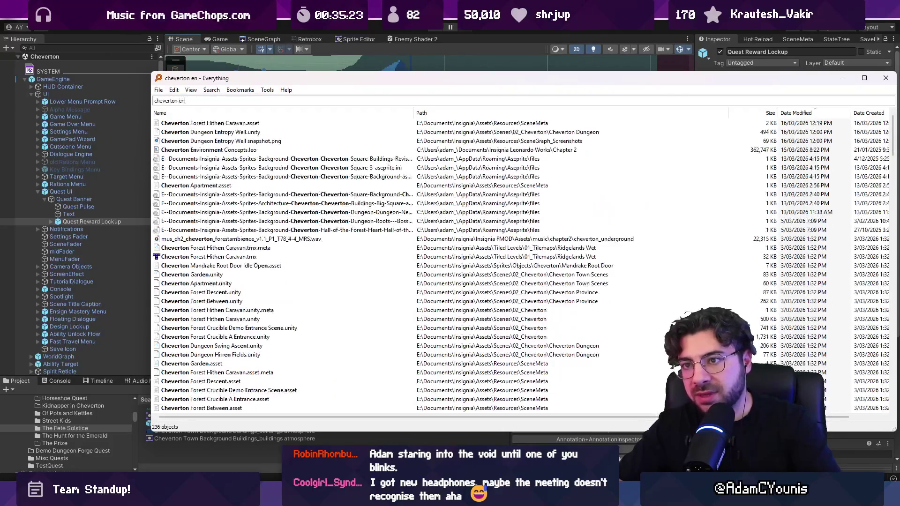
{"action": "type", "text": "ironm"}
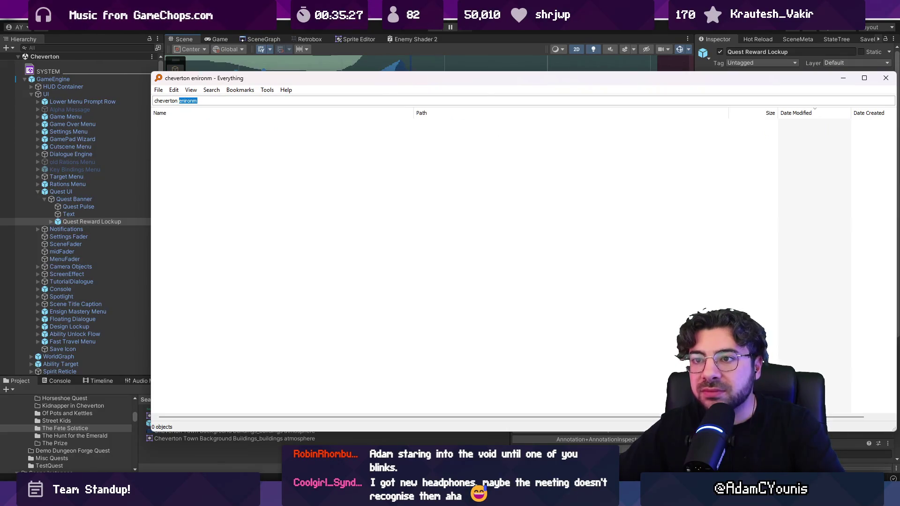
{"action": "type", "text": ".leo"}
{"action": "key", "text": "Down"}
{"action": "key", "text": "Return"}
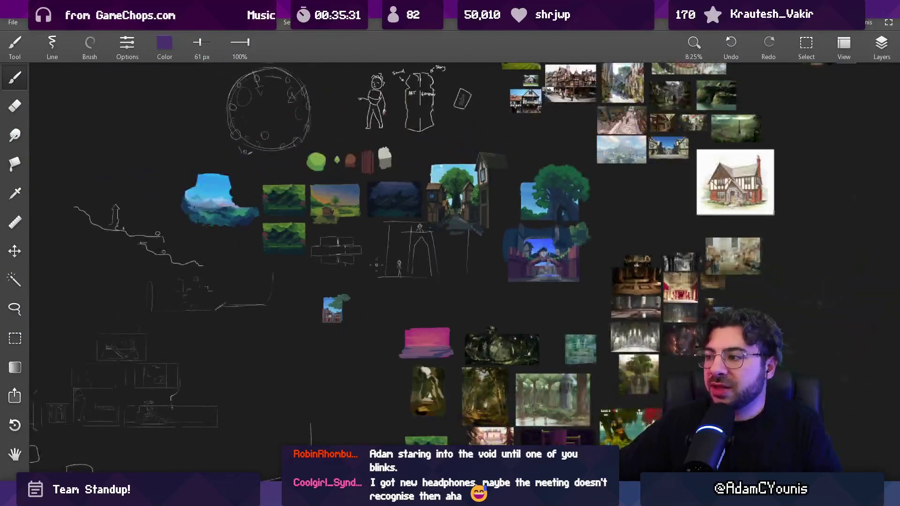
Pan and zoom the Leonardo board to the small town-house painting, then switch to Aseprite and Unity.
{"action": "scroll", "coordinate": [376, 265], "scroll_direction": "up", "scroll_amount": 5}
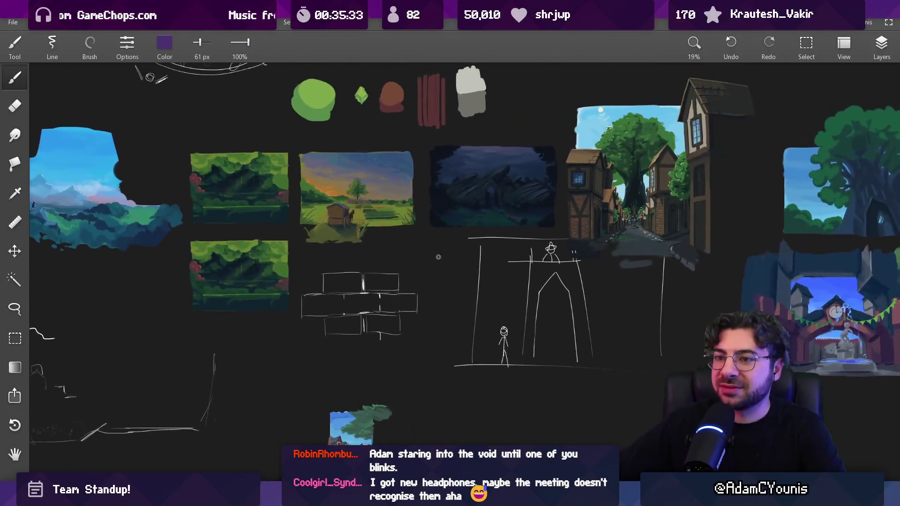
{"action": "scroll", "coordinate": [439, 256], "scroll_direction": "down", "scroll_amount": 1}
{"action": "scroll", "coordinate": [481, 246], "scroll_direction": "up", "scroll_amount": 1}
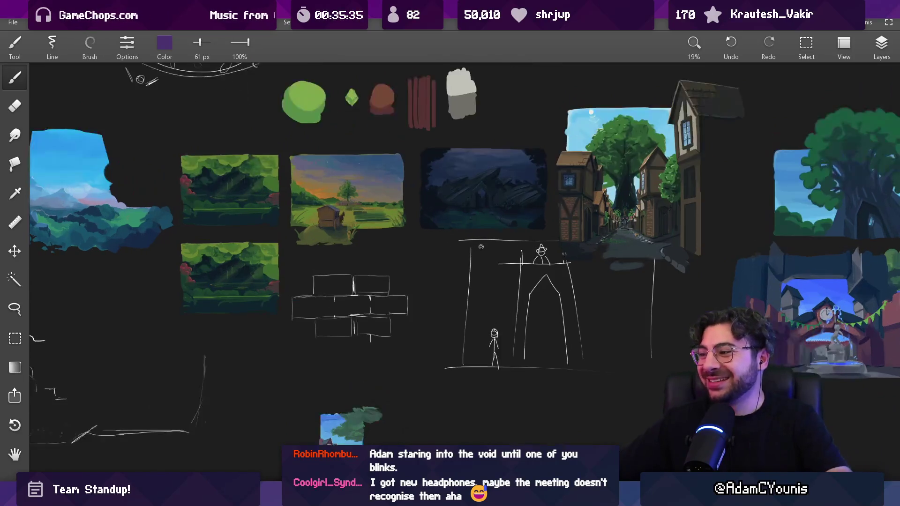
{"action": "mouse_move", "coordinate": [443, 299]}
{"action": "left_mouse_down"}
{"action": "mouse_move", "coordinate": [446, 259]}
{"action": "mouse_move", "coordinate": [428, 237]}
{"action": "mouse_move", "coordinate": [418, 241]}
{"action": "left_mouse_up"}
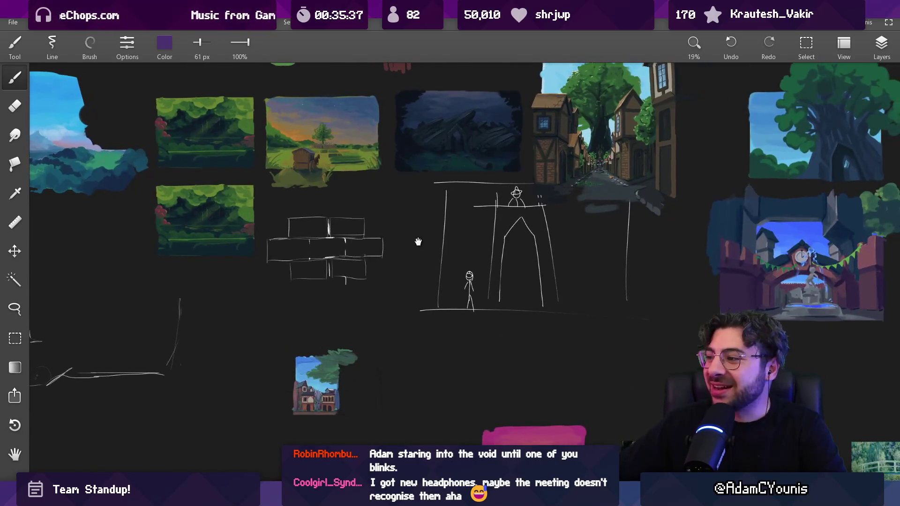
{"action": "scroll", "coordinate": [291, 437], "scroll_direction": "up", "scroll_amount": 2}
{"action": "scroll", "coordinate": [291, 437], "scroll_direction": "up", "scroll_amount": 4}
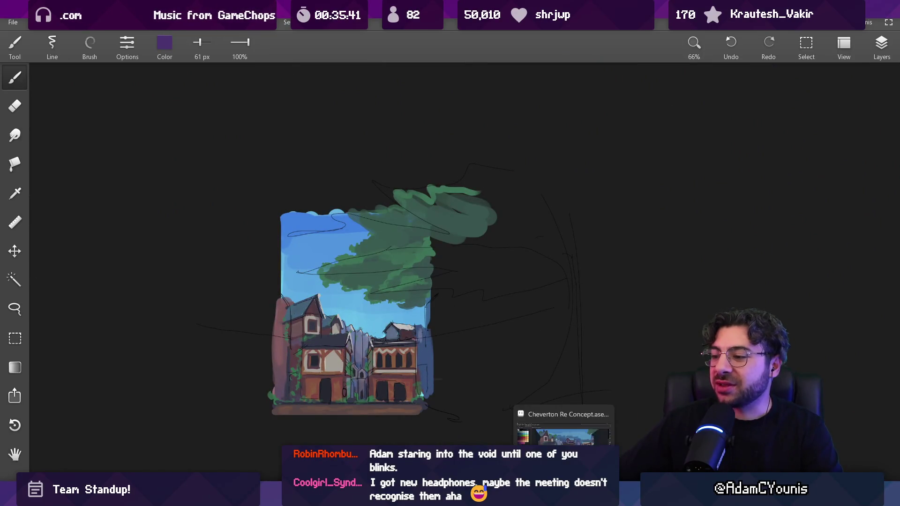
{"action": "left_click", "coordinate": [565, 498]}
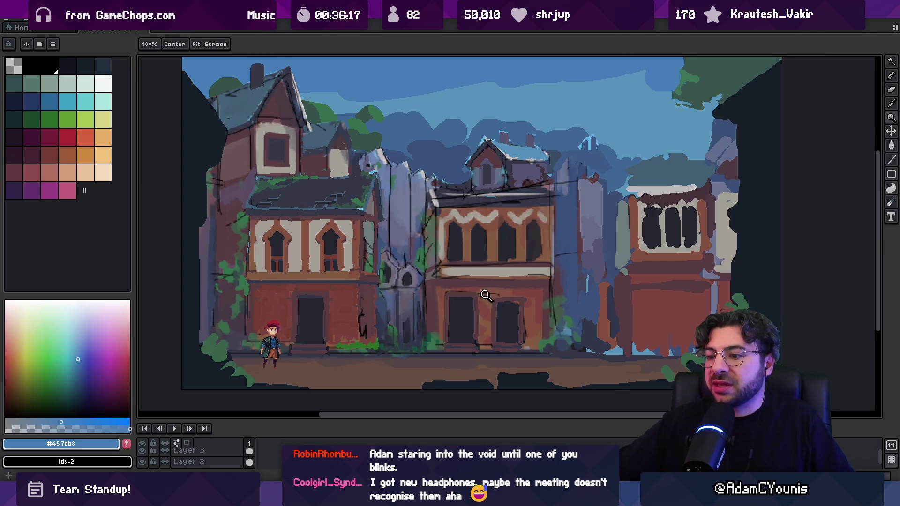
{"action": "key", "text": "alt+Tab"}
{"action": "scroll", "coordinate": [370, 278], "scroll_direction": "down", "scroll_amount": 2}
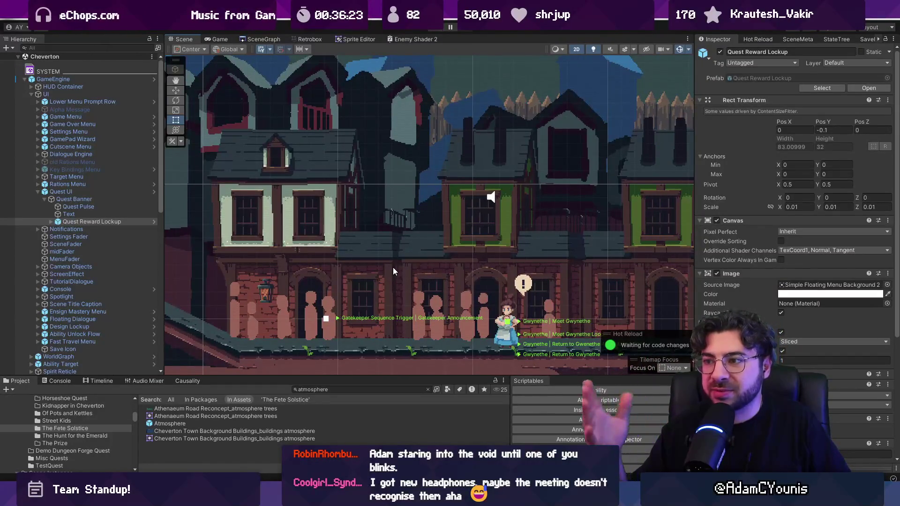
{"action": "scroll", "coordinate": [358, 252], "scroll_direction": "down", "scroll_amount": 2}
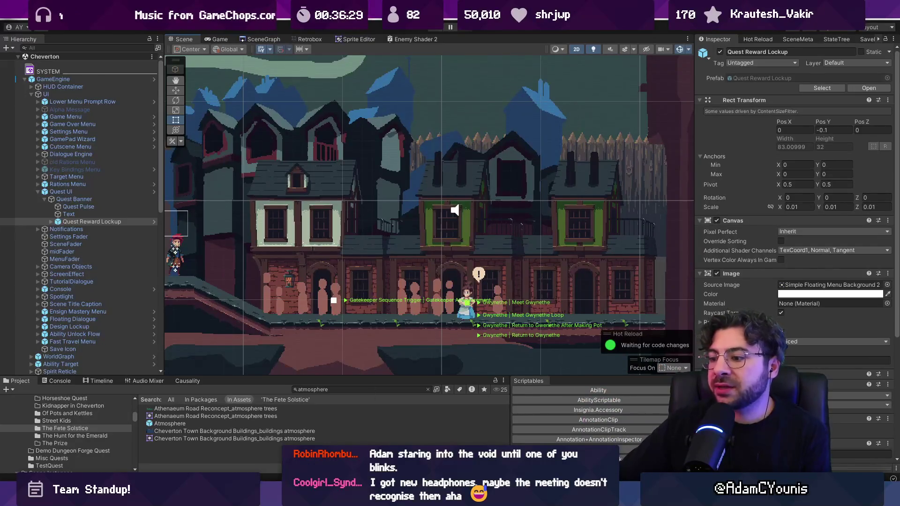
{"action": "key", "text": "alt+Tab"}
{"action": "scroll", "coordinate": [516, 388], "scroll_direction": "down", "scroll_amount": 2}
{"action": "left_click_drag", "start_coordinate": [446, 294], "coordinate": [485, 324]}
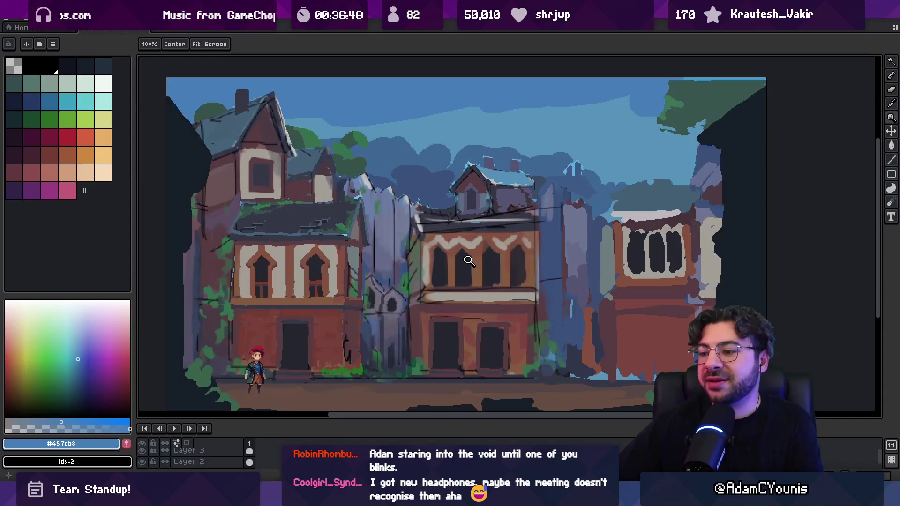
Switch from Aseprite to the 'Insignia Team - Show and Tell' Meet window.
{"action": "mouse_move", "coordinate": [461, 498]}
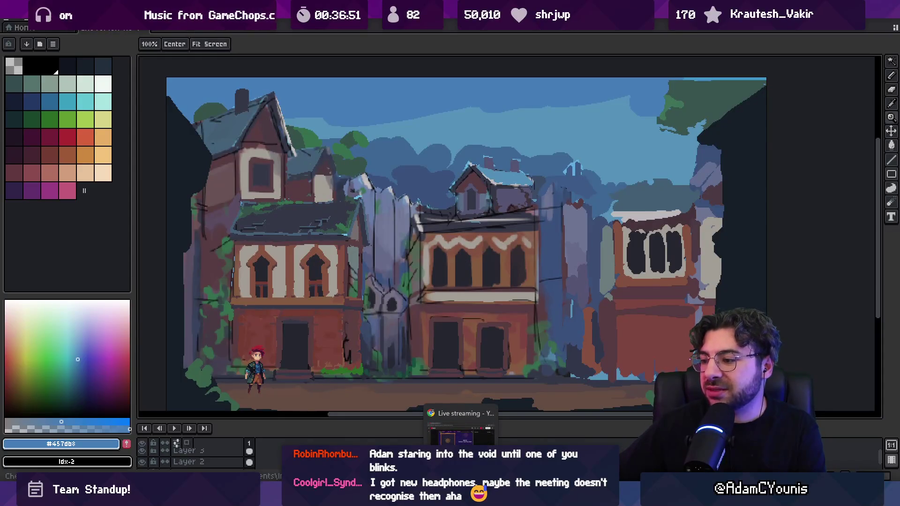
{"action": "left_click", "coordinate": [581, 429]}
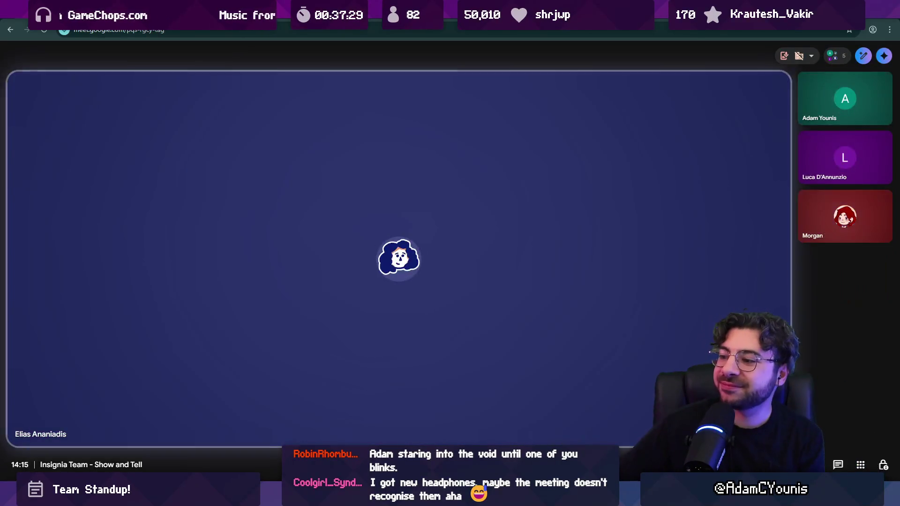
Leave the Meet call, return to Aseprite, and briefly check the music player's track.
{"action": "left_click", "coordinate": [565, 464]}
{"action": "key", "text": "alt+Tab"}
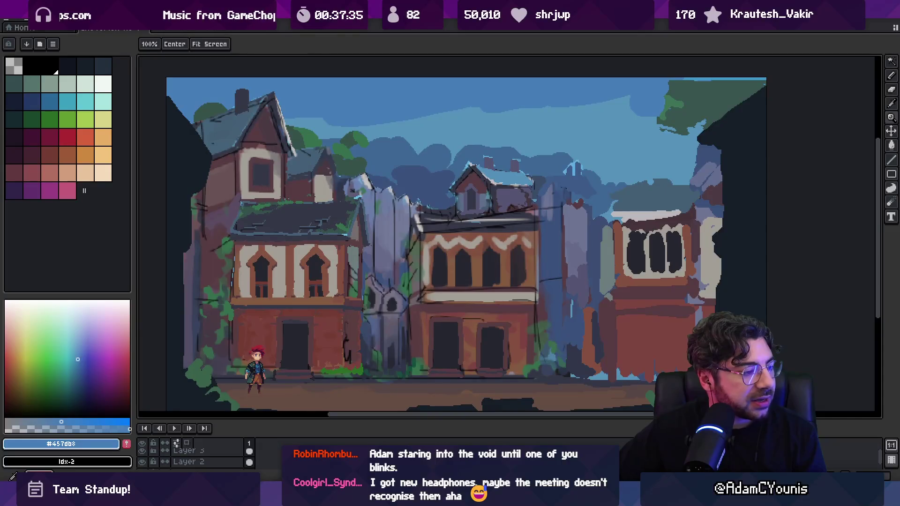
{"action": "key", "text": "alt+Tab"}
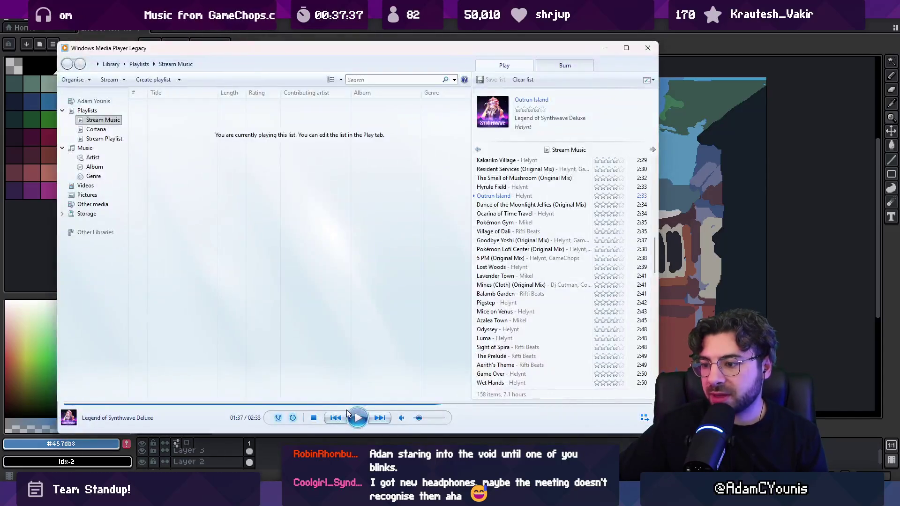
{"action": "key", "text": "alt+Tab"}
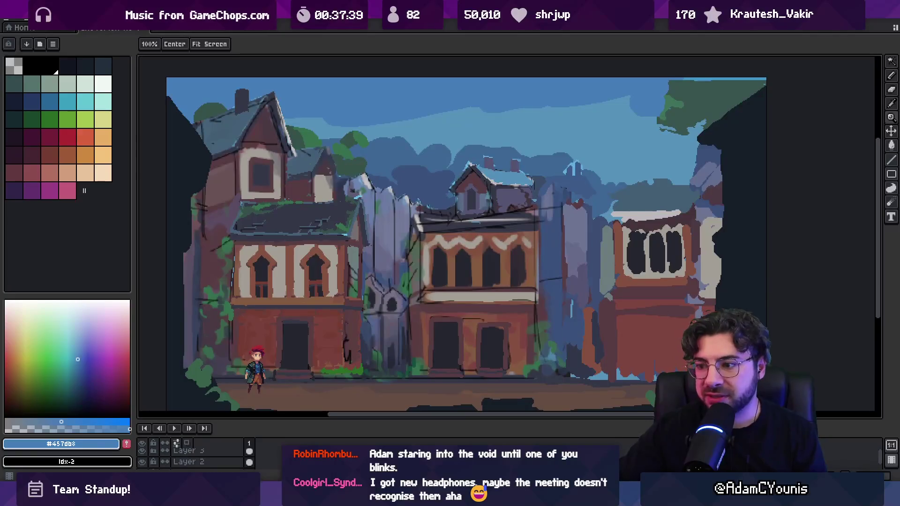
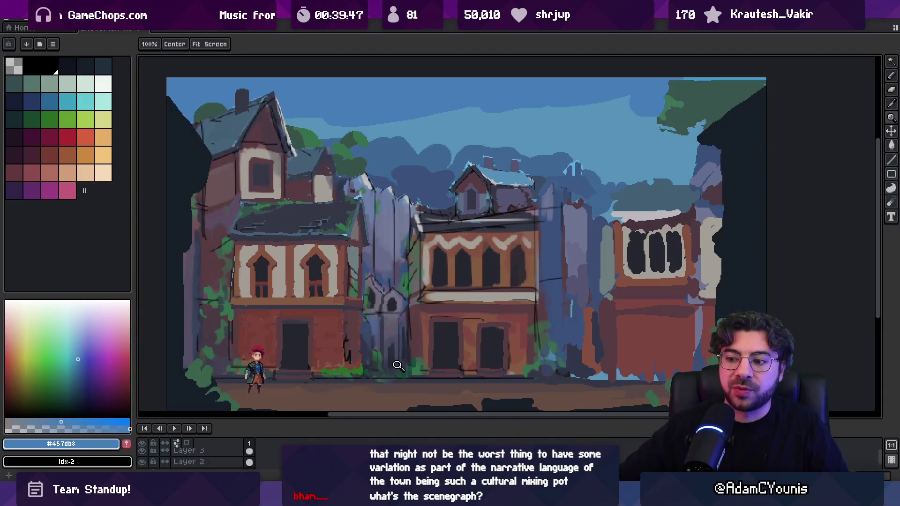
Switch from the Aseprite town painting to the running Insignia - Cheverton Unity game window.
{"action": "mouse_move", "coordinate": [306, 495]}
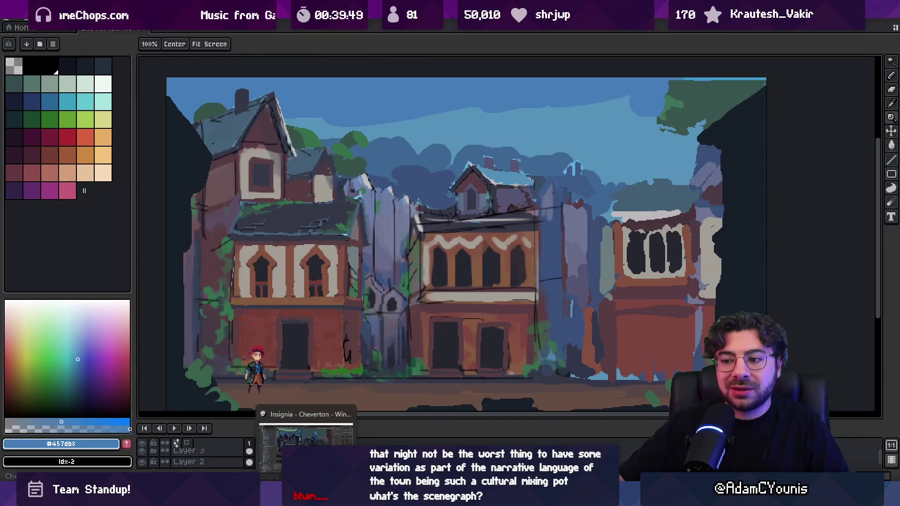
{"action": "left_click", "coordinate": [306, 446]}
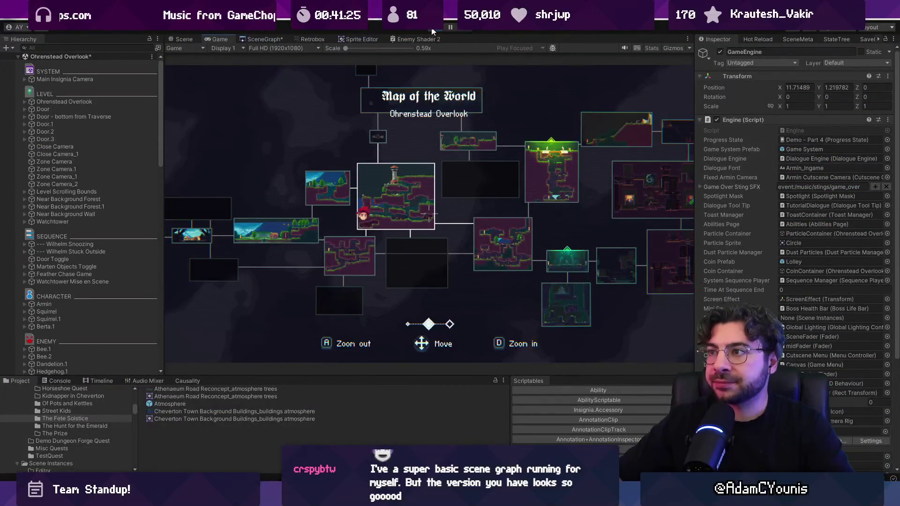
Exit Play mode to stop the running Ohrenstead Overlook game.
{"action": "left_click", "coordinate": [439, 27]}
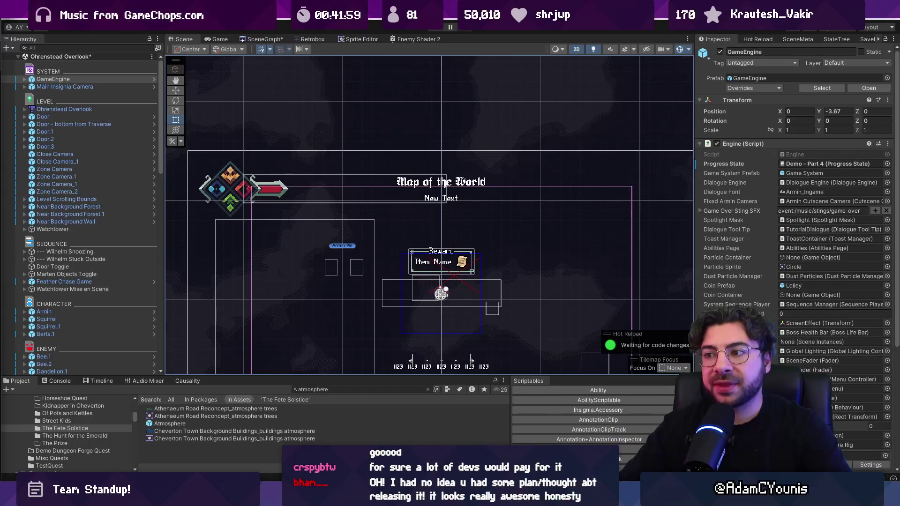
Open the SceneGraph maximized and survey the level thumbnails around Pillo's Landing Site.
{"action": "left_click", "coordinate": [279, 39]}
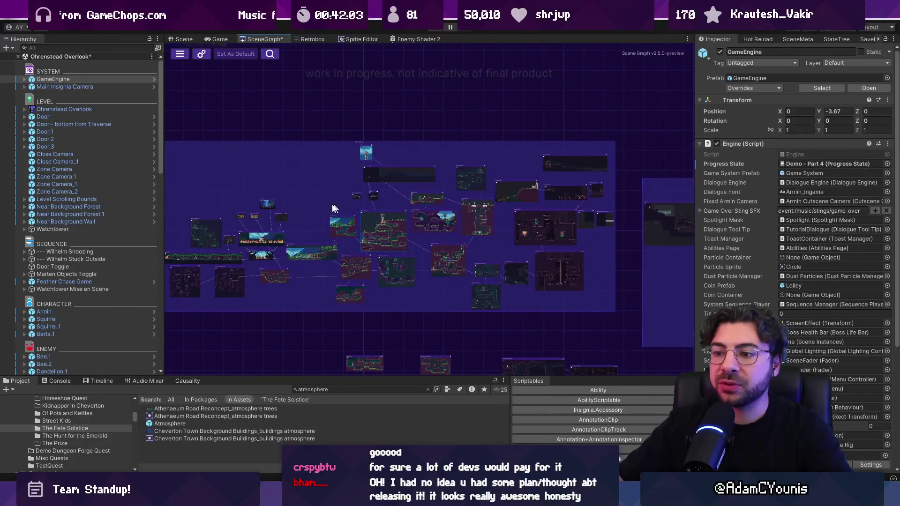
{"action": "double_click", "coordinate": [263, 38]}
{"action": "mouse_move", "coordinate": [247, 168]}
{"action": "left_mouse_down"}
{"action": "mouse_move", "coordinate": [269, 182]}
{"action": "mouse_move", "coordinate": [398, 193]}
{"action": "left_mouse_up"}
{"action": "scroll", "coordinate": [355, 237], "scroll_direction": "up", "scroll_amount": 5}
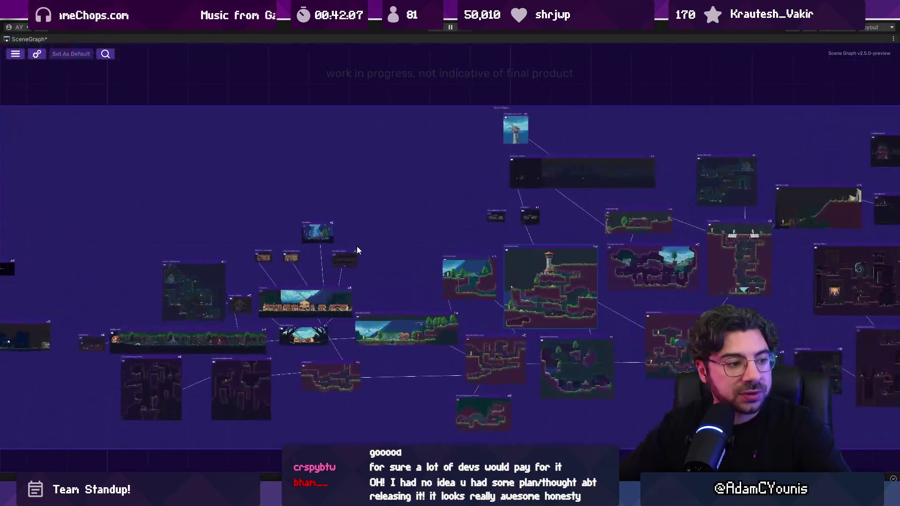
{"action": "mouse_move", "coordinate": [364, 246]}
{"action": "left_mouse_down"}
{"action": "mouse_move", "coordinate": [307, 184]}
{"action": "mouse_move", "coordinate": [304, 198]}
{"action": "left_mouse_up"}
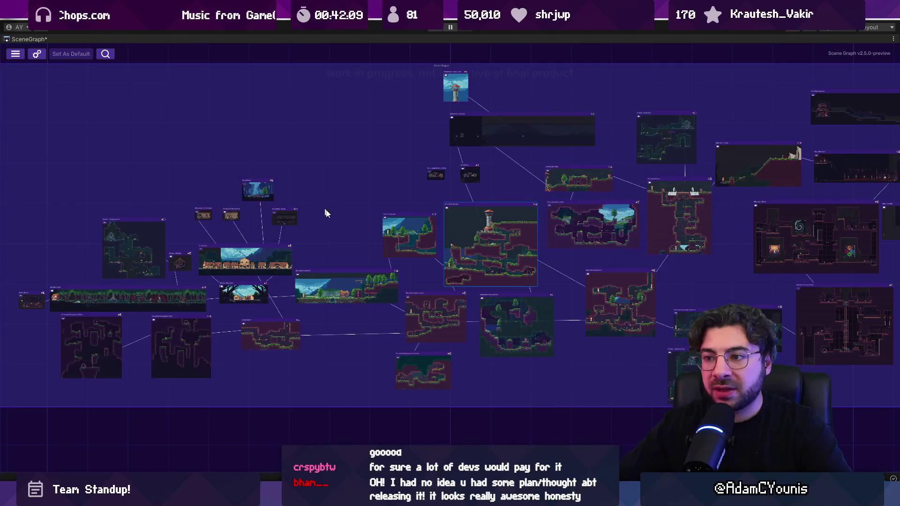
{"action": "scroll", "coordinate": [327, 214], "scroll_direction": "up", "scroll_amount": 8}
{"action": "mouse_move", "coordinate": [459, 206]}
{"action": "left_mouse_down"}
{"action": "mouse_move", "coordinate": [290, 204]}
{"action": "mouse_move", "coordinate": [290, 192]}
{"action": "left_mouse_up"}
{"action": "mouse_move", "coordinate": [320, 166]}
{"action": "left_mouse_down"}
{"action": "mouse_move", "coordinate": [270, 142]}
{"action": "mouse_move", "coordinate": [261, 159]}
{"action": "left_mouse_up"}
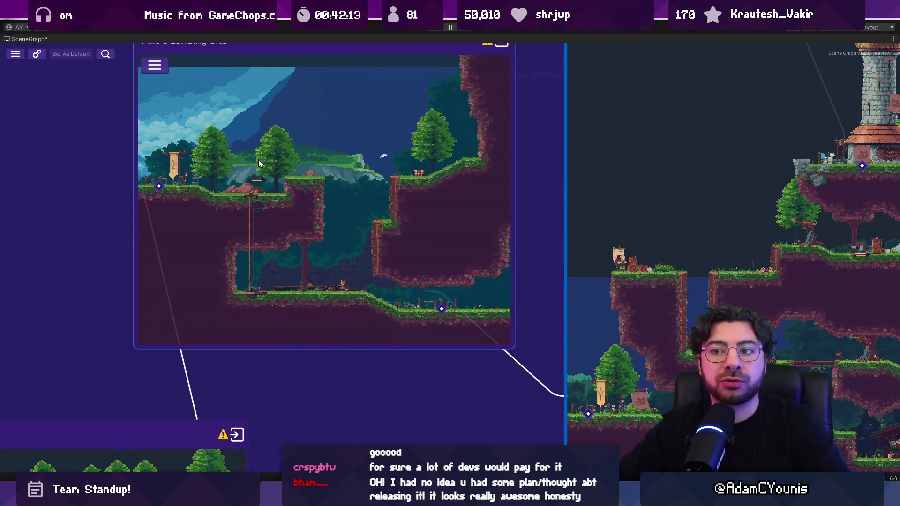
{"action": "scroll", "coordinate": [258, 159], "scroll_direction": "down", "scroll_amount": 3}
{"action": "scroll", "coordinate": [401, 272], "scroll_direction": "up", "scroll_amount": 3}
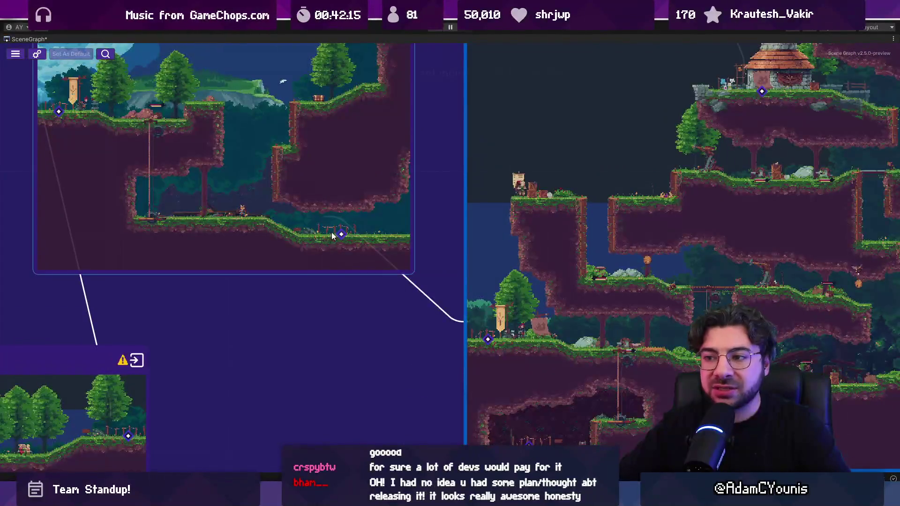
{"action": "scroll", "coordinate": [360, 277], "scroll_direction": "down", "scroll_amount": 3}
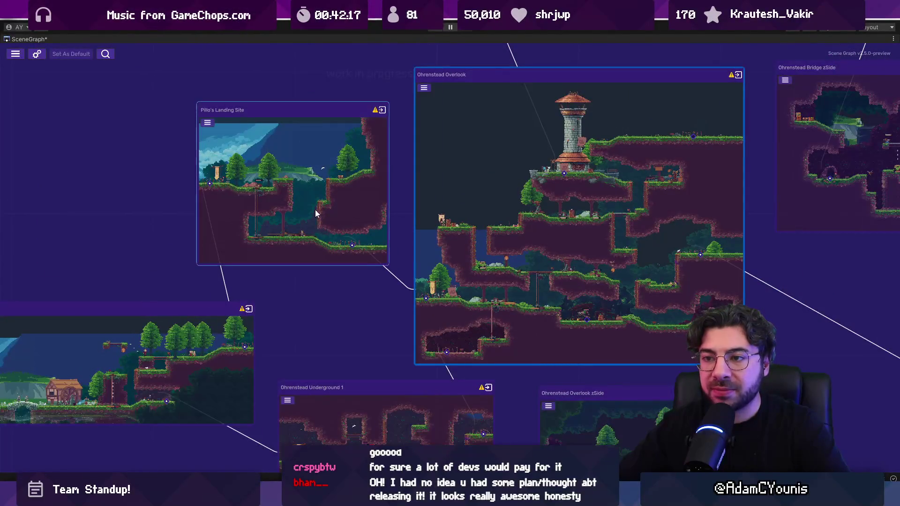
{"action": "scroll", "coordinate": [317, 214], "scroll_direction": "up", "scroll_amount": 4}
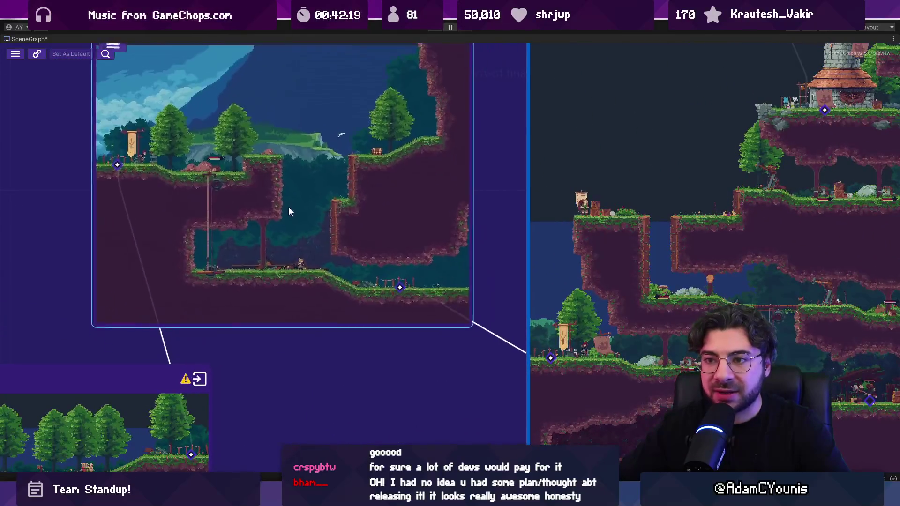
{"action": "scroll", "coordinate": [292, 210], "scroll_direction": "down", "scroll_amount": 2}
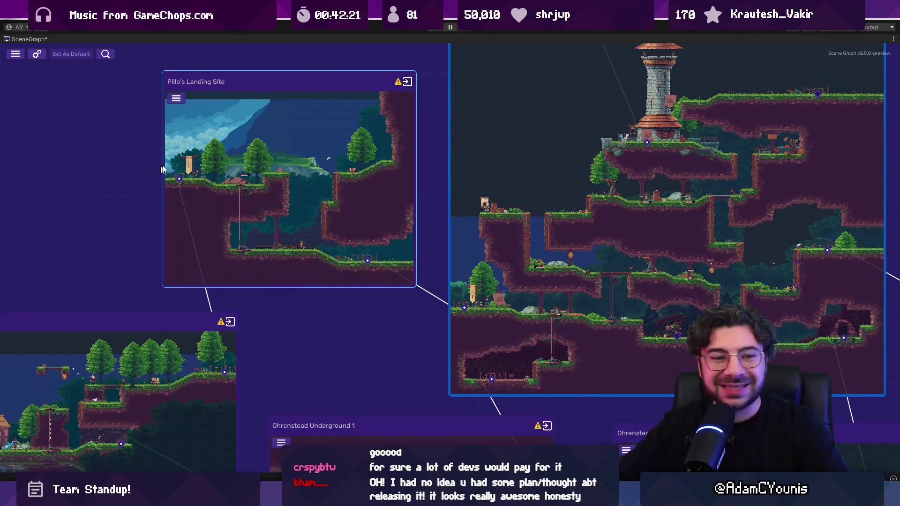
{"action": "scroll", "coordinate": [220, 215], "scroll_direction": "down", "scroll_amount": 5}
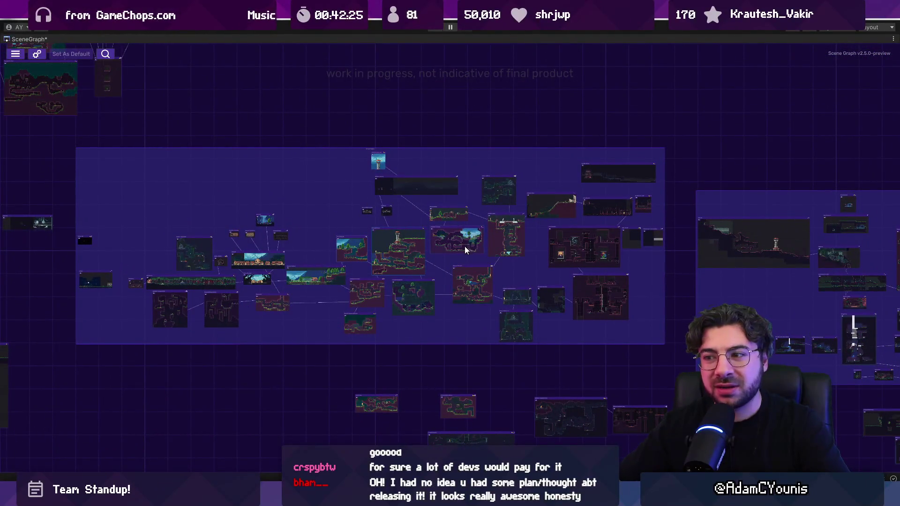
{"action": "scroll", "coordinate": [404, 253], "scroll_direction": "up", "scroll_amount": 4}
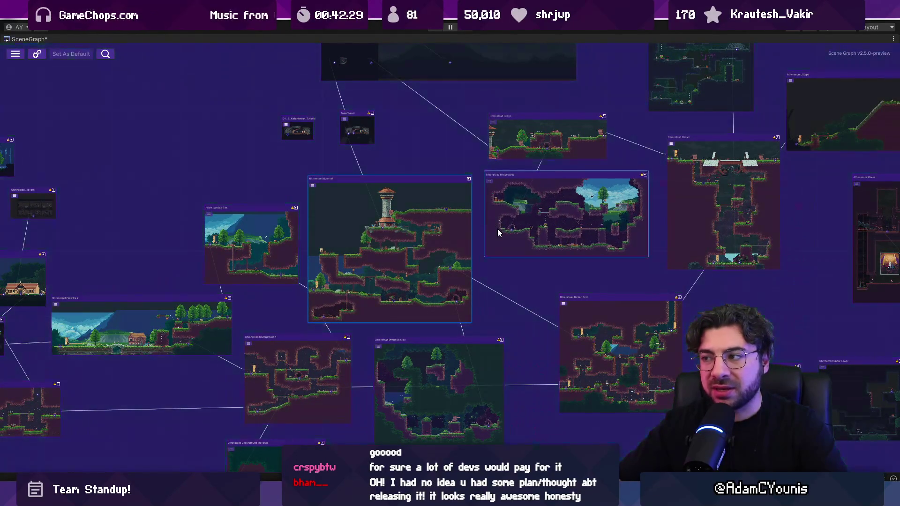
Bring the Watchtower and Ohrenstead nodes into view and nudge Ohrenstead Overlook up-right.
{"action": "left_click_drag", "start_coordinate": [497, 229], "coordinate": [354, 286]}
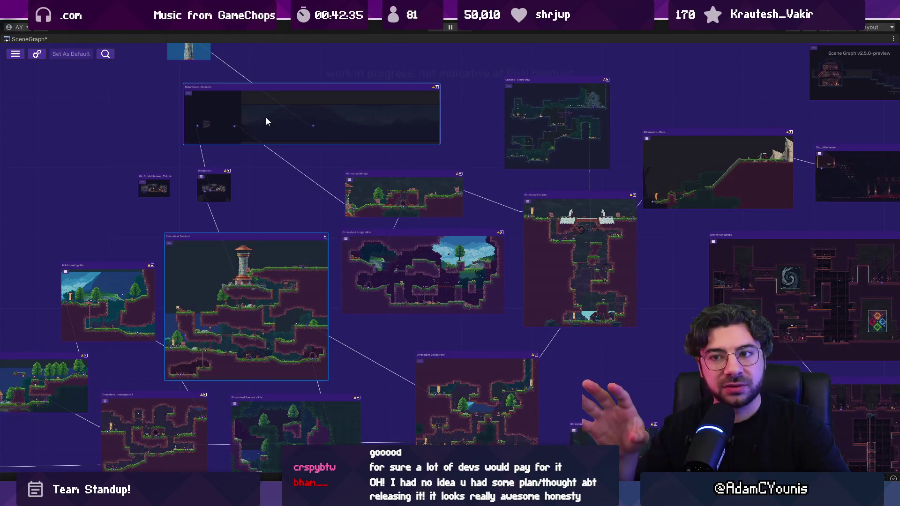
{"action": "scroll", "coordinate": [291, 220], "scroll_direction": "down", "scroll_amount": 3}
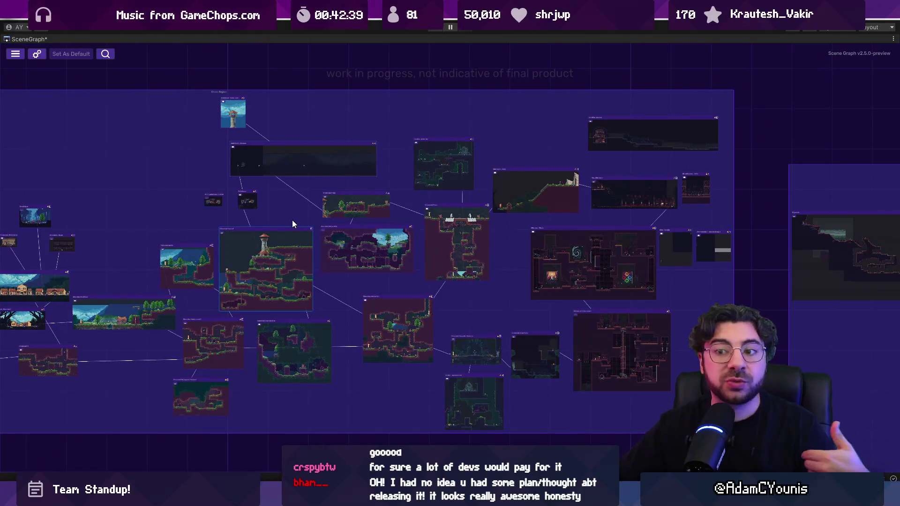
{"action": "scroll", "coordinate": [259, 276], "scroll_direction": "up", "scroll_amount": 3}
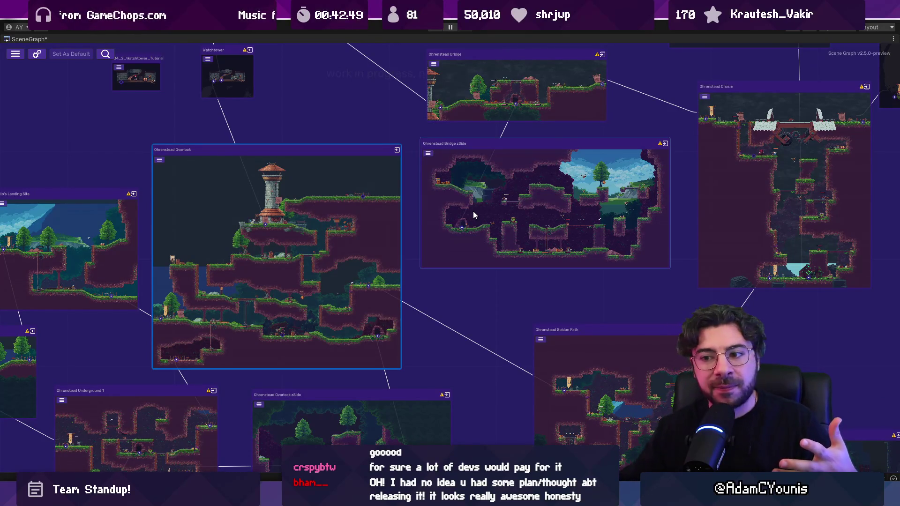
{"action": "left_click_drag", "start_coordinate": [402, 218], "coordinate": [409, 198]}
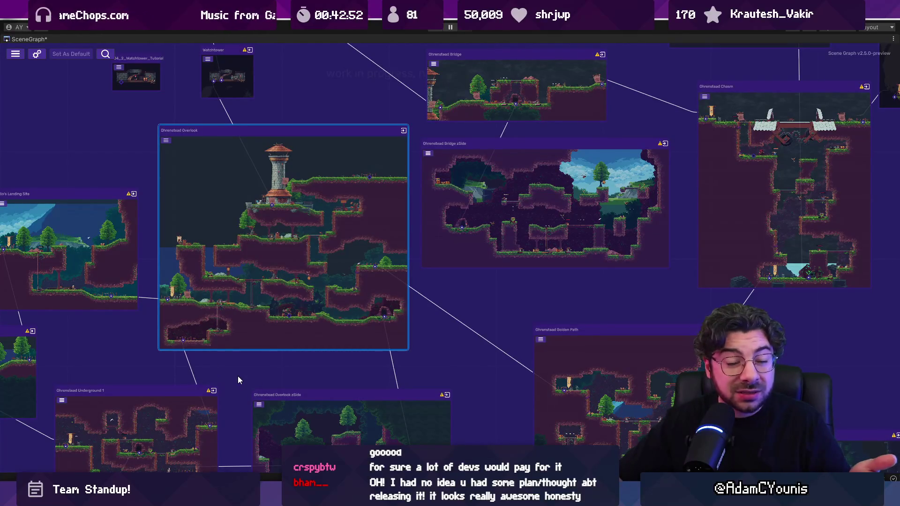
{"action": "scroll", "coordinate": [197, 356], "scroll_direction": "up", "scroll_amount": 5}
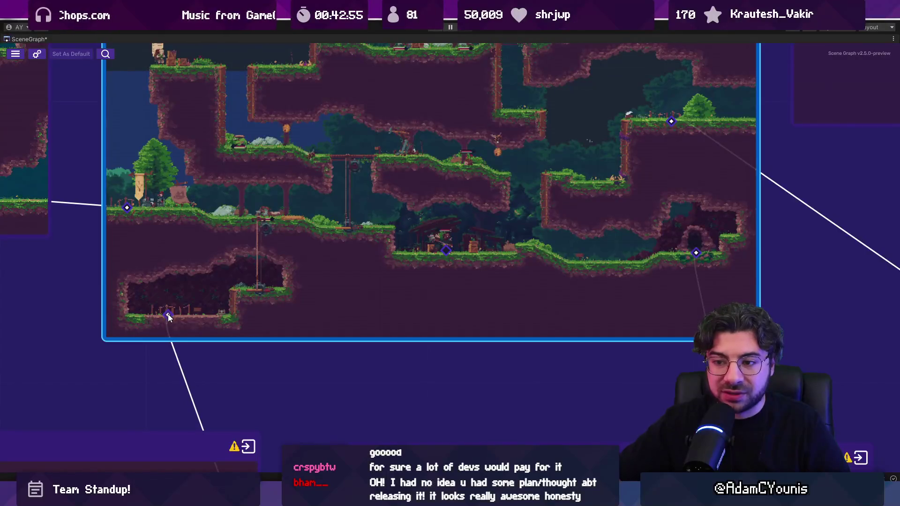
{"action": "scroll", "coordinate": [170, 318], "scroll_direction": "down", "scroll_amount": 3}
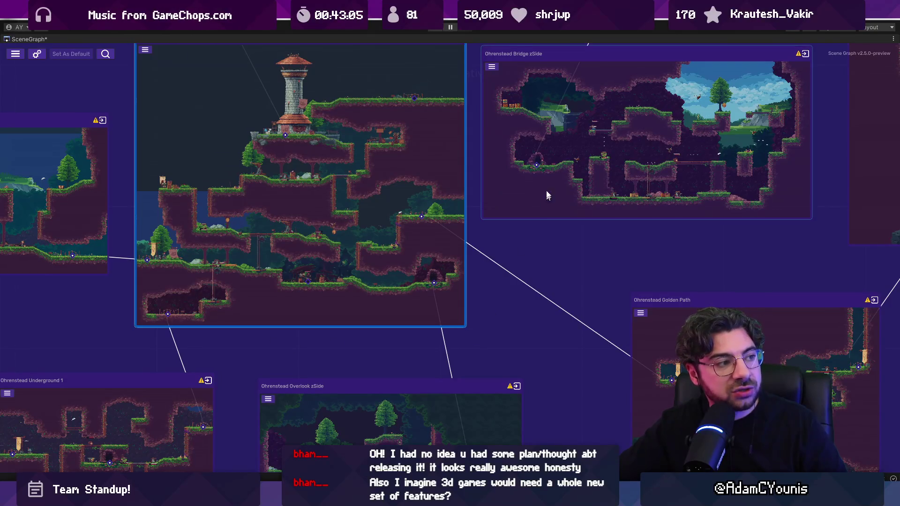
{"action": "scroll", "coordinate": [547, 168], "scroll_direction": "down", "scroll_amount": 3}
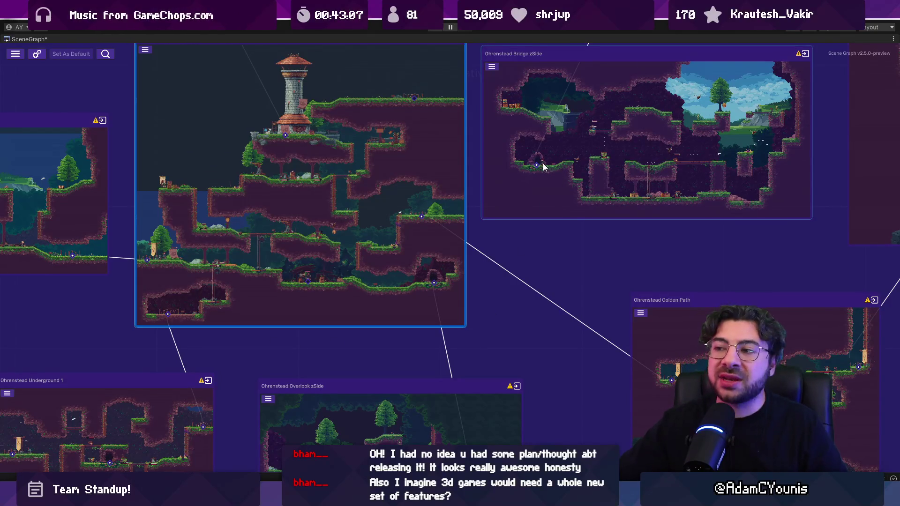
{"action": "scroll", "coordinate": [548, 161], "scroll_direction": "up", "scroll_amount": 5}
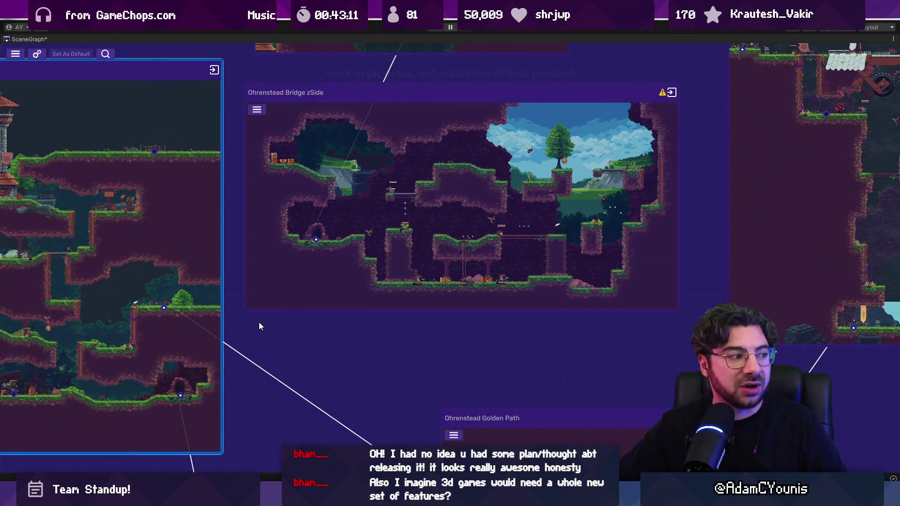
{"action": "scroll", "coordinate": [262, 323], "scroll_direction": "down", "scroll_amount": 3}
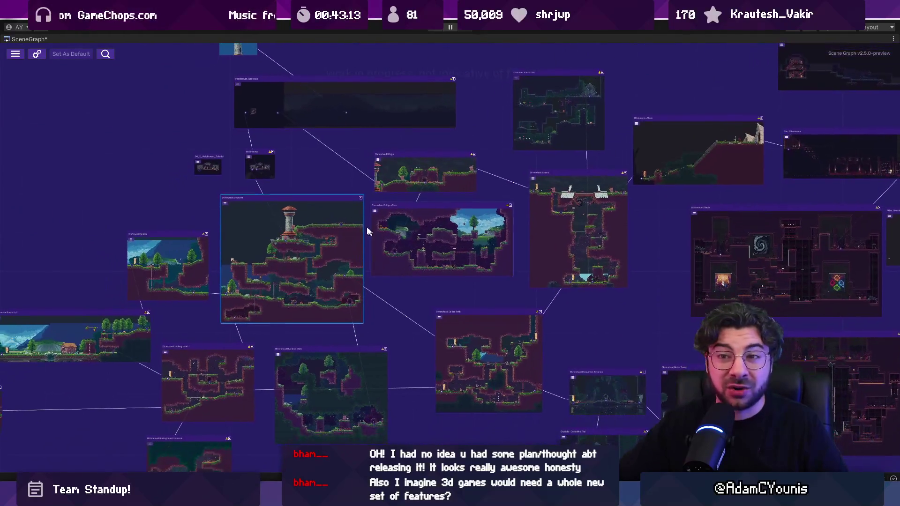
{"action": "double_click", "coordinate": [24, 38]}
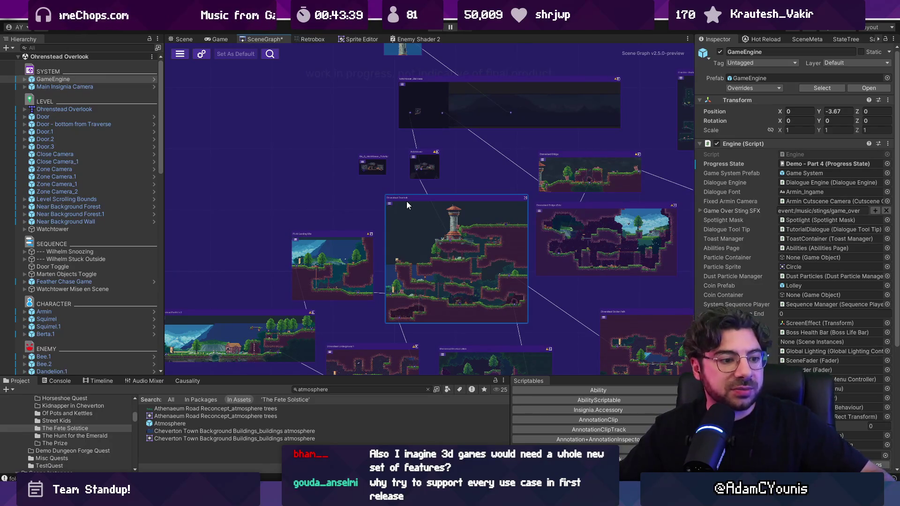
{"action": "scroll", "coordinate": [407, 202], "scroll_direction": "down", "scroll_amount": 3}
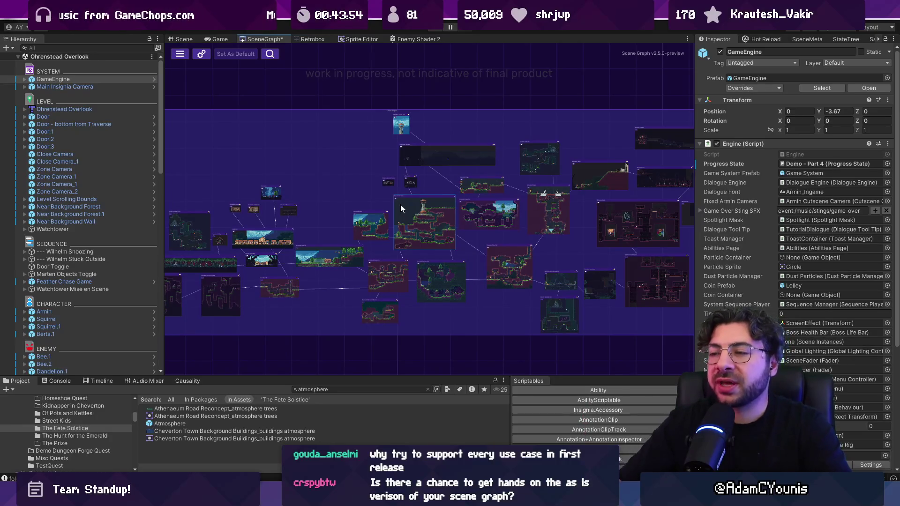
{"action": "left_click_drag", "start_coordinate": [694, 169], "coordinate": [726, 169]}
{"action": "scroll", "coordinate": [340, 183], "scroll_direction": "down", "scroll_amount": 2}
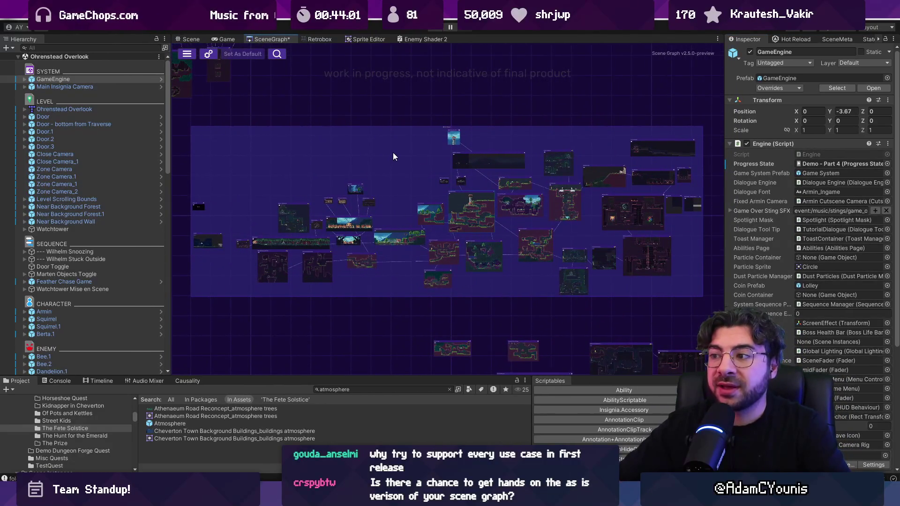
{"action": "scroll", "coordinate": [390, 152], "scroll_direction": "up", "scroll_amount": 1}
{"action": "scroll", "coordinate": [395, 176], "scroll_direction": "down", "scroll_amount": 1}
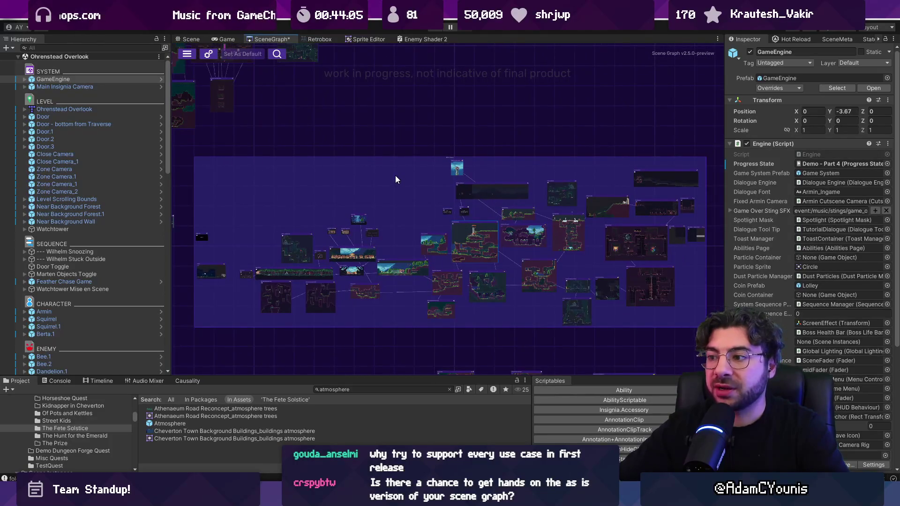
{"action": "scroll", "coordinate": [395, 175], "scroll_direction": "down", "scroll_amount": 2}
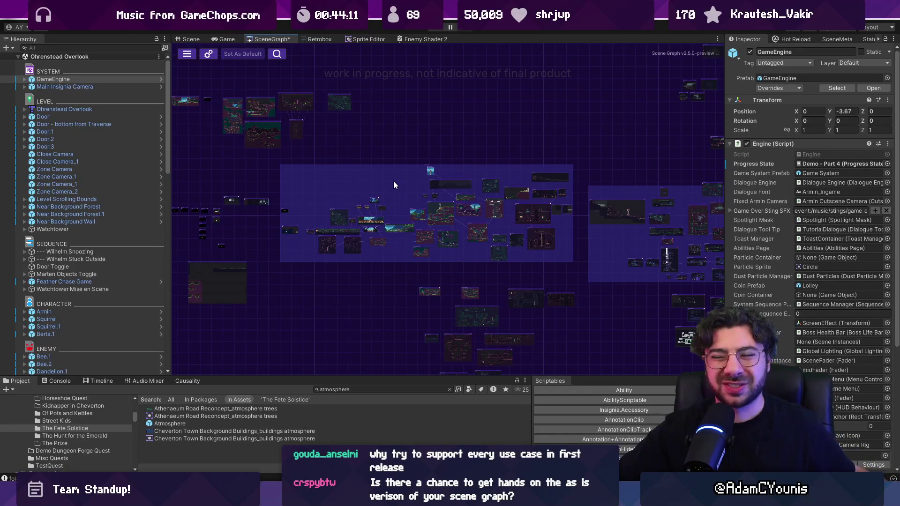
{"action": "scroll", "coordinate": [408, 216], "scroll_direction": "up", "scroll_amount": 2}
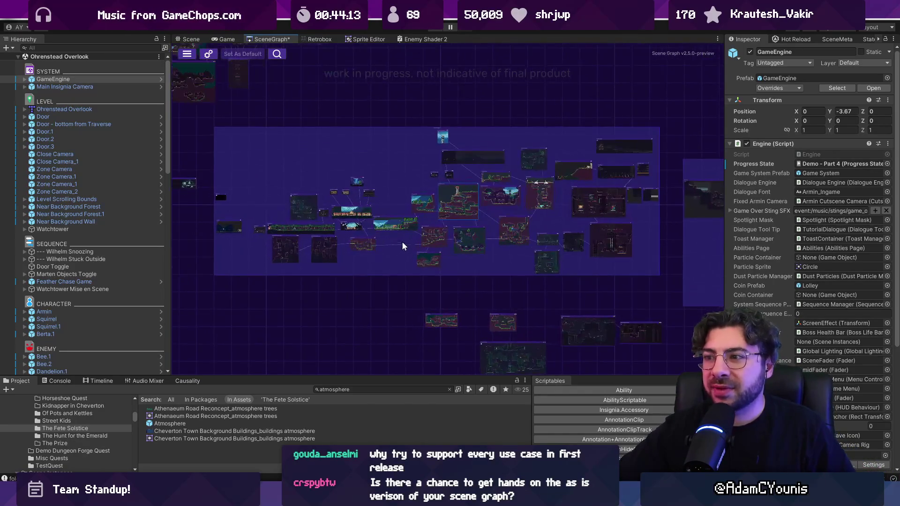
{"action": "scroll", "coordinate": [407, 183], "scroll_direction": "up", "scroll_amount": 1}
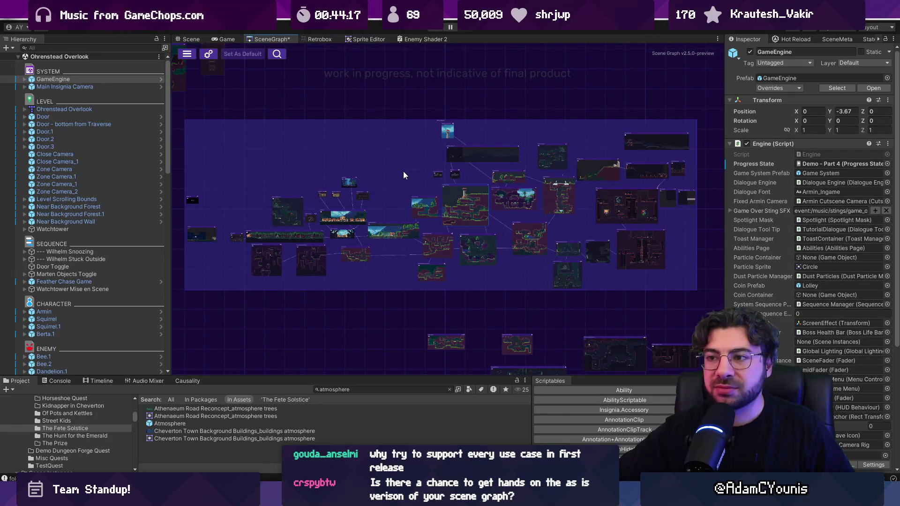
{"action": "left_click_drag", "start_coordinate": [589, 209], "coordinate": [566, 238]}
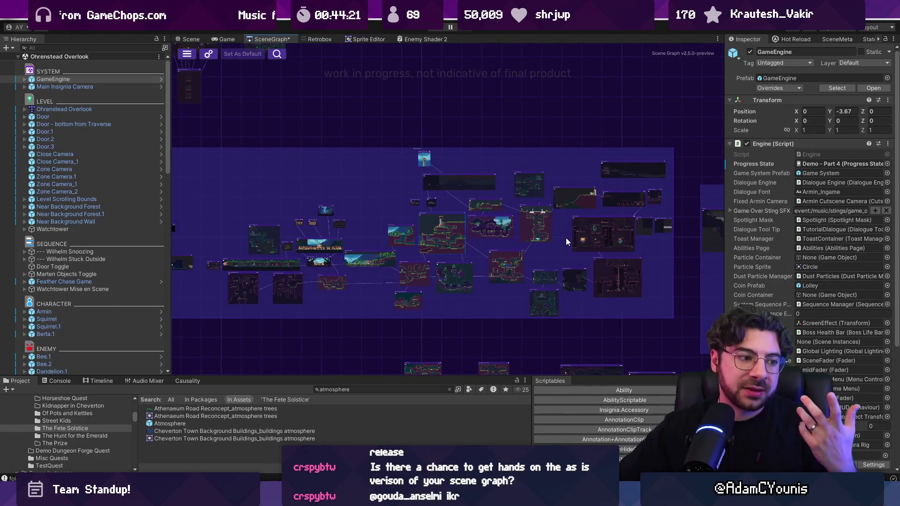
{"action": "scroll", "coordinate": [485, 203], "scroll_direction": "down", "scroll_amount": 1}
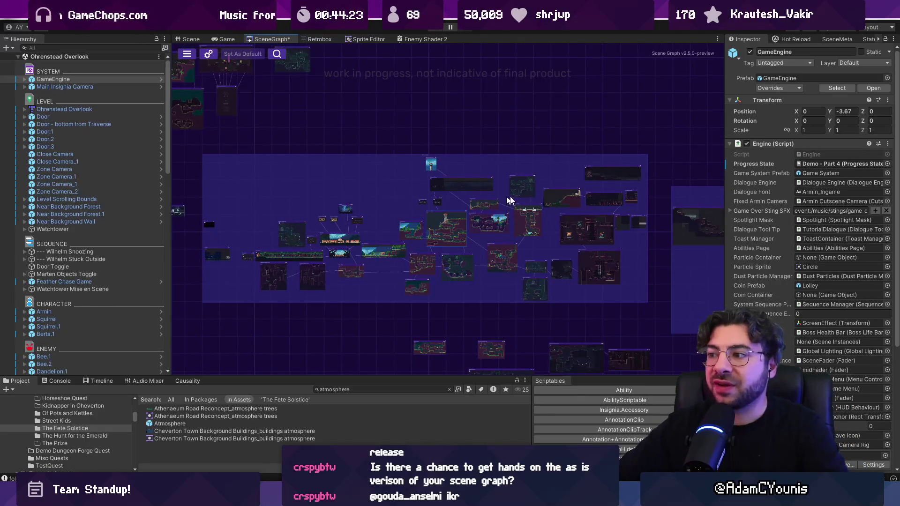
{"action": "left_click_drag", "start_coordinate": [723, 196], "coordinate": [728, 196]}
{"action": "scroll", "coordinate": [598, 200], "scroll_direction": "down", "scroll_amount": 1}
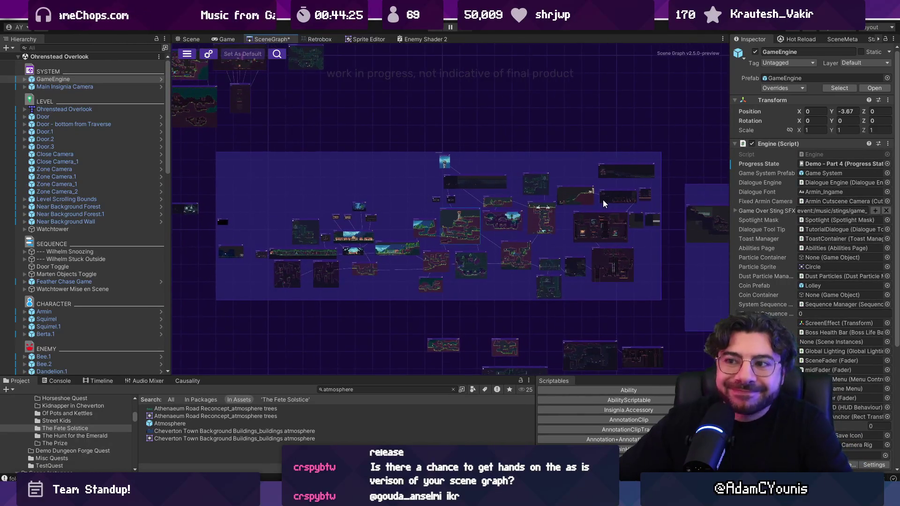
{"action": "scroll", "coordinate": [567, 204], "scroll_direction": "down", "scroll_amount": 2}
{"action": "scroll", "coordinate": [516, 202], "scroll_direction": "up", "scroll_amount": 5}
{"action": "scroll", "coordinate": [485, 198], "scroll_direction": "down", "scroll_amount": 3}
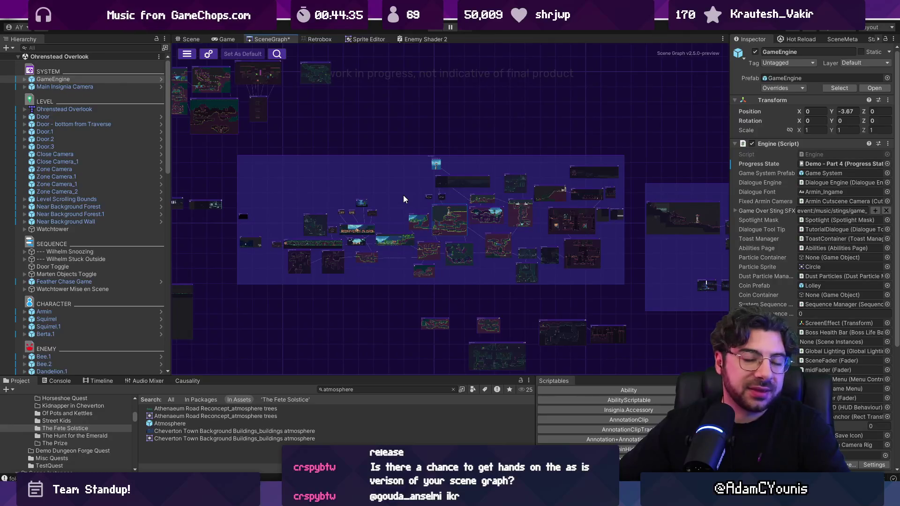
Browse the level room groups in the scene graph, opening and dismissing its options list.
{"action": "key", "text": "alt+Tab"}
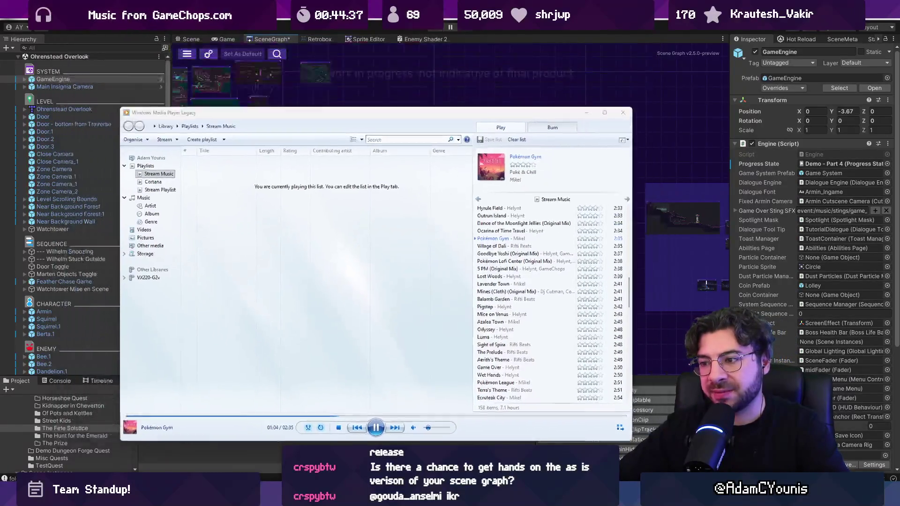
{"action": "scroll", "coordinate": [440, 230], "scroll_direction": "down", "scroll_amount": 3}
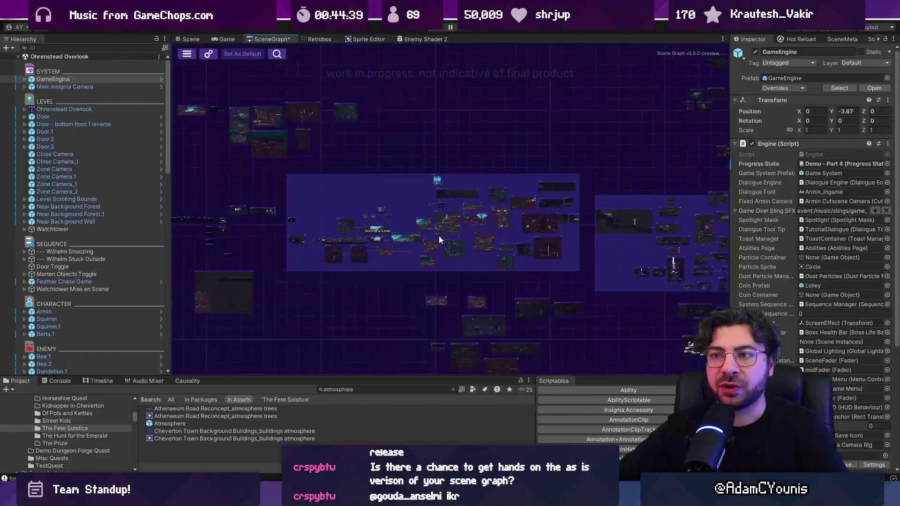
{"action": "mouse_move", "coordinate": [447, 235]}
{"action": "left_mouse_down"}
{"action": "mouse_move", "coordinate": [450, 218]}
{"action": "mouse_move", "coordinate": [493, 215]}
{"action": "mouse_move", "coordinate": [479, 212]}
{"action": "left_mouse_up"}
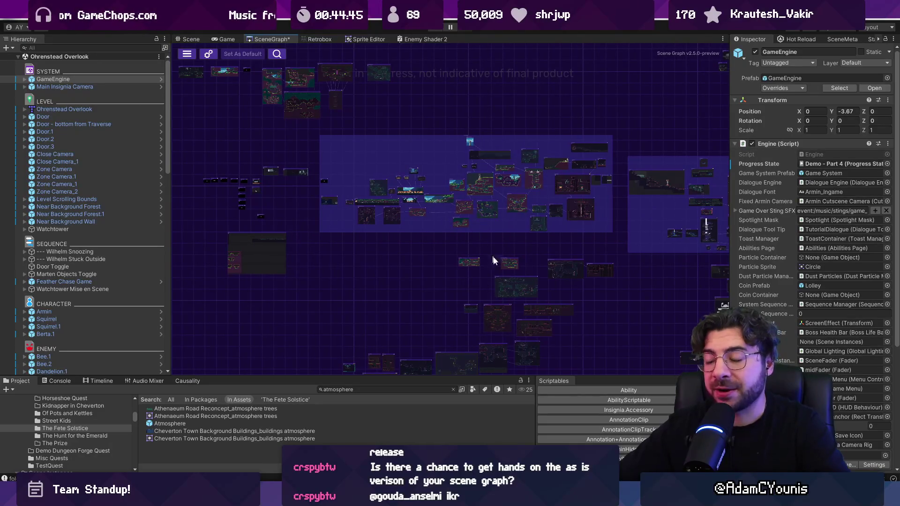
{"action": "scroll", "coordinate": [353, 265], "scroll_direction": "up", "scroll_amount": 5}
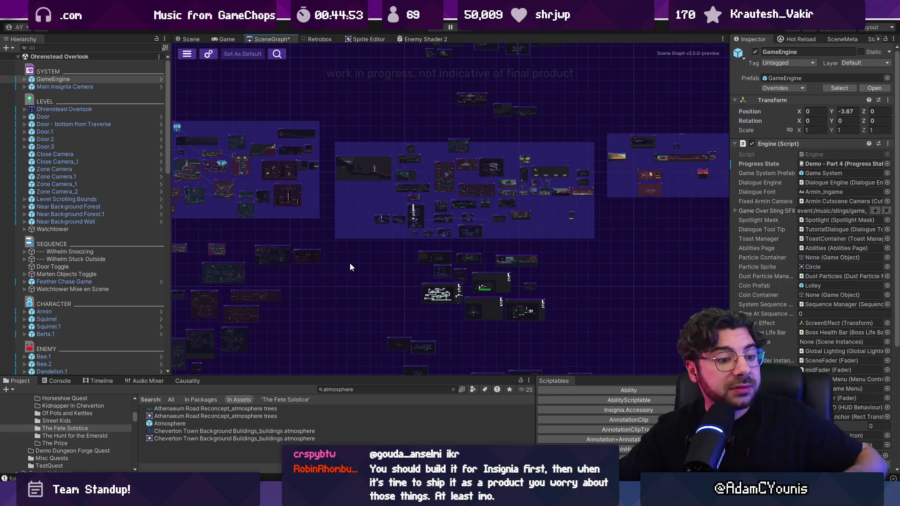
{"action": "mouse_move", "coordinate": [355, 269]}
{"action": "left_mouse_down"}
{"action": "mouse_move", "coordinate": [580, 243]}
{"action": "mouse_move", "coordinate": [586, 282]}
{"action": "left_mouse_up"}
{"action": "scroll", "coordinate": [443, 210], "scroll_direction": "up", "scroll_amount": 6}
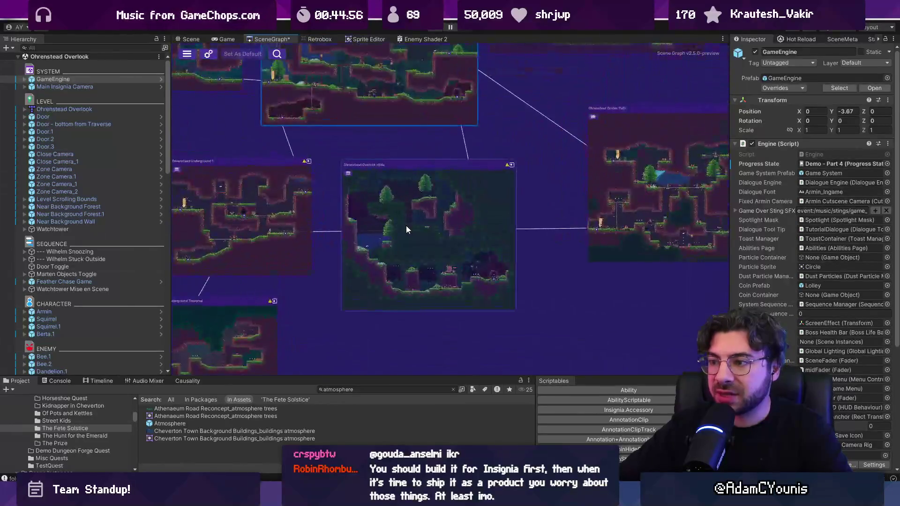
{"action": "scroll", "coordinate": [422, 189], "scroll_direction": "down", "scroll_amount": 4}
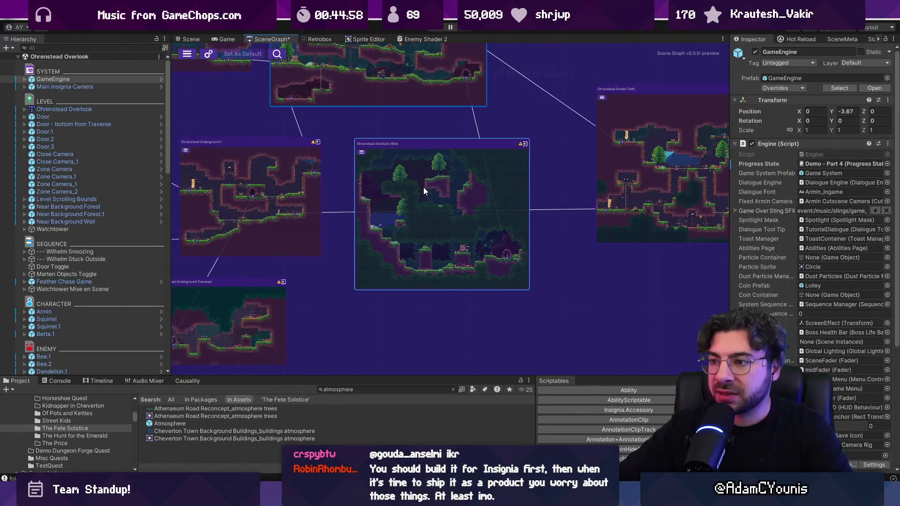
{"action": "scroll", "coordinate": [424, 188], "scroll_direction": "down", "scroll_amount": 5}
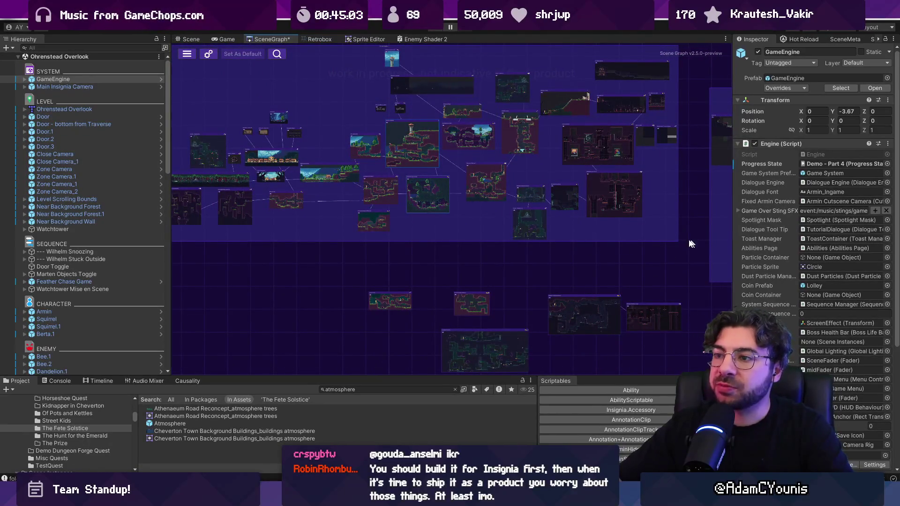
{"action": "scroll", "coordinate": [424, 225], "scroll_direction": "down", "scroll_amount": 3}
{"action": "scroll", "coordinate": [475, 216], "scroll_direction": "up", "scroll_amount": 2}
{"action": "scroll", "coordinate": [540, 234], "scroll_direction": "down", "scroll_amount": 2}
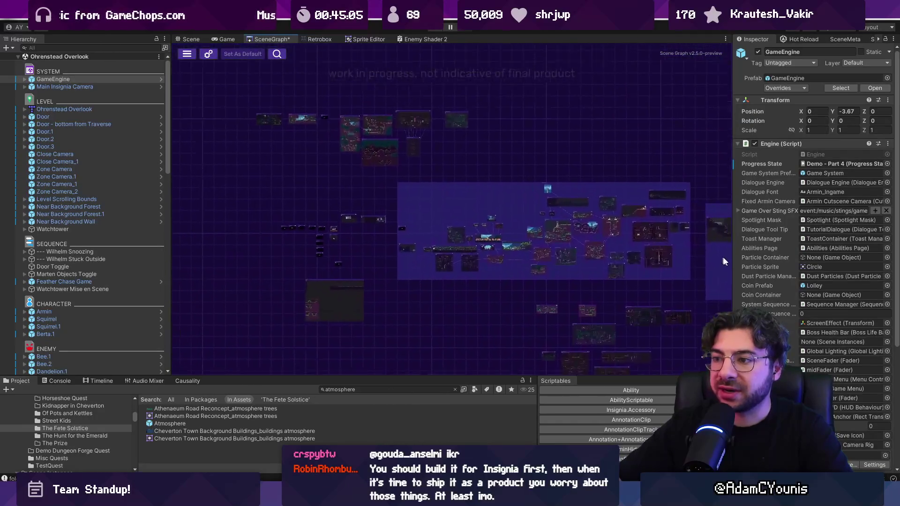
{"action": "scroll", "coordinate": [273, 219], "scroll_direction": "down", "scroll_amount": 2}
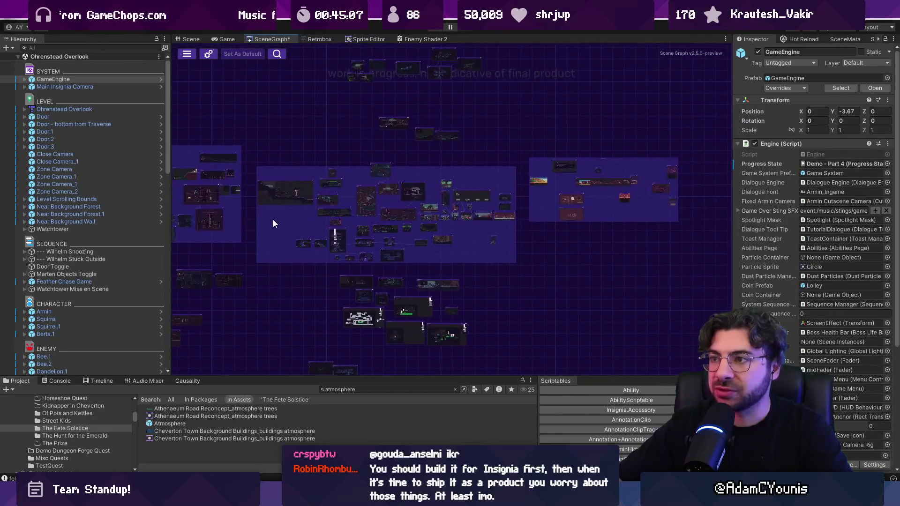
{"action": "scroll", "coordinate": [474, 247], "scroll_direction": "up", "scroll_amount": 2}
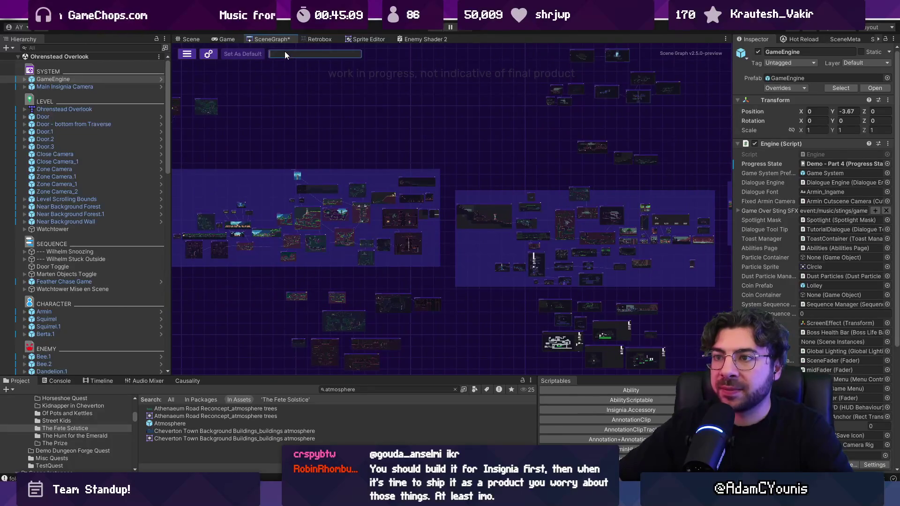
{"action": "left_click", "coordinate": [187, 54]}
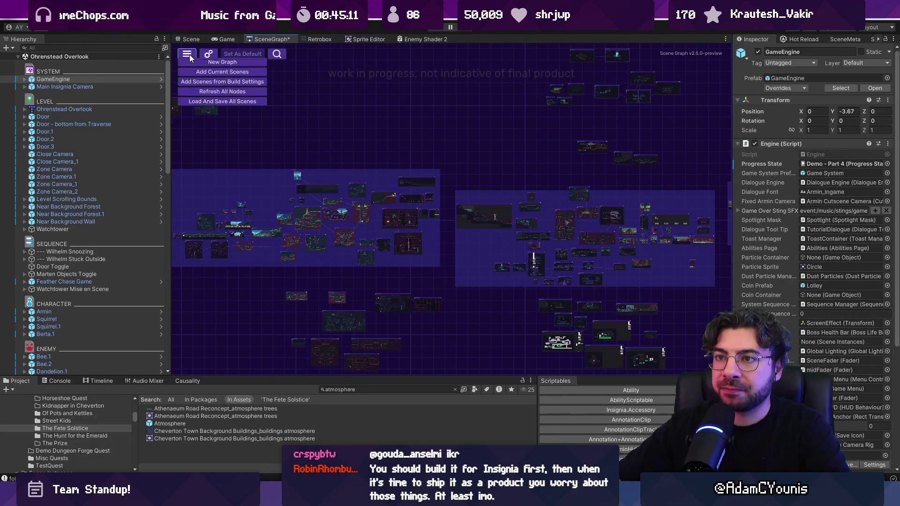
{"action": "left_click", "coordinate": [320, 100]}
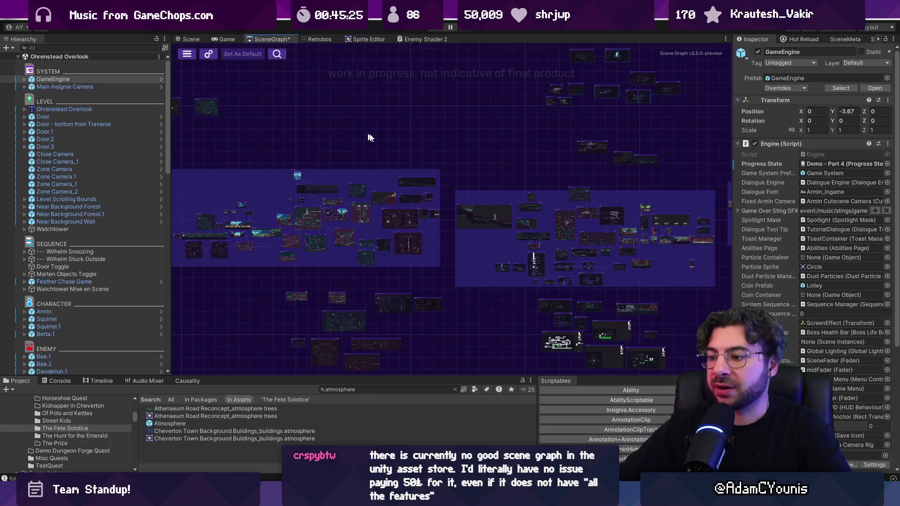
Pan over the graph's left side, then bring the Aseprite town painting forward.
{"action": "left_click_drag", "start_coordinate": [374, 304], "coordinate": [438, 289]}
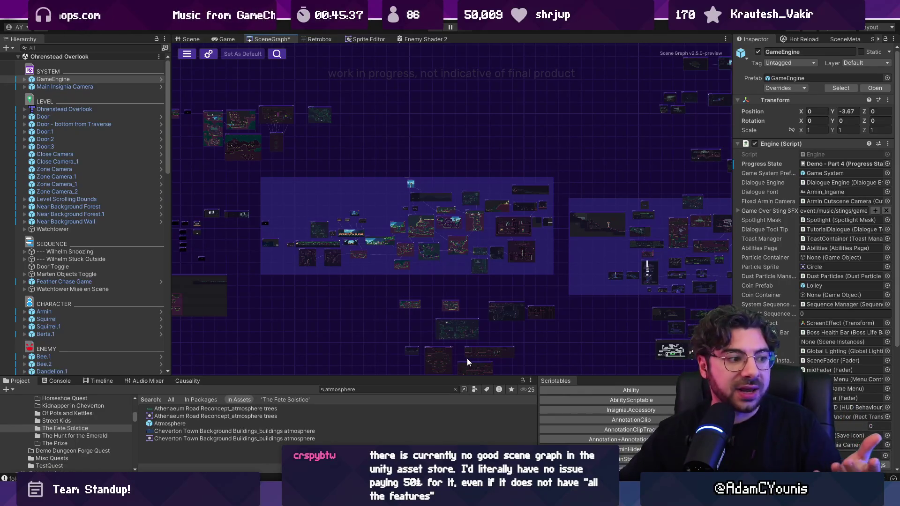
{"action": "scroll", "coordinate": [360, 228], "scroll_direction": "down", "scroll_amount": 2}
{"action": "left_click_drag", "start_coordinate": [360, 229], "coordinate": [446, 252]}
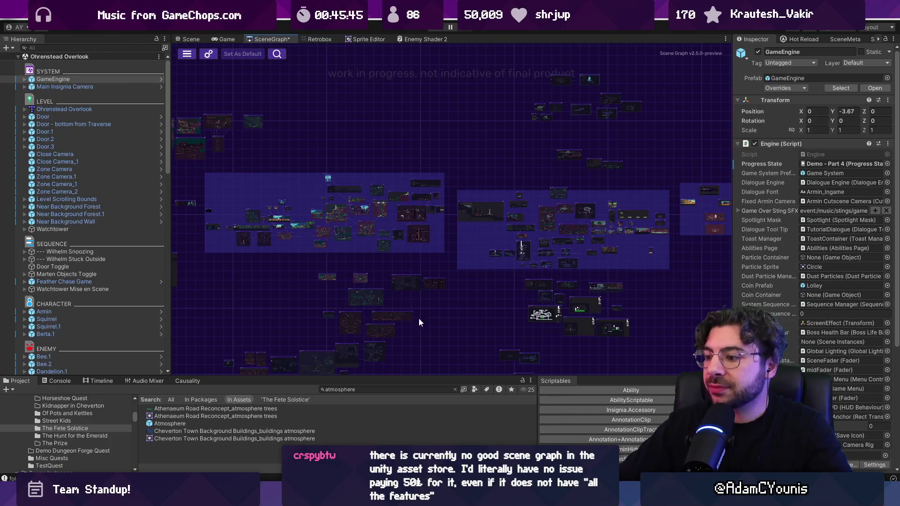
{"action": "mouse_move", "coordinate": [554, 469]}
{"action": "mouse_move", "coordinate": [616, 469]}
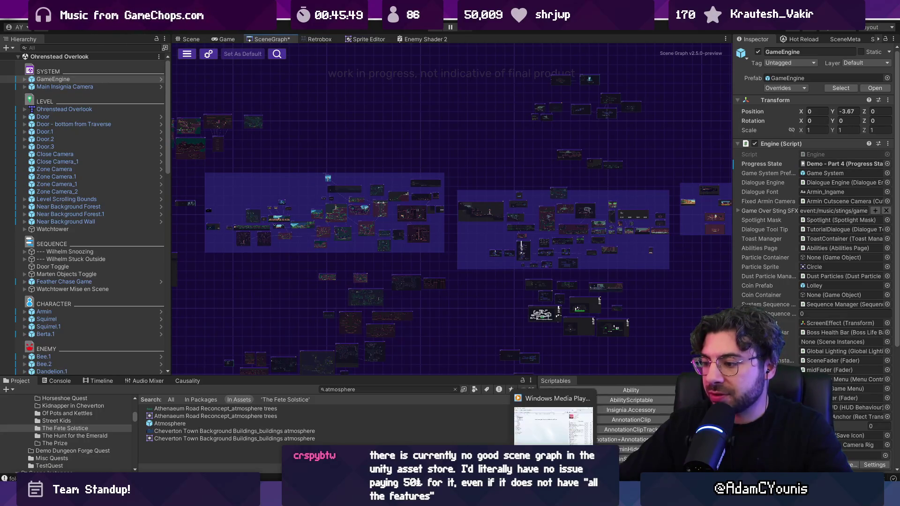
{"action": "left_click", "coordinate": [615, 429]}
{"action": "scroll", "coordinate": [441, 259], "scroll_direction": "down", "scroll_amount": 2}
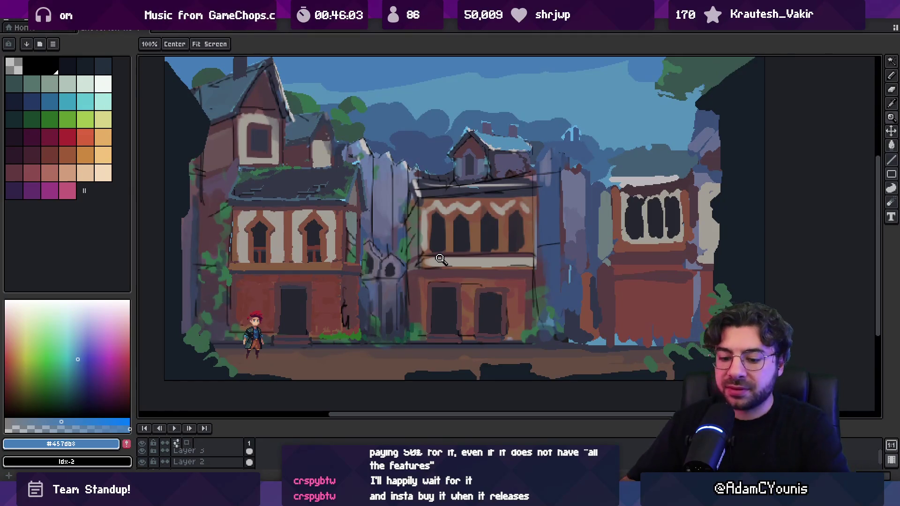
Frame the left house, enlarge the palette, and add the wall's brick brown as a swatch.
{"action": "left_click_drag", "start_coordinate": [365, 160], "coordinate": [419, 161]}
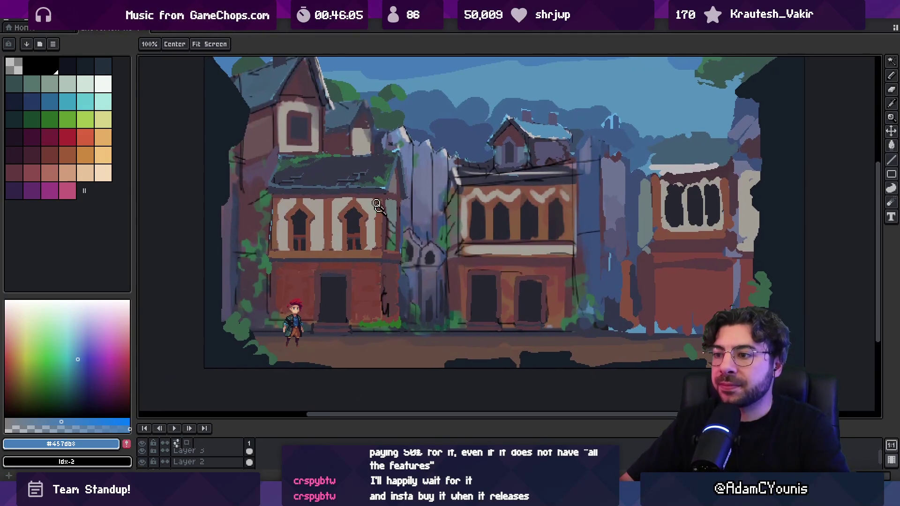
{"action": "left_click_drag", "start_coordinate": [373, 255], "coordinate": [400, 267]}
{"action": "scroll", "coordinate": [399, 267], "scroll_direction": "down", "scroll_amount": 1}
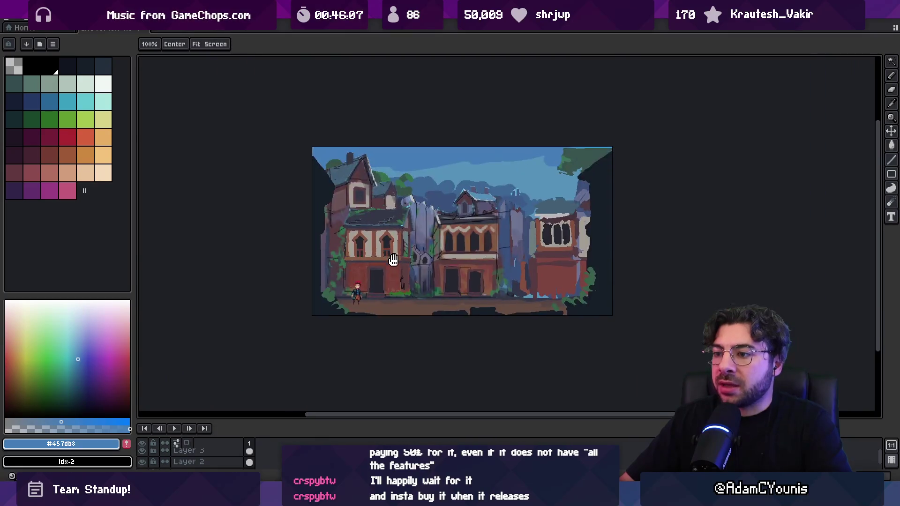
{"action": "scroll", "coordinate": [400, 265], "scroll_direction": "up", "scroll_amount": 2}
{"action": "scroll", "coordinate": [399, 263], "scroll_direction": "down", "scroll_amount": 1}
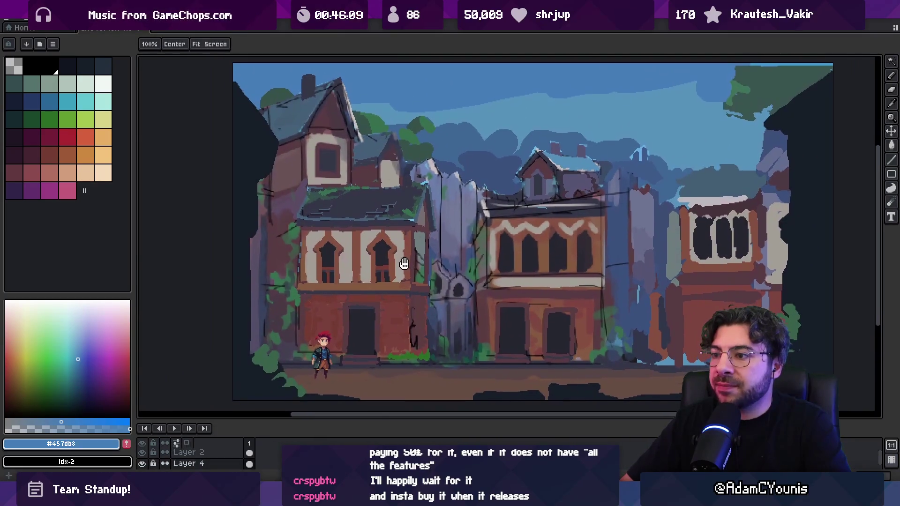
{"action": "mouse_move", "coordinate": [399, 262]}
{"action": "left_mouse_down"}
{"action": "mouse_move", "coordinate": [399, 251]}
{"action": "mouse_move", "coordinate": [388, 263]}
{"action": "left_mouse_up"}
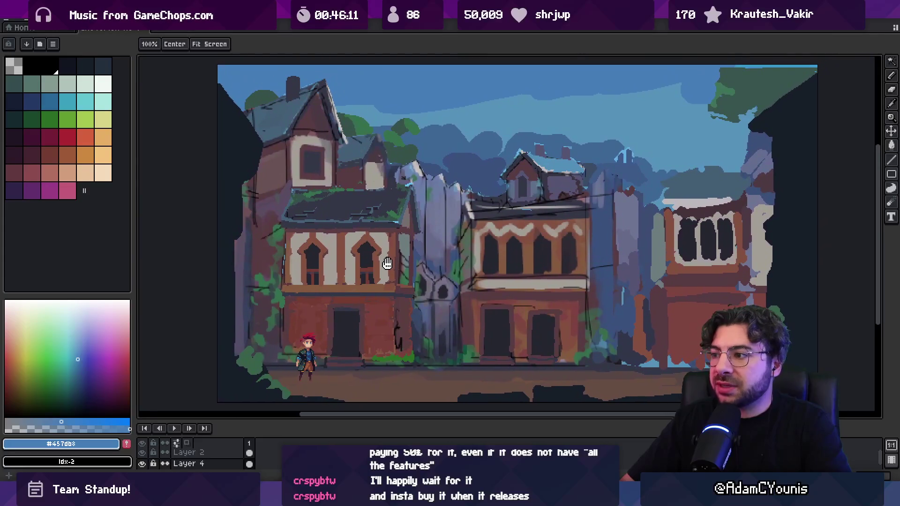
{"action": "key", "text": "m"}
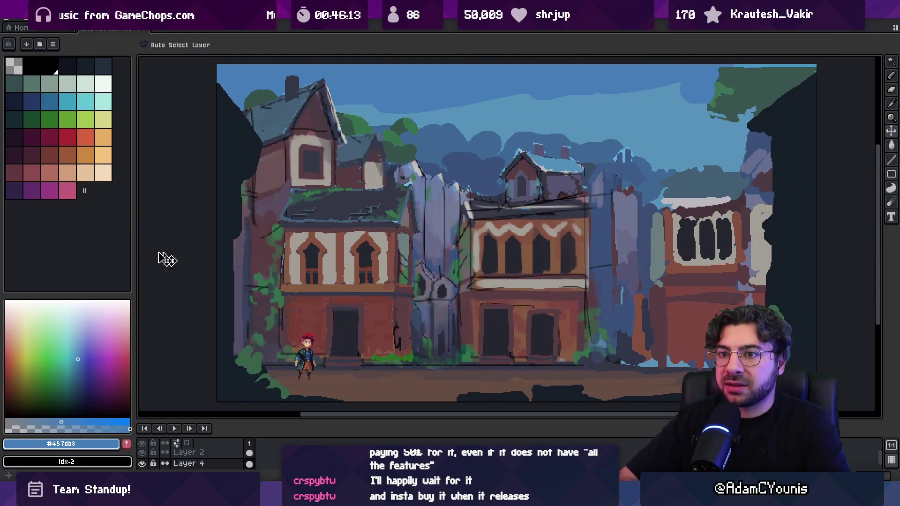
{"action": "left_click_drag", "start_coordinate": [85, 191], "coordinate": [102, 262]}
{"action": "left_click", "coordinate": [32, 119]}
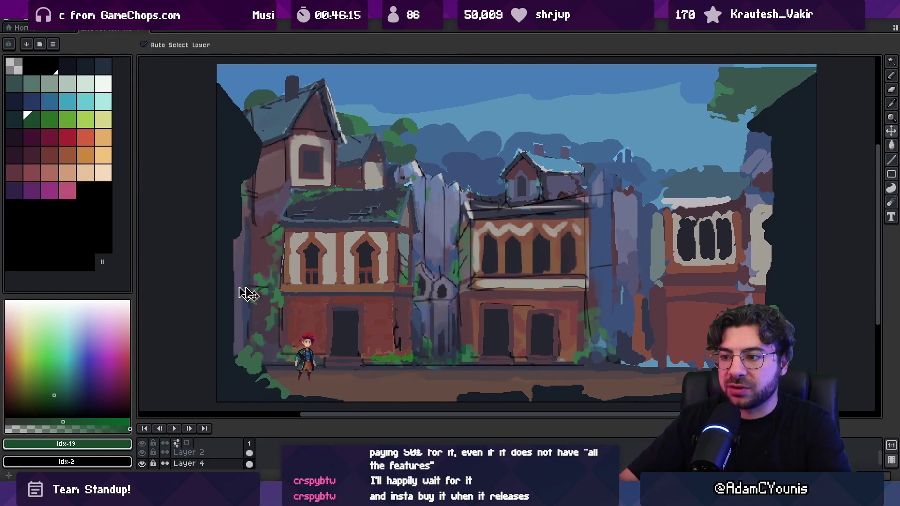
{"action": "left_click", "coordinate": [320, 310], "text": "alt"}
{"action": "left_click", "coordinate": [126, 444]}
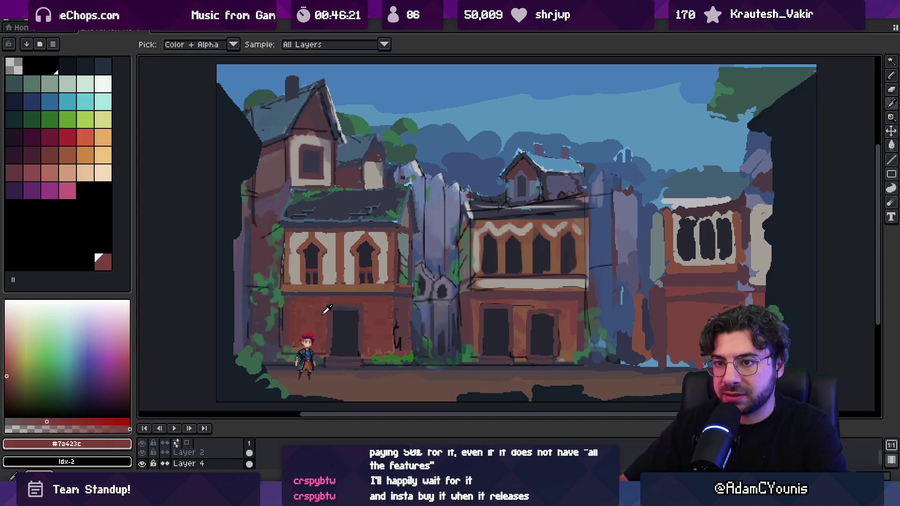
Sample the darker red-brown, then add the door's dark slate #353747 to the palette.
{"action": "left_click", "coordinate": [334, 307], "text": "alt"}
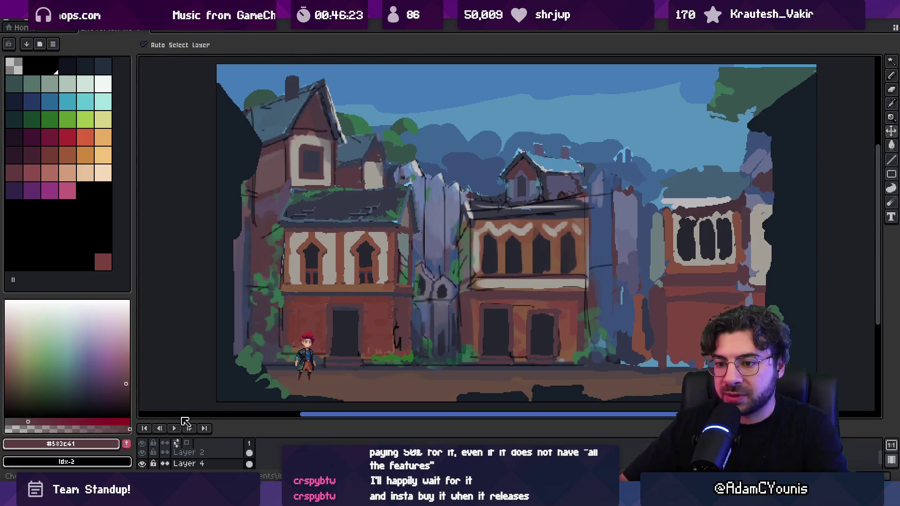
{"action": "left_click_drag", "start_coordinate": [85, 255], "coordinate": [86, 190]}
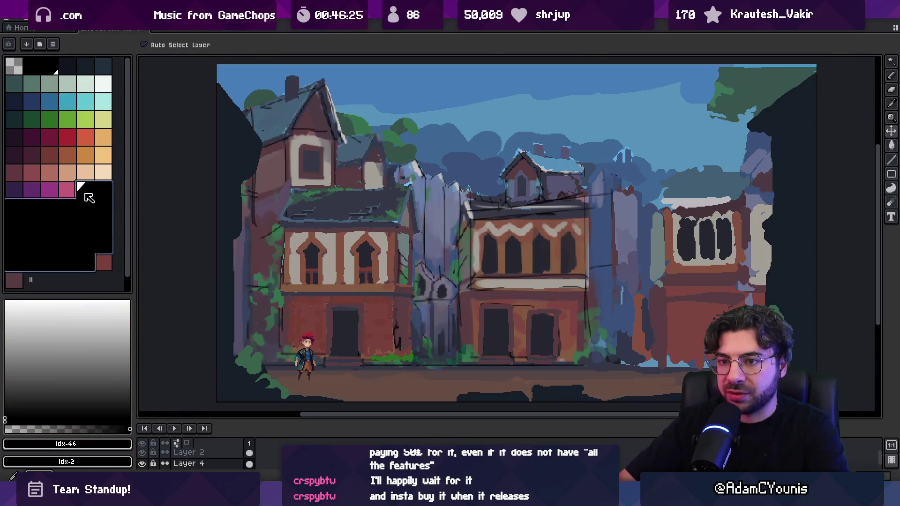
{"action": "key", "text": "alt"}
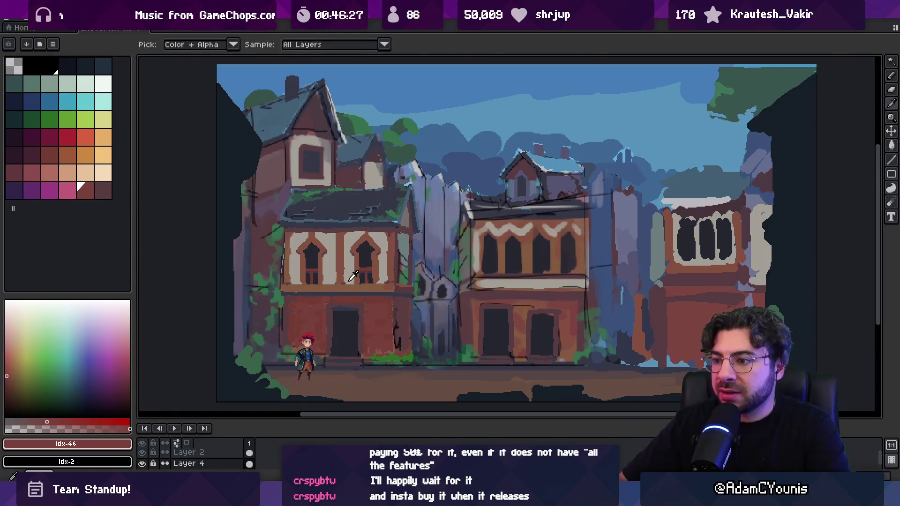
{"action": "left_click", "coordinate": [345, 309], "text": "alt"}
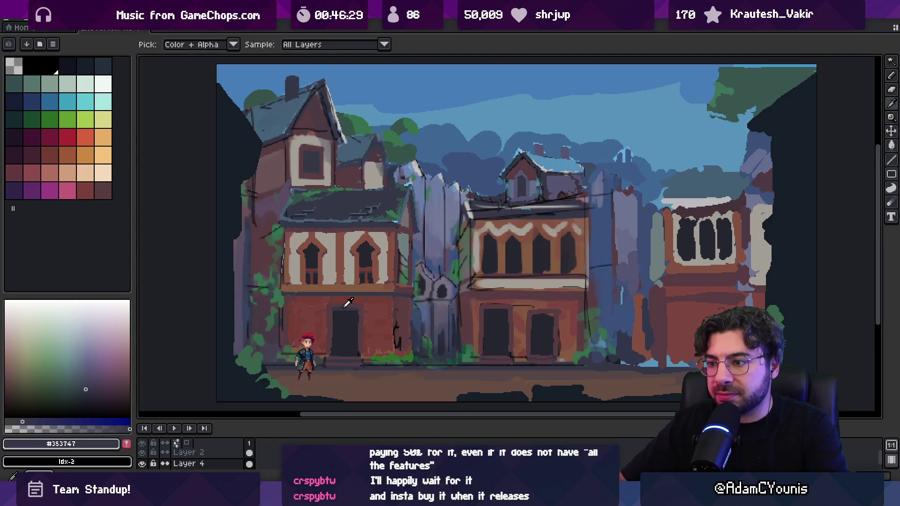
{"action": "left_click", "coordinate": [127, 444]}
{"action": "key", "text": "alt"}
{"action": "scroll", "coordinate": [317, 225], "scroll_direction": "up", "scroll_amount": 2}
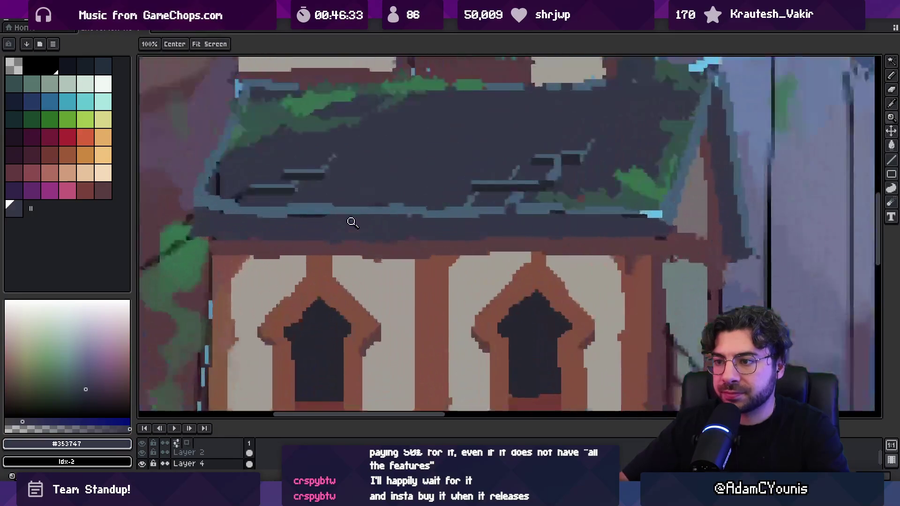
Add the roof-edge blue, dark roof green and moss green to the palette.
{"action": "left_click", "coordinate": [337, 205], "text": "alt"}
{"action": "left_click", "coordinate": [127, 443]}
{"action": "left_click_drag", "start_coordinate": [261, 167], "coordinate": [329, 253]}
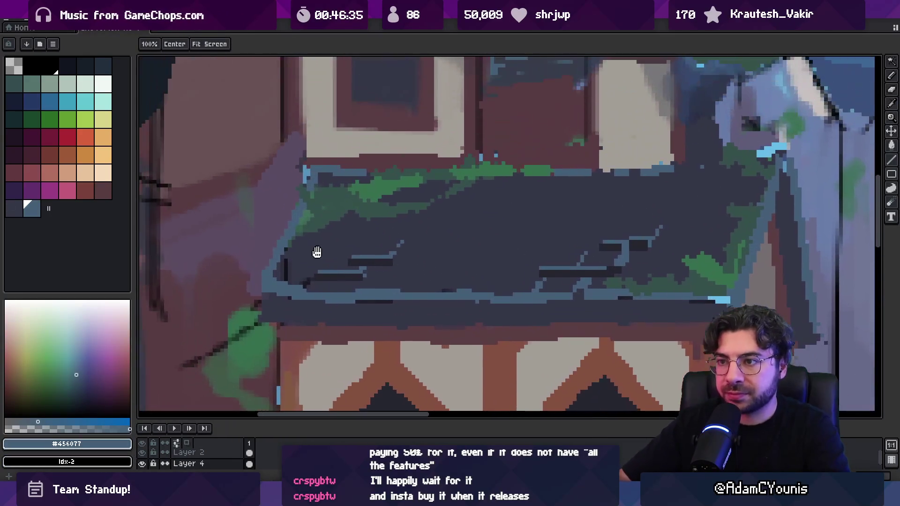
{"action": "left_click", "coordinate": [343, 200], "text": "alt"}
{"action": "left_click", "coordinate": [127, 444]}
{"action": "left_click", "coordinate": [369, 188], "text": "alt"}
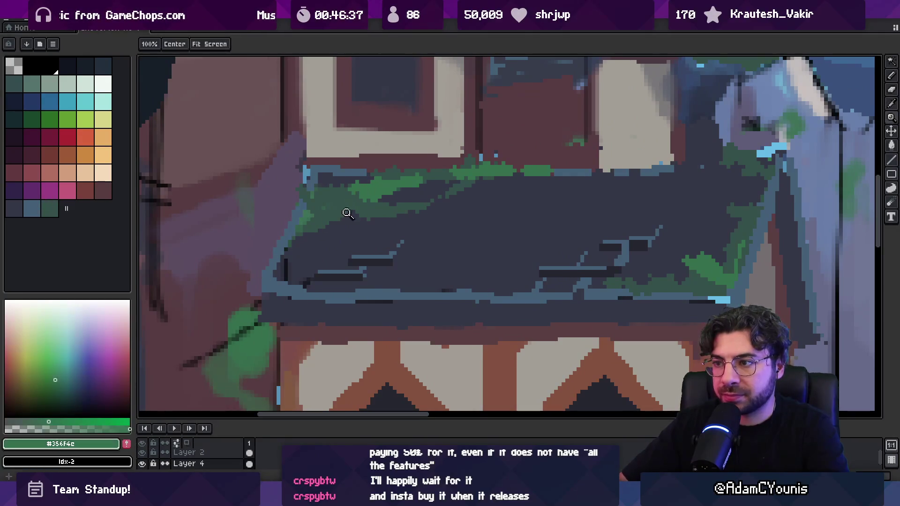
{"action": "left_click", "coordinate": [126, 444]}
Add the near-black roof shadow colour and move that swatch to the row's second slot.
{"action": "scroll", "coordinate": [364, 231], "scroll_direction": "down", "scroll_amount": 2}
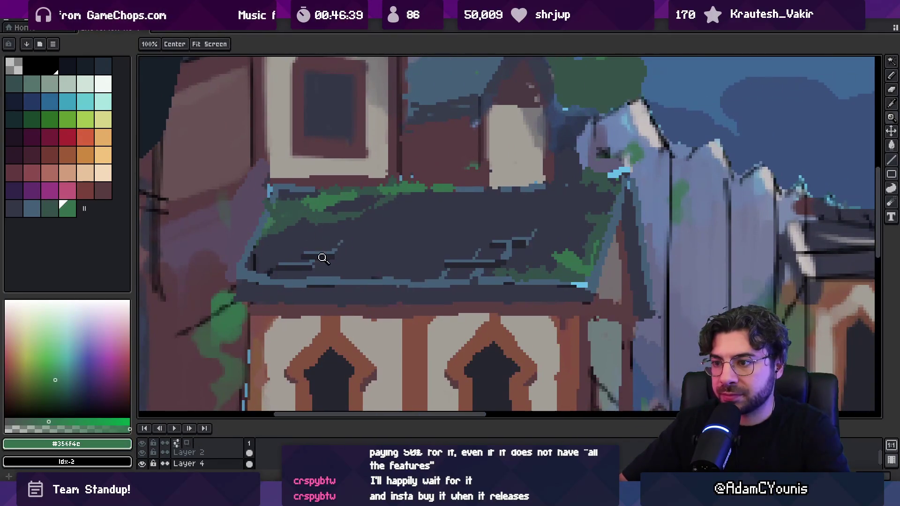
{"action": "left_click", "coordinate": [329, 251], "text": "alt"}
{"action": "left_click", "coordinate": [127, 443]}
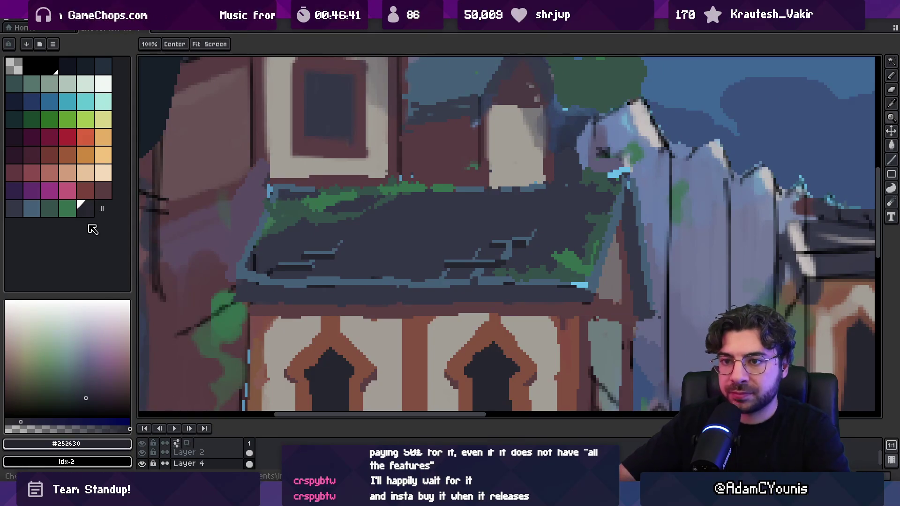
{"action": "left_click_drag", "start_coordinate": [80, 213], "coordinate": [15, 209]}
{"action": "left_click", "coordinate": [57, 215]}
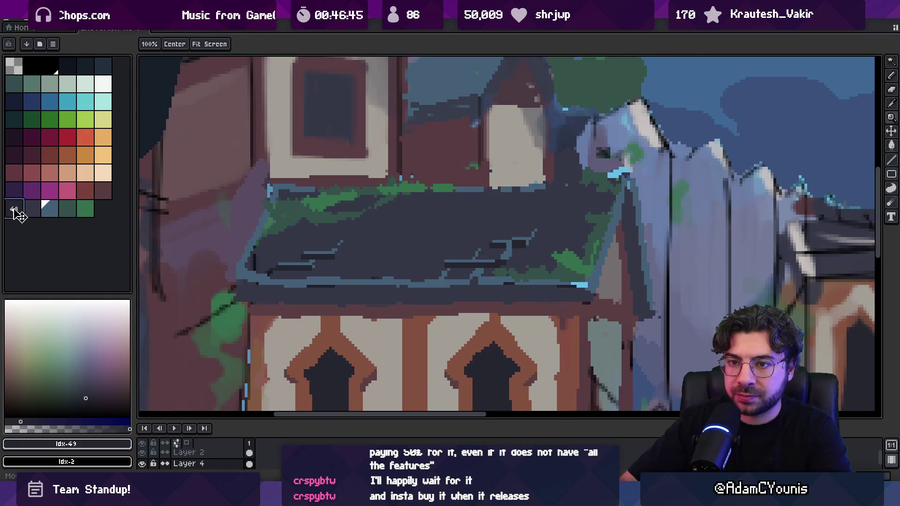
{"action": "scroll", "coordinate": [322, 227], "scroll_direction": "down", "scroll_amount": 5}
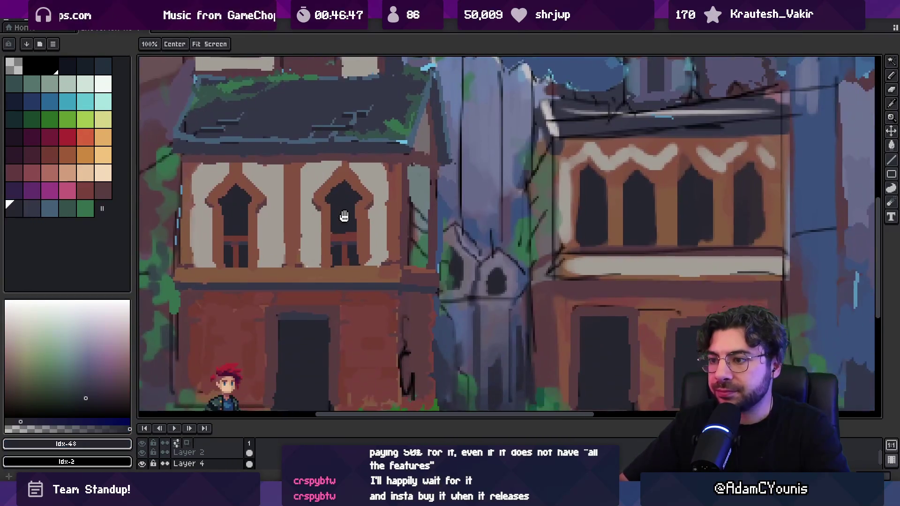
{"action": "scroll", "coordinate": [343, 235], "scroll_direction": "up", "scroll_amount": 4}
Add the purple-brown beside the window and the light plaster grey to the palette.
{"action": "left_click", "coordinate": [364, 231], "text": "alt"}
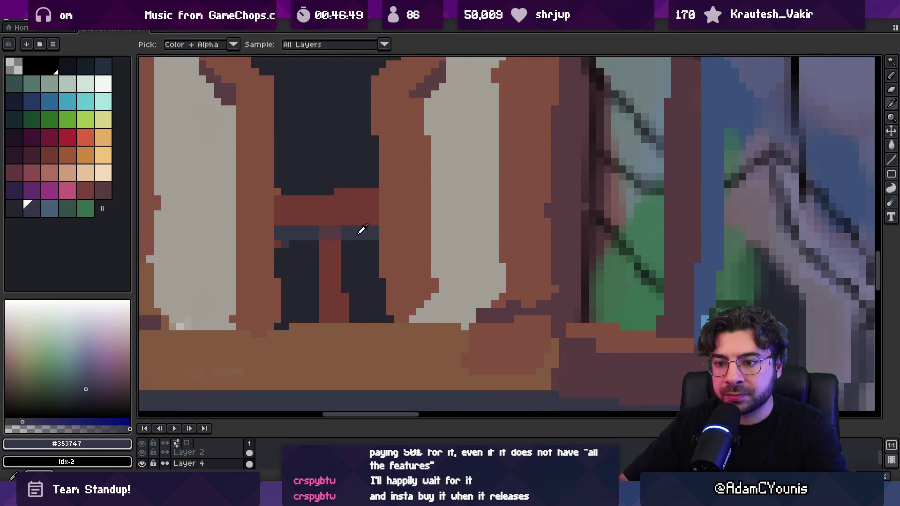
{"action": "left_click", "coordinate": [334, 234], "text": "alt"}
{"action": "left_click", "coordinate": [127, 443]}
{"action": "left_click", "coordinate": [328, 205], "text": "alt"}
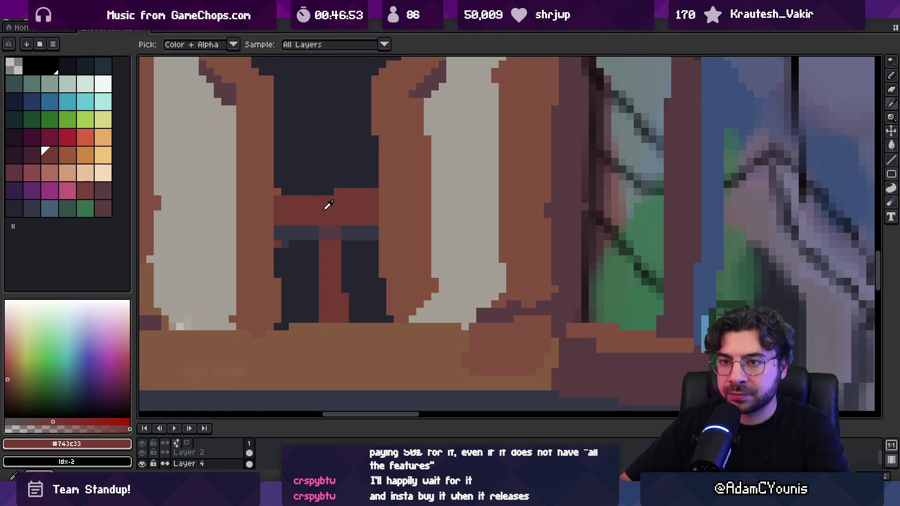
{"action": "scroll", "coordinate": [333, 251], "scroll_direction": "down", "scroll_amount": 3}
{"action": "left_click", "coordinate": [265, 275], "text": "alt"}
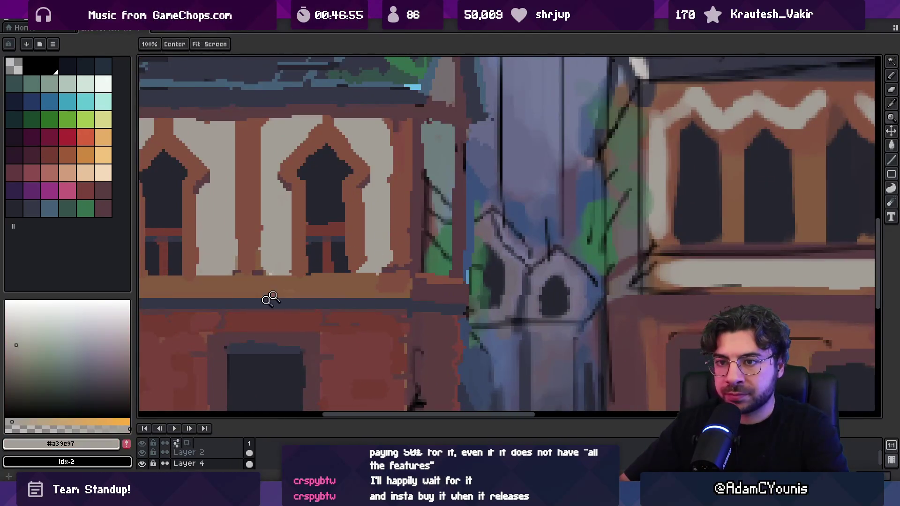
{"action": "left_click", "coordinate": [127, 443]}
Add the mid grey beside the plaster as a swatch and sample the lower wall browns.
{"action": "scroll", "coordinate": [327, 203], "scroll_direction": "up", "scroll_amount": 2}
{"action": "left_click", "coordinate": [458, 151], "text": "alt"}
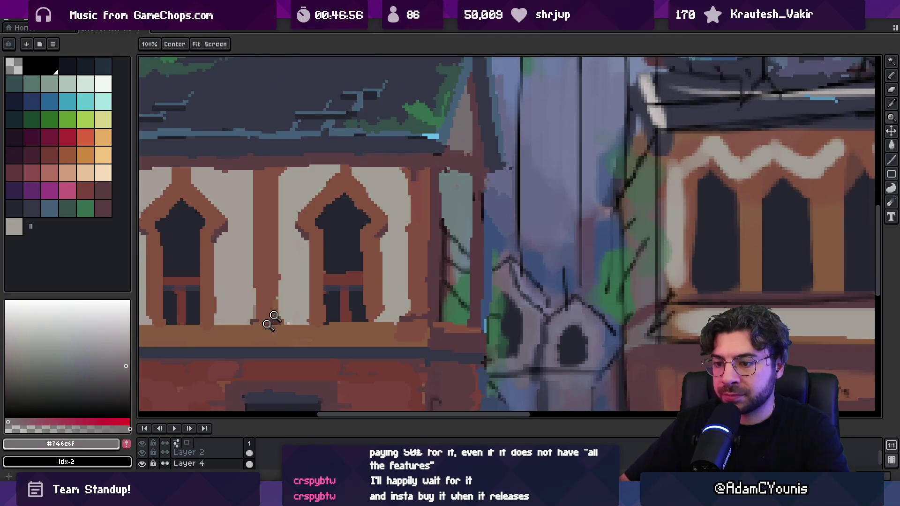
{"action": "left_click", "coordinate": [126, 443]}
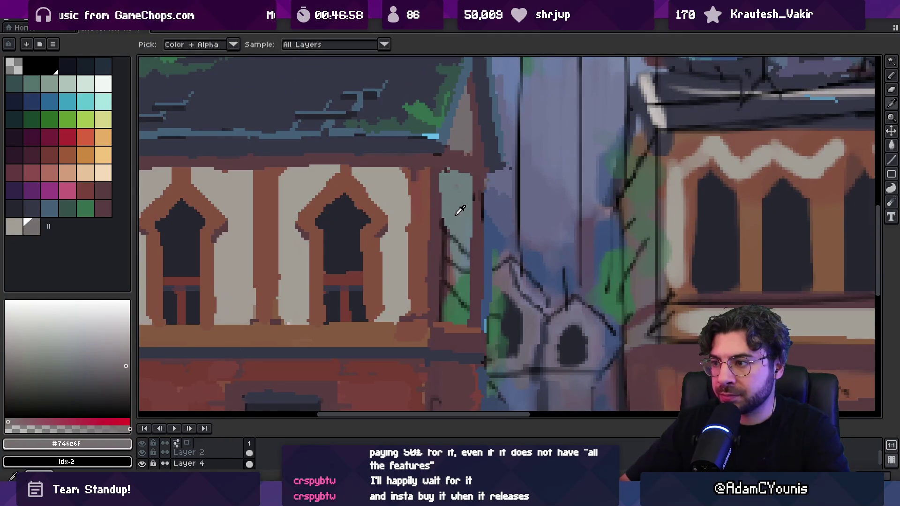
{"action": "scroll", "coordinate": [443, 223], "scroll_direction": "down", "scroll_amount": 3}
{"action": "scroll", "coordinate": [506, 229], "scroll_direction": "up", "scroll_amount": 5}
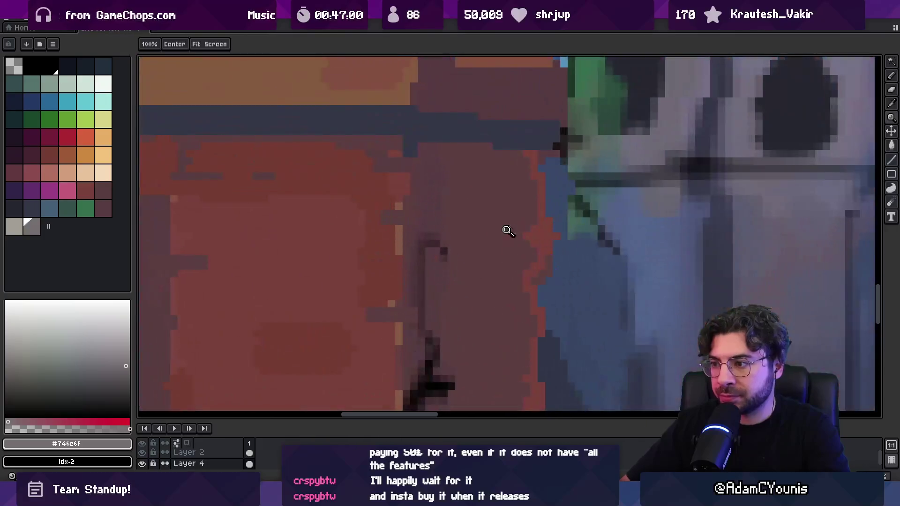
{"action": "left_click", "coordinate": [479, 222], "text": "alt"}
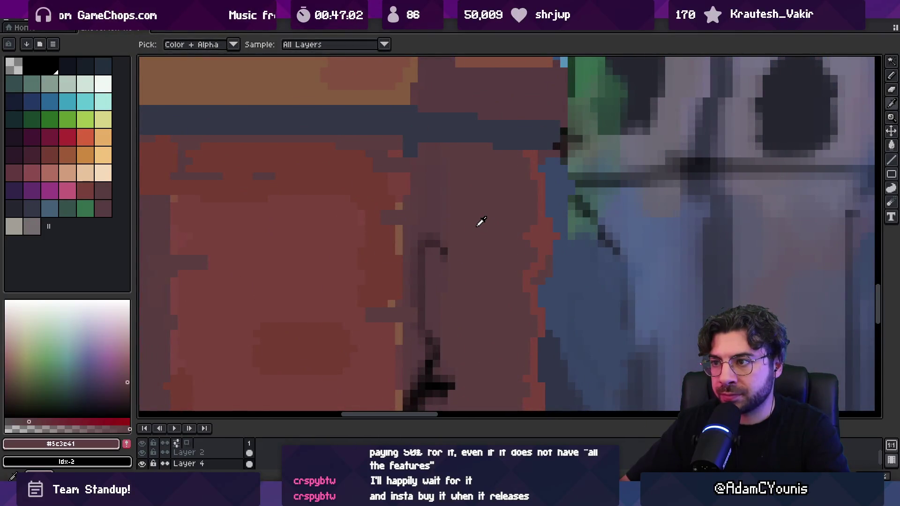
{"action": "left_click", "coordinate": [159, 230], "text": "alt"}
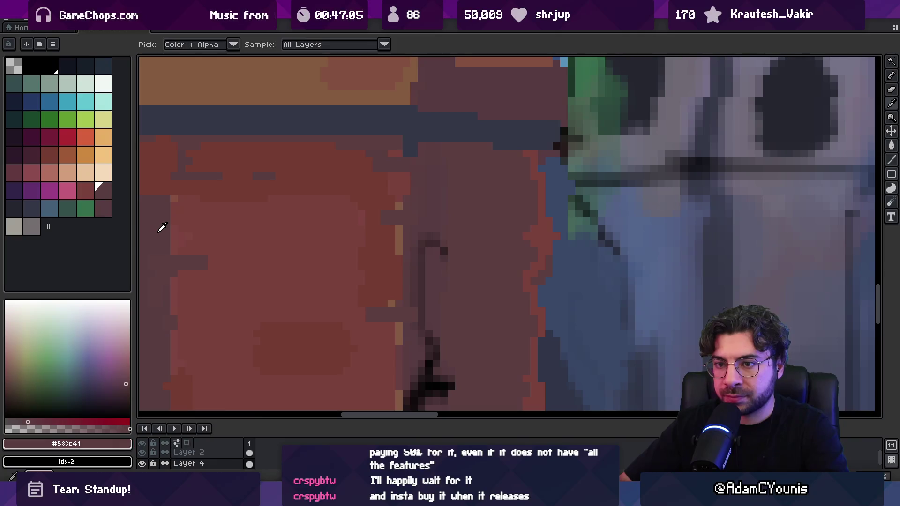
{"action": "key", "text": "g"}
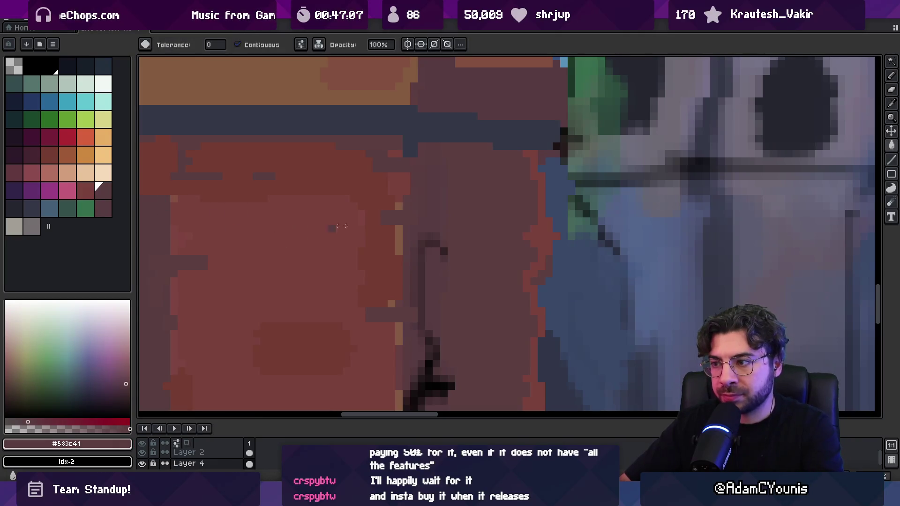
{"action": "key", "text": "z"}
{"action": "scroll", "coordinate": [455, 215], "scroll_direction": "down", "scroll_amount": 5}
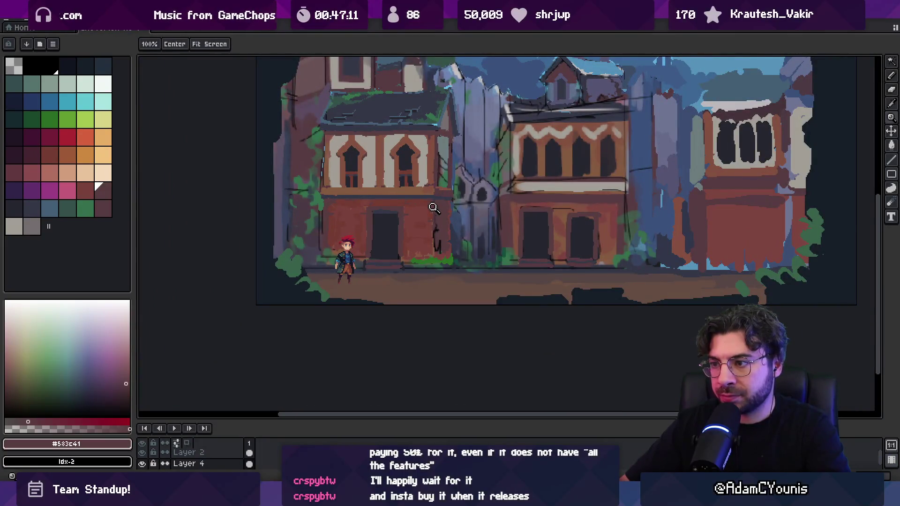
Frame the buildings and sample the roof's moss green and light blue edge.
{"action": "scroll", "coordinate": [424, 213], "scroll_direction": "up", "scroll_amount": 2}
{"action": "scroll", "coordinate": [406, 232], "scroll_direction": "up", "scroll_amount": 1}
{"action": "mouse_move", "coordinate": [402, 212]}
{"action": "left_mouse_down"}
{"action": "mouse_move", "coordinate": [400, 294]}
{"action": "mouse_move", "coordinate": [417, 306]}
{"action": "left_mouse_up"}
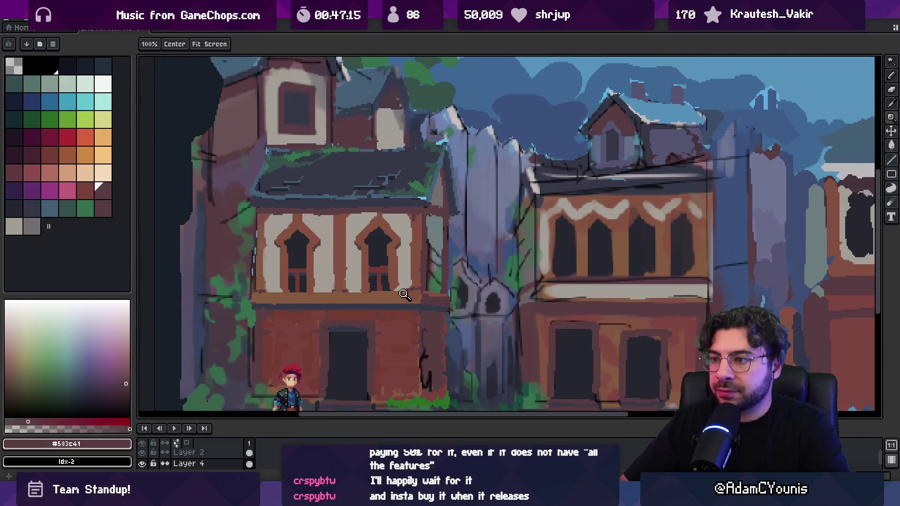
{"action": "key", "text": "m"}
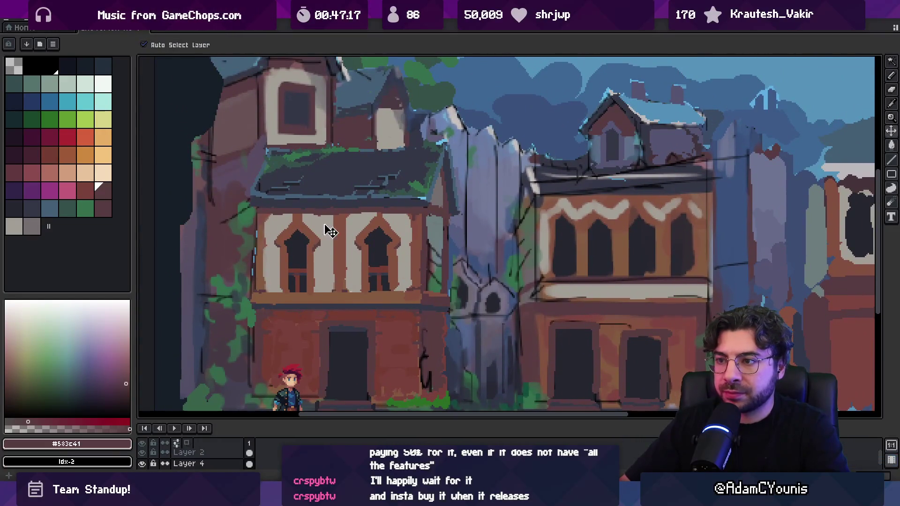
{"action": "scroll", "coordinate": [322, 154], "scroll_direction": "up", "scroll_amount": 1}
{"action": "key", "text": "i"}
{"action": "scroll", "coordinate": [301, 162], "scroll_direction": "up", "scroll_amount": 1}
{"action": "left_click", "coordinate": [283, 150]}
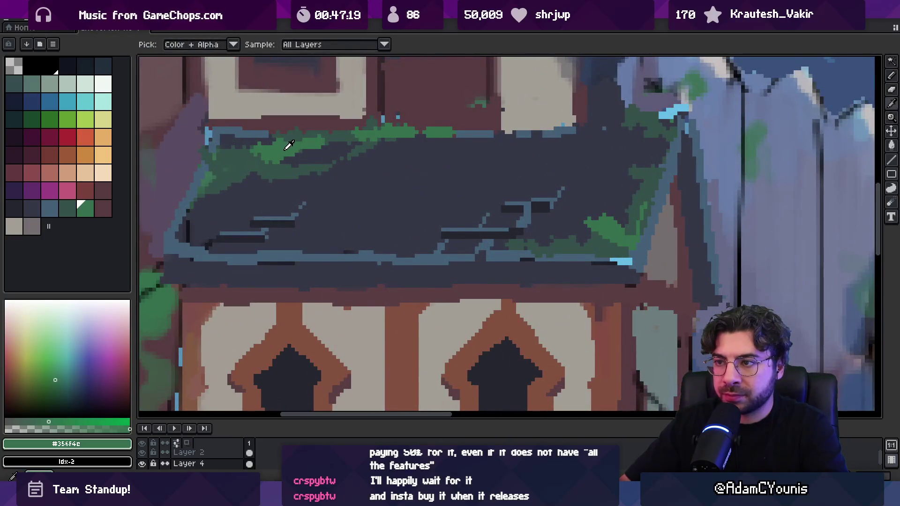
{"action": "left_click", "coordinate": [669, 108]}
{"action": "key", "text": "z"}
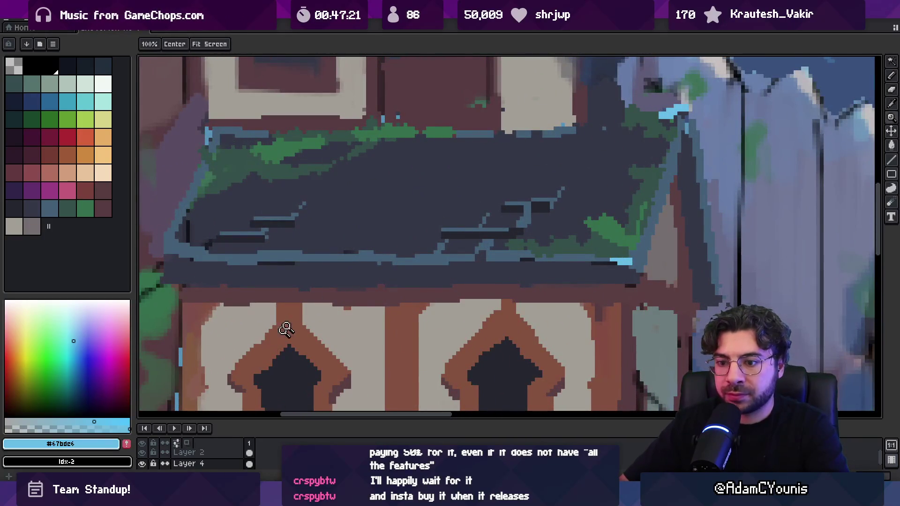
{"action": "scroll", "coordinate": [286, 328], "scroll_direction": "down", "scroll_amount": 5}
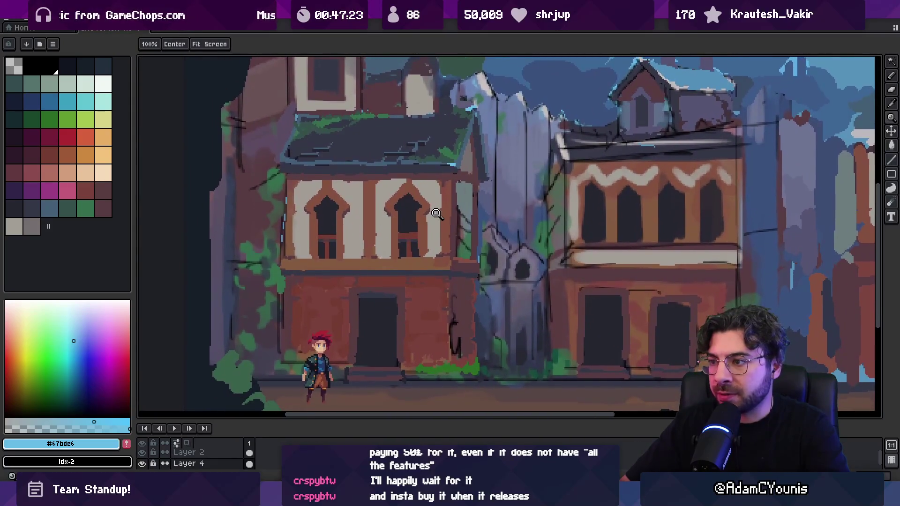
{"action": "scroll", "coordinate": [437, 214], "scroll_direction": "up", "scroll_amount": 3}
Add the window-frame brown to the palette and sample the nearby purple-brown and wall brown.
{"action": "key", "text": "i"}
{"action": "left_click", "coordinate": [413, 199]}
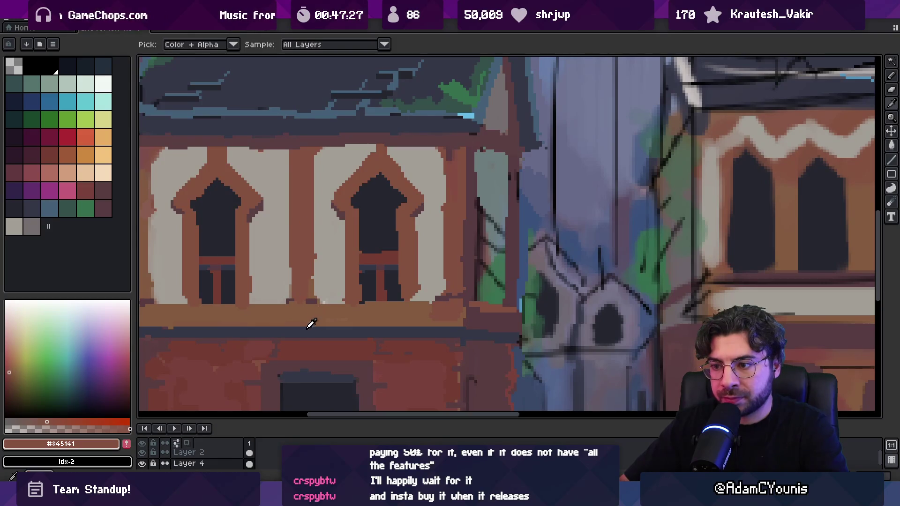
{"action": "left_click", "coordinate": [127, 444]}
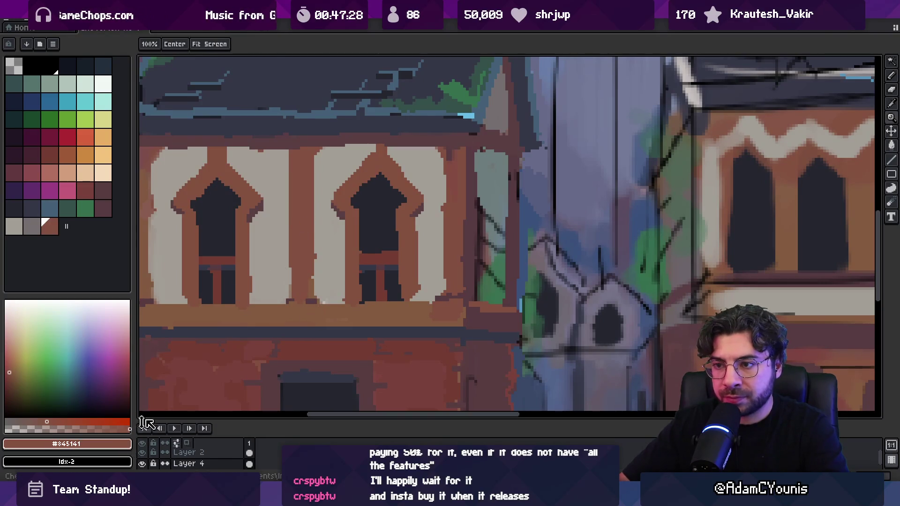
{"action": "left_click", "coordinate": [421, 209]}
{"action": "key", "text": "z"}
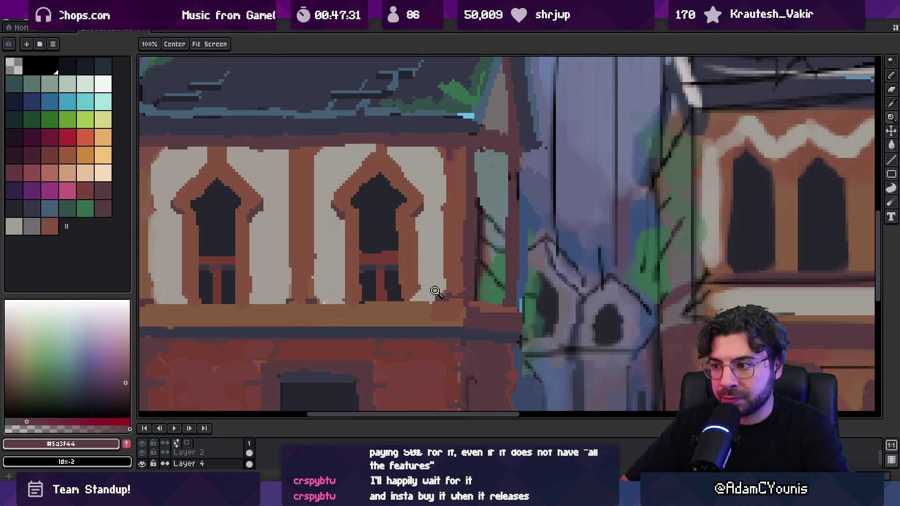
{"action": "left_click", "coordinate": [482, 355], "text": "alt"}
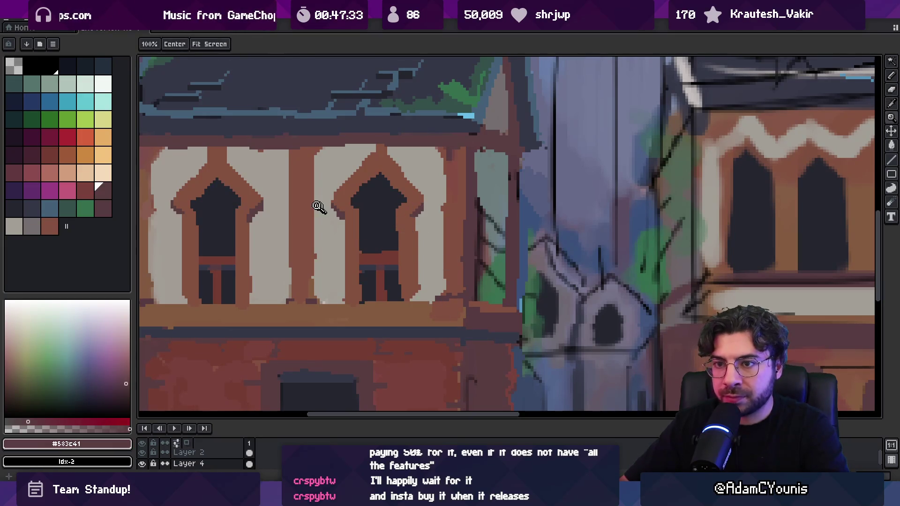
{"action": "scroll", "coordinate": [328, 216], "scroll_direction": "down", "scroll_amount": 4}
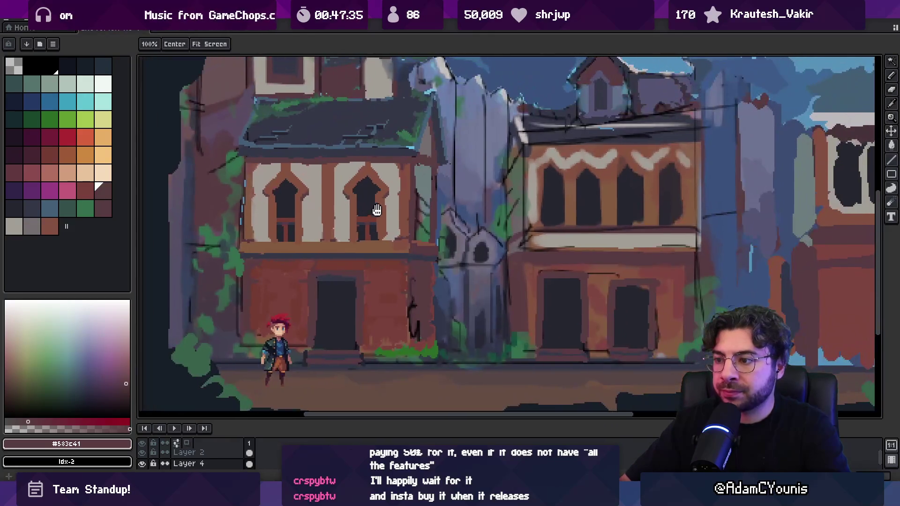
{"action": "scroll", "coordinate": [380, 225], "scroll_direction": "down", "scroll_amount": 3}
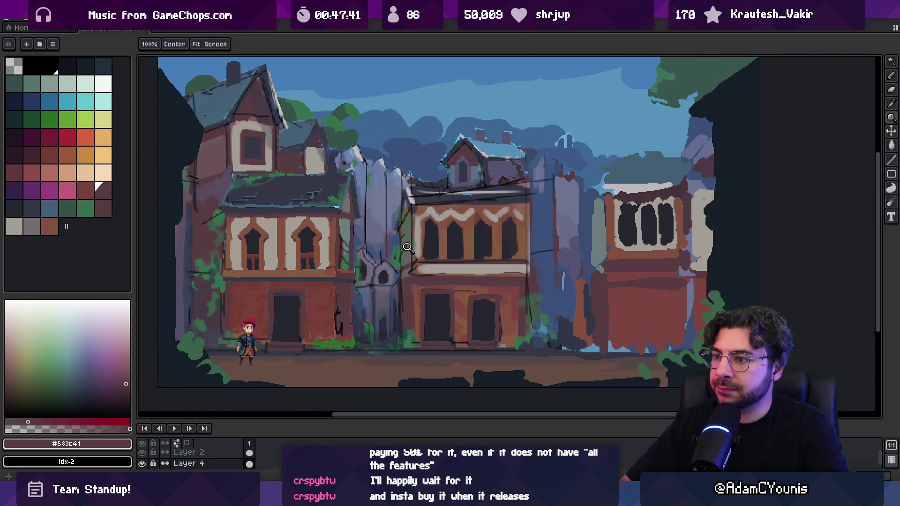
{"action": "scroll", "coordinate": [411, 244], "scroll_direction": "down", "scroll_amount": 3}
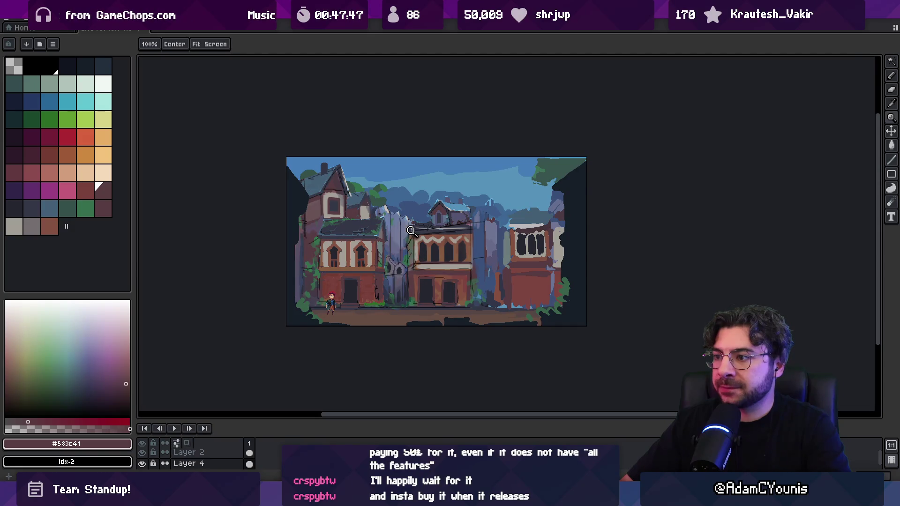
Shift the buildings layer up about 20 px and sample the blue-grey wall colour.
{"action": "key", "text": "v"}
{"action": "mouse_move", "coordinate": [384, 266]}
{"action": "left_mouse_down"}
{"action": "mouse_move", "coordinate": [392, 246]}
{"action": "mouse_move", "coordinate": [388, 258]}
{"action": "left_mouse_up"}
{"action": "scroll", "coordinate": [387, 257], "scroll_direction": "up", "scroll_amount": 2}
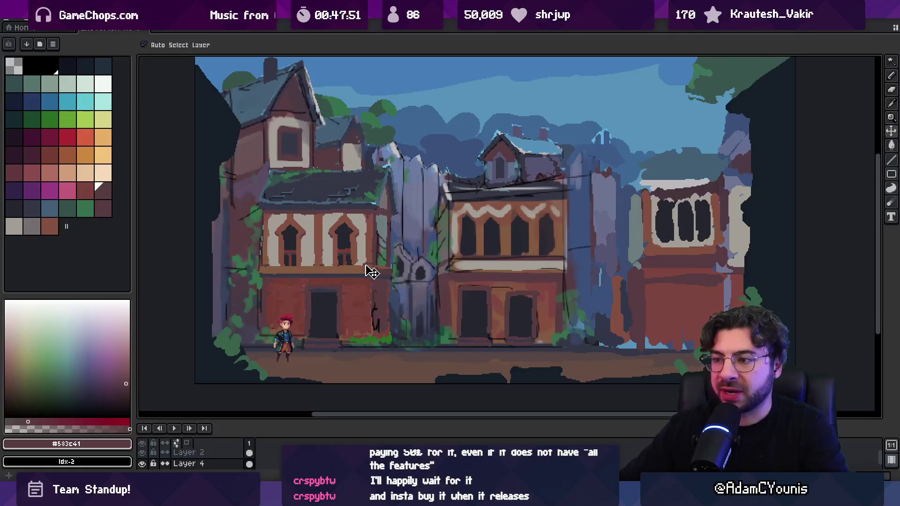
{"action": "key", "text": "z"}
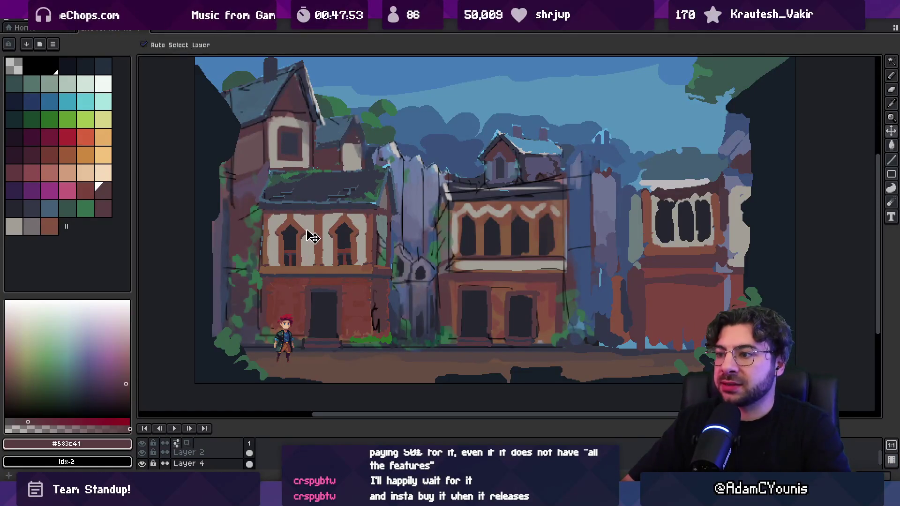
{"action": "left_click_drag", "start_coordinate": [287, 257], "coordinate": [300, 278]}
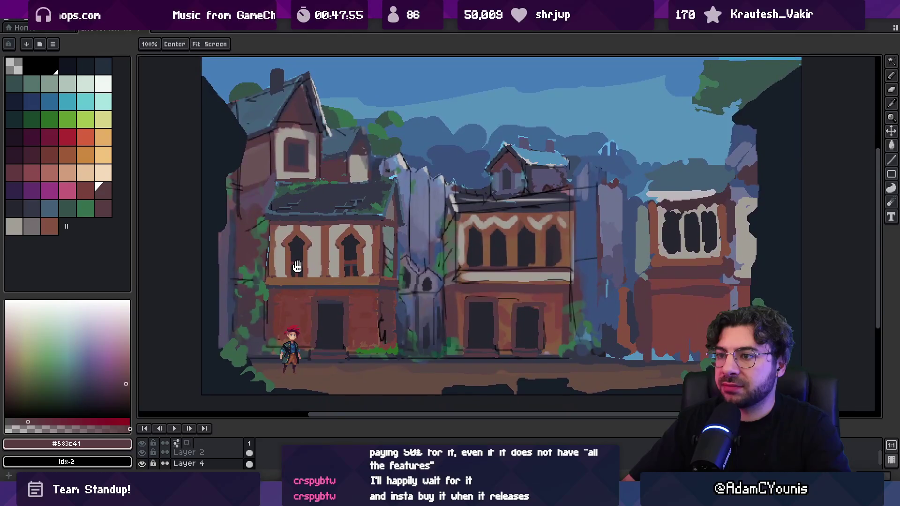
{"action": "key", "text": "i"}
{"action": "left_click", "coordinate": [414, 187]}
{"action": "key", "text": "v"}
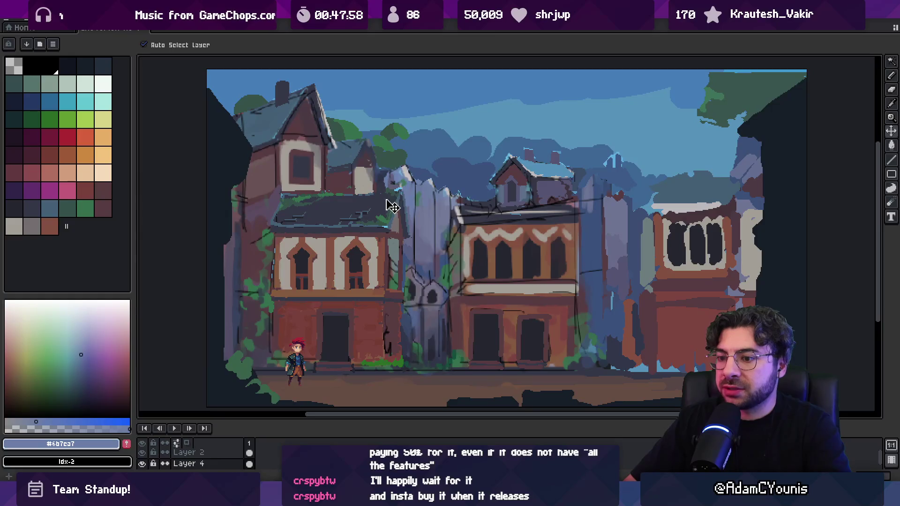
Enlarge the Layers list, add Layer 7 above Layer 4, and pick the darkest blue-black.
{"action": "key", "text": "h"}
{"action": "left_click_drag", "start_coordinate": [252, 419], "coordinate": [252, 375]}
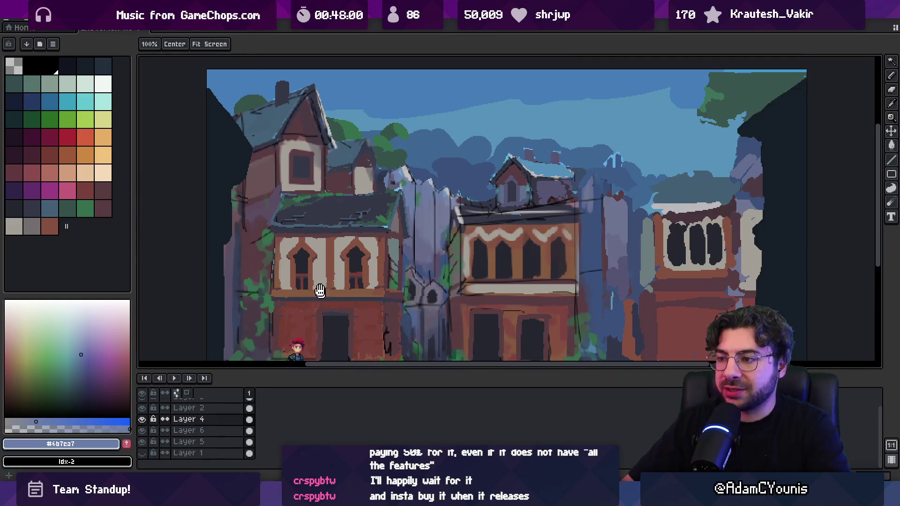
{"action": "key", "text": "z"}
{"action": "scroll", "coordinate": [367, 226], "scroll_direction": "down", "scroll_amount": 3}
{"action": "scroll", "coordinate": [367, 226], "scroll_direction": "up", "scroll_amount": 3}
{"action": "scroll", "coordinate": [372, 243], "scroll_direction": "down", "scroll_amount": 2}
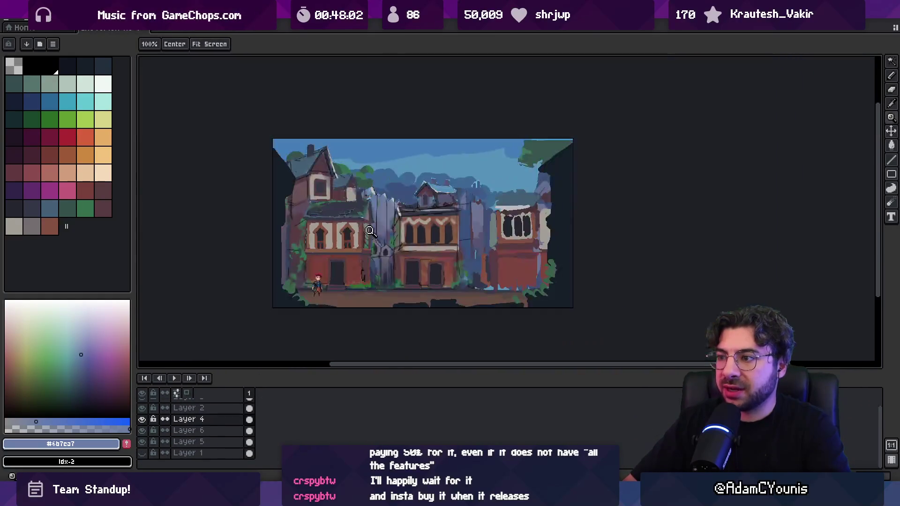
{"action": "scroll", "coordinate": [427, 204], "scroll_direction": "up", "scroll_amount": 1}
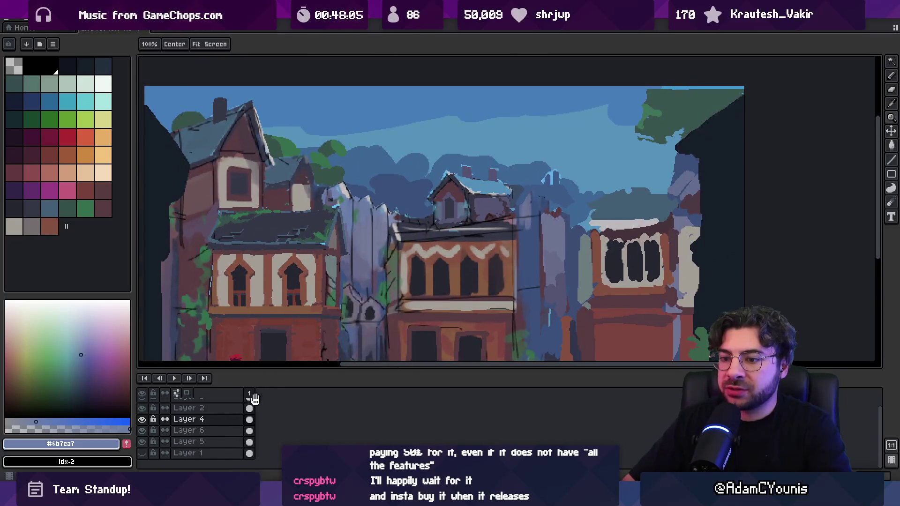
{"action": "scroll", "coordinate": [207, 457], "scroll_direction": "up", "scroll_amount": 1}
{"action": "key", "text": "v"}
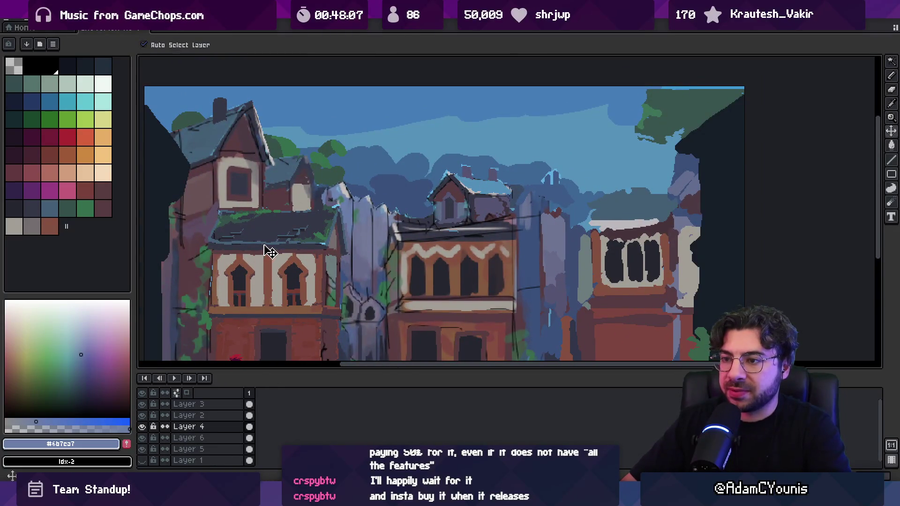
{"action": "key", "text": "shift+n"}
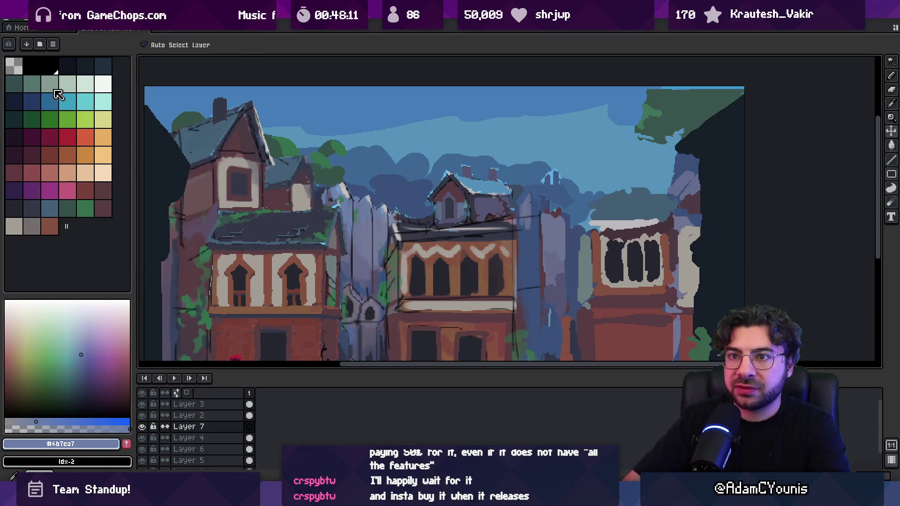
{"action": "left_click", "coordinate": [101, 66]}
Paint a dark smoke blob above the left roofs, erasing its left and lower-left edges.
{"action": "key", "text": "b"}
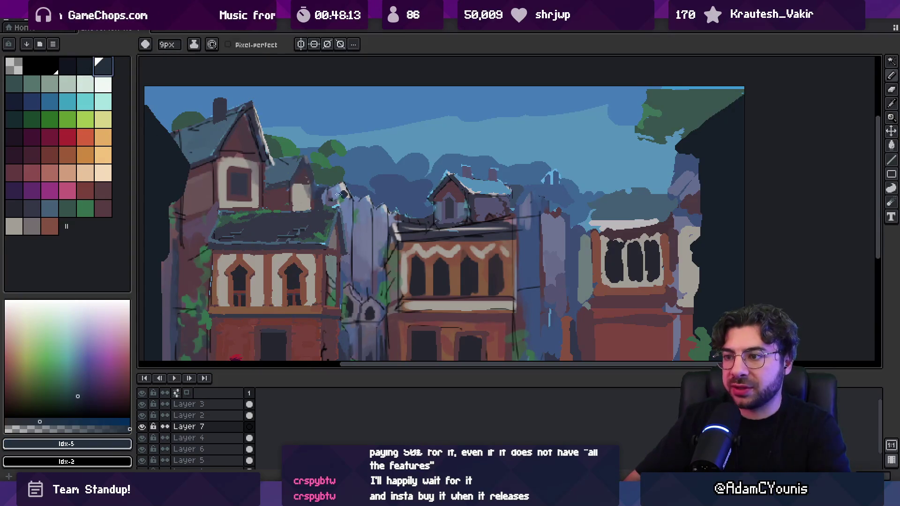
{"action": "mouse_move", "coordinate": [322, 194]}
{"action": "left_mouse_down"}
{"action": "mouse_move", "coordinate": [347, 178]}
{"action": "mouse_move", "coordinate": [331, 175]}
{"action": "mouse_move", "coordinate": [358, 143]}
{"action": "mouse_move", "coordinate": [328, 136]}
{"action": "mouse_move", "coordinate": [351, 154]}
{"action": "mouse_move", "coordinate": [337, 124]}
{"action": "mouse_move", "coordinate": [396, 96]}
{"action": "mouse_move", "coordinate": [375, 91]}
{"action": "left_mouse_up"}
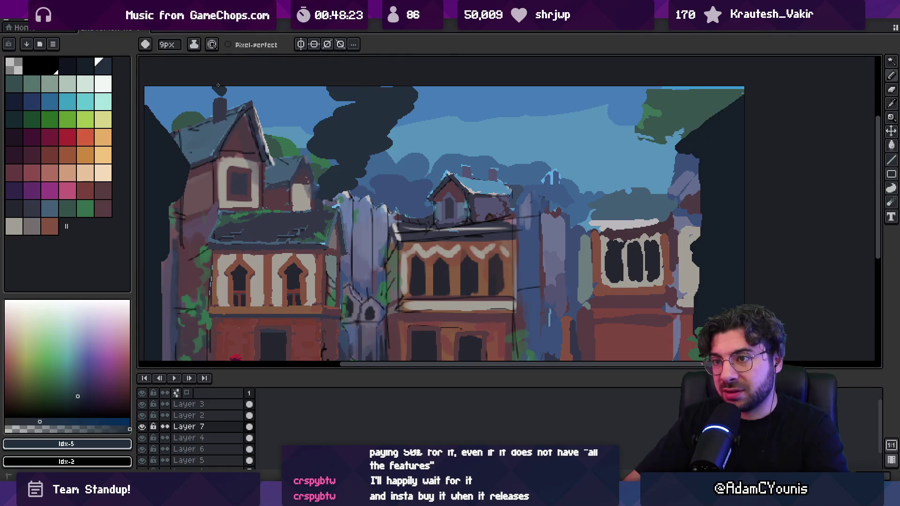
{"action": "key", "text": "e"}
{"action": "left_click_drag", "start_coordinate": [303, 175], "coordinate": [323, 132]}
{"action": "left_click_drag", "start_coordinate": [353, 183], "coordinate": [336, 200]}
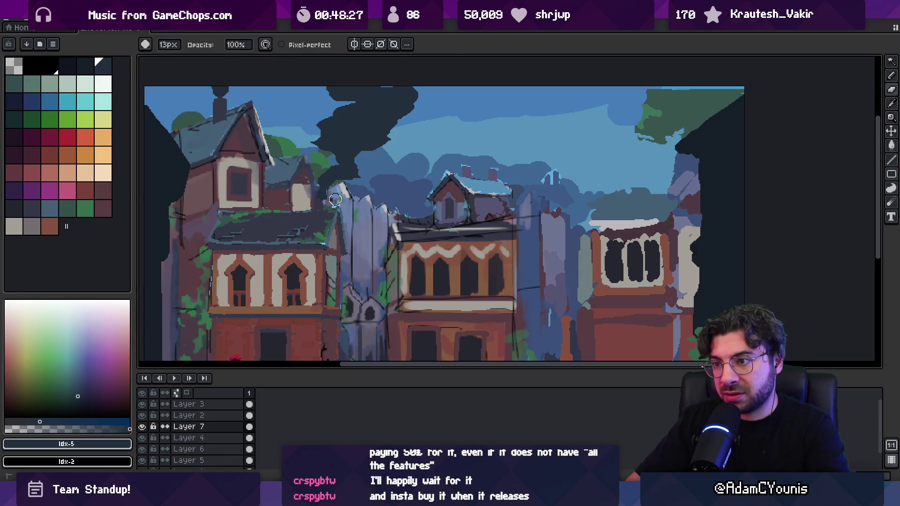
Thicken, reshape and extend the middle chimney's smoke column up toward the top edge.
{"action": "key", "text": "b"}
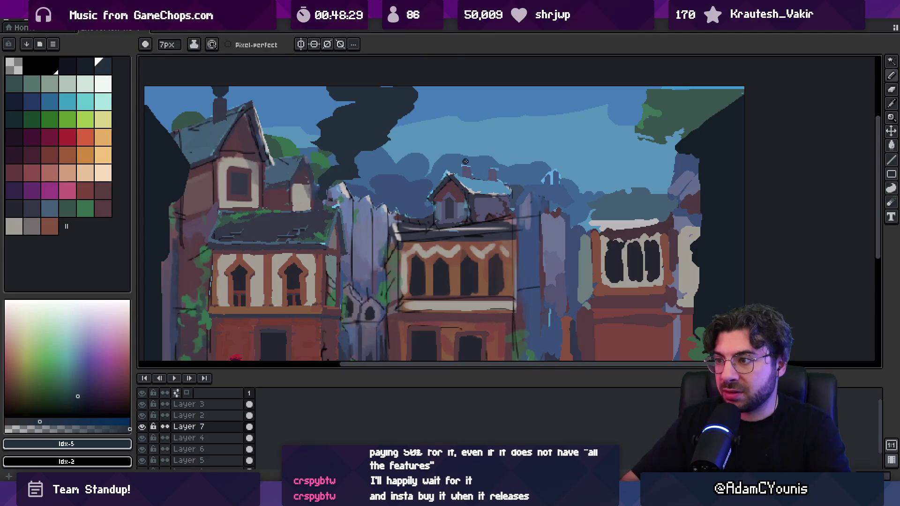
{"action": "mouse_move", "coordinate": [460, 106]}
{"action": "left_mouse_down"}
{"action": "mouse_move", "coordinate": [463, 148]}
{"action": "mouse_move", "coordinate": [498, 111]}
{"action": "mouse_move", "coordinate": [500, 88]}
{"action": "left_mouse_up"}
{"action": "left_click_drag", "start_coordinate": [503, 122], "coordinate": [493, 93]}
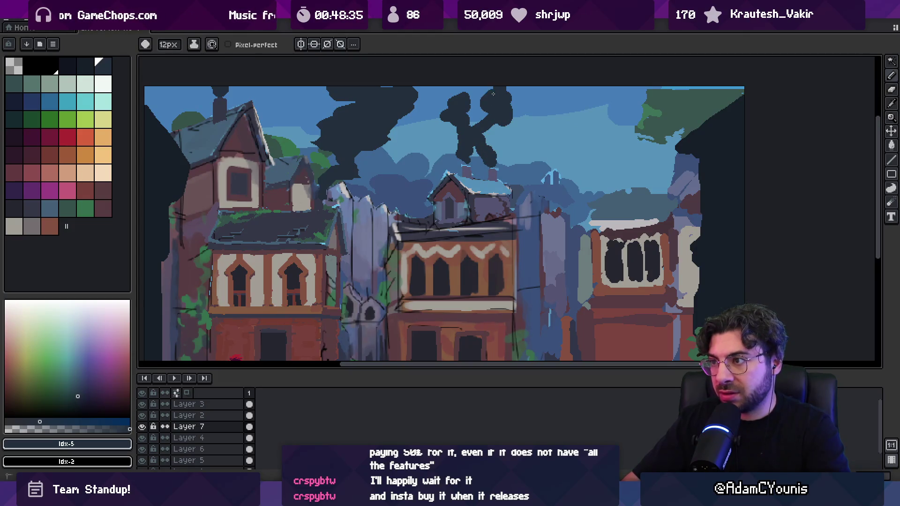
{"action": "key", "text": "e"}
{"action": "key", "text": "b"}
{"action": "mouse_move", "coordinate": [470, 122]}
{"action": "left_mouse_down"}
{"action": "mouse_move", "coordinate": [470, 152]}
{"action": "mouse_move", "coordinate": [471, 107]}
{"action": "mouse_move", "coordinate": [451, 139]}
{"action": "left_mouse_up"}
{"action": "key", "text": "e"}
{"action": "key", "text": "b"}
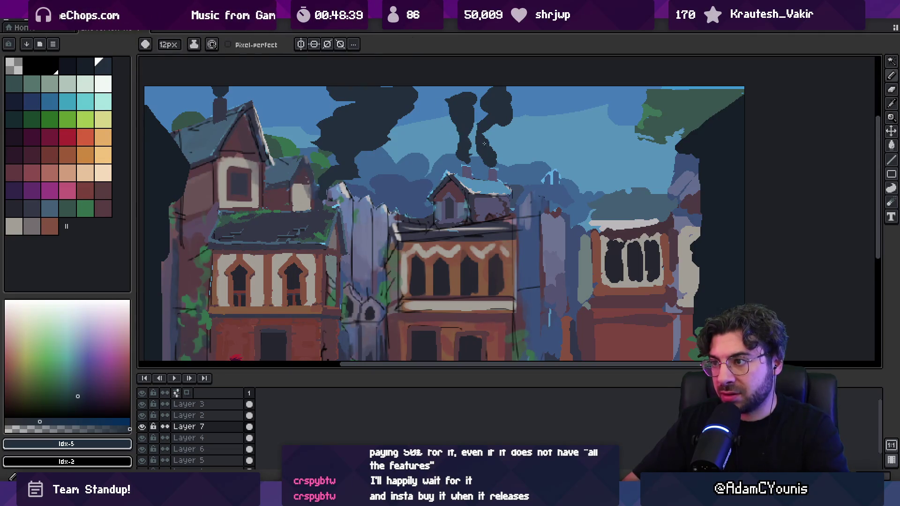
{"action": "left_click_drag", "start_coordinate": [441, 96], "coordinate": [465, 143]}
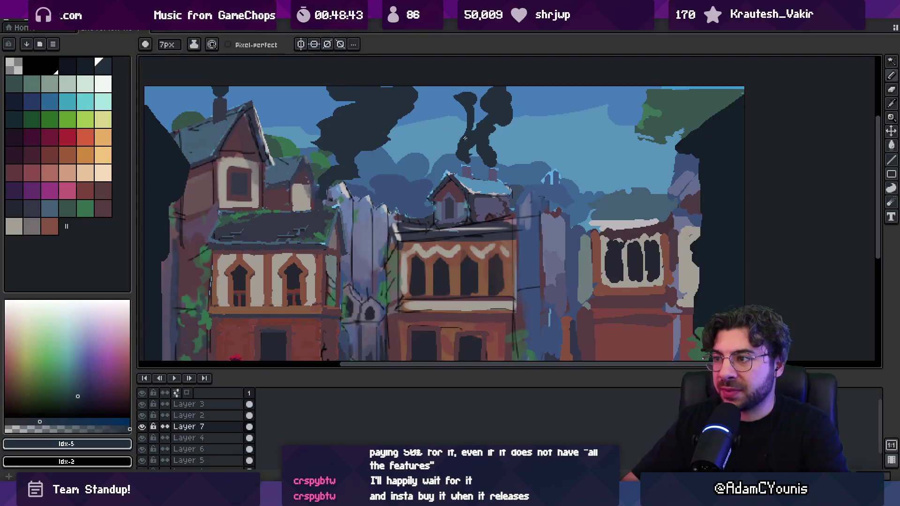
{"action": "left_click_drag", "start_coordinate": [482, 96], "coordinate": [491, 87]}
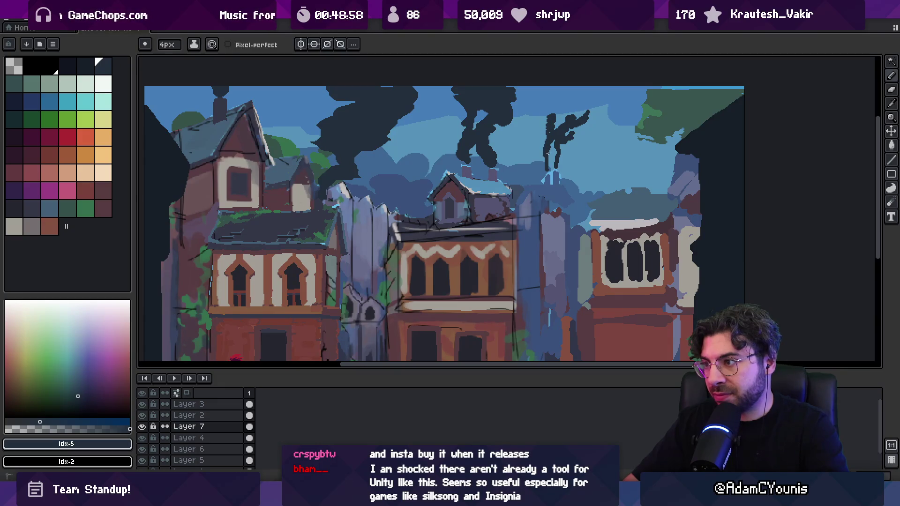
{"action": "scroll", "coordinate": [548, 161], "scroll_direction": "down", "scroll_amount": 4}
{"action": "scroll", "coordinate": [551, 143], "scroll_direction": "up", "scroll_amount": 4}
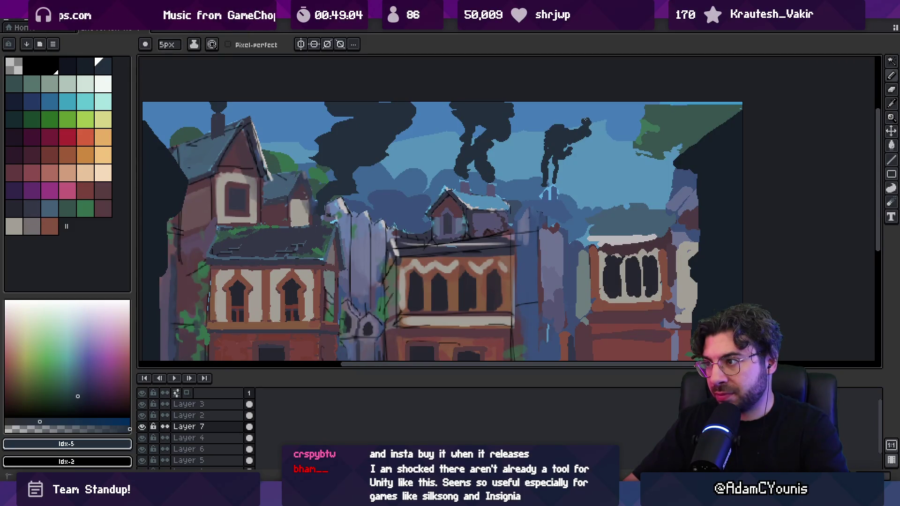
Make the smoke layer semi-transparent in Layer Properties.
{"action": "key", "text": "v"}
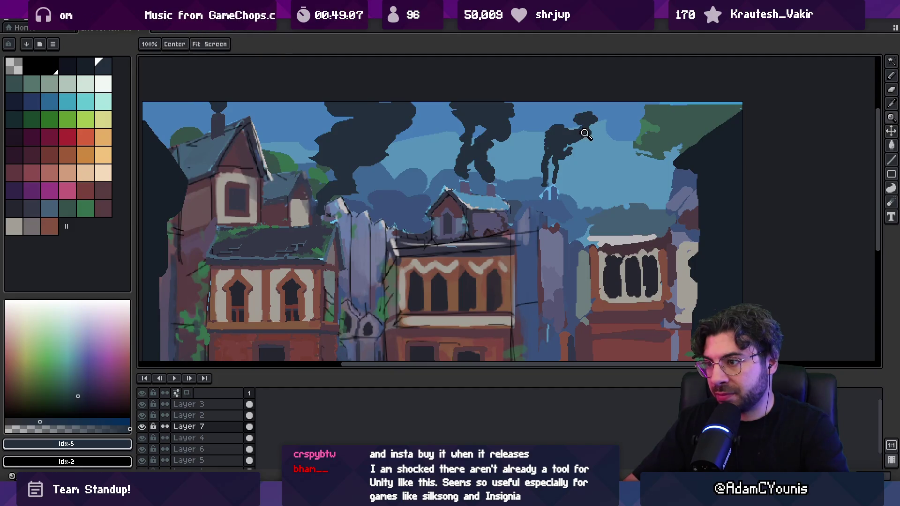
{"action": "scroll", "coordinate": [583, 131], "scroll_direction": "down", "scroll_amount": 2}
{"action": "double_click", "coordinate": [217, 428]}
{"action": "left_click_drag", "start_coordinate": [446, 315], "coordinate": [474, 315]}
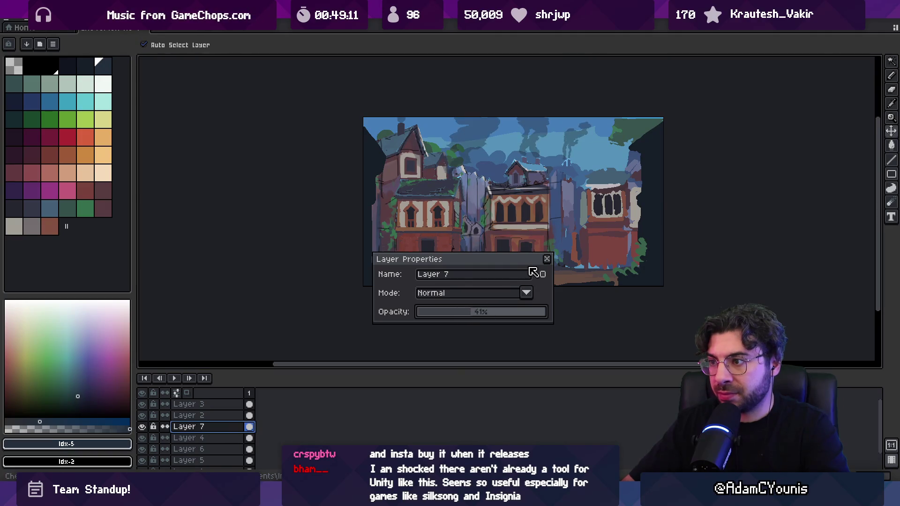
{"action": "left_click", "coordinate": [547, 259]}
Bring the whole town back into view, enlarge the pencil to 10px, and paint upper-right smoke.
{"action": "key", "text": "m"}
{"action": "scroll", "coordinate": [489, 160], "scroll_direction": "up", "scroll_amount": 2}
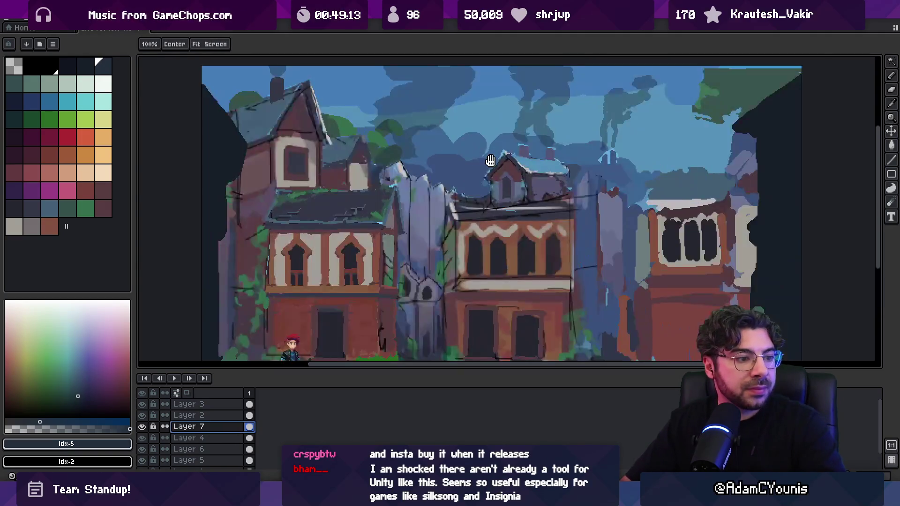
{"action": "left_click_drag", "start_coordinate": [490, 183], "coordinate": [459, 175]}
{"action": "key", "text": "b"}
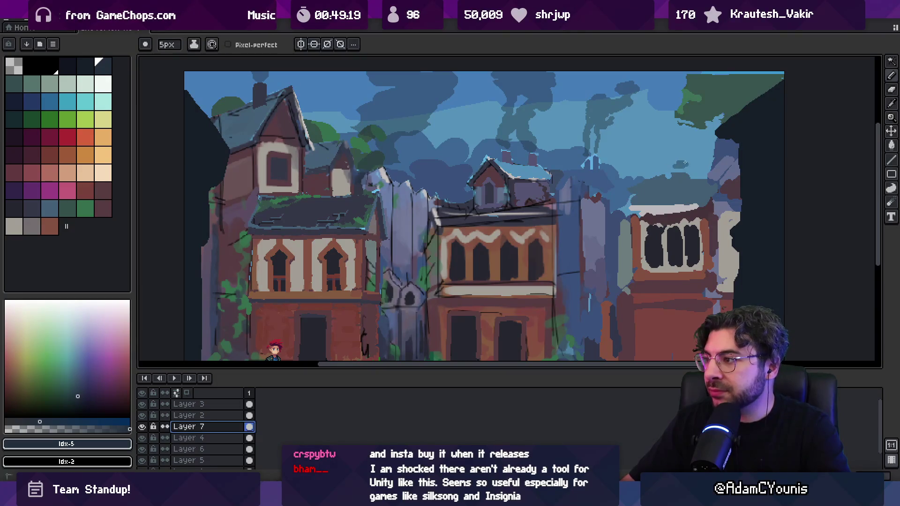
{"action": "key", "text": "plus"}
{"action": "key", "text": "plus"}
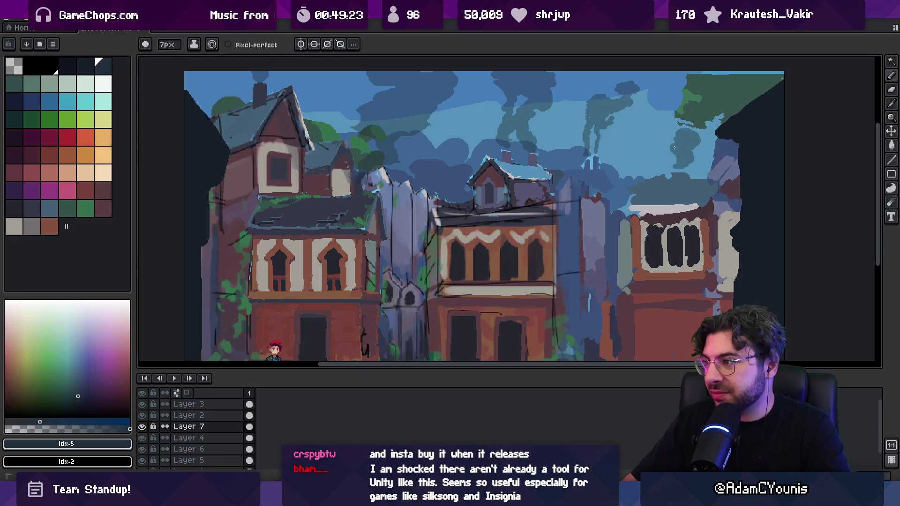
{"action": "key", "text": "plus"}
{"action": "key", "text": "plus"}
{"action": "key", "text": "plus"}
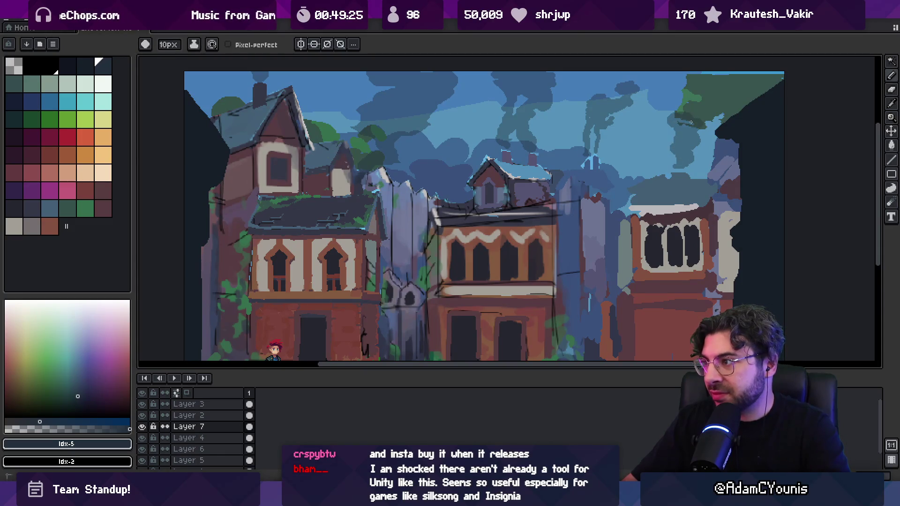
{"action": "mouse_move", "coordinate": [687, 117]}
{"action": "left_mouse_down"}
{"action": "mouse_move", "coordinate": [686, 102]}
{"action": "mouse_move", "coordinate": [706, 79]}
{"action": "mouse_move", "coordinate": [728, 76]}
{"action": "left_mouse_up"}
Spread and refine the smoke across the upper sky, alternating eraser and pencil.
{"action": "key", "text": "e"}
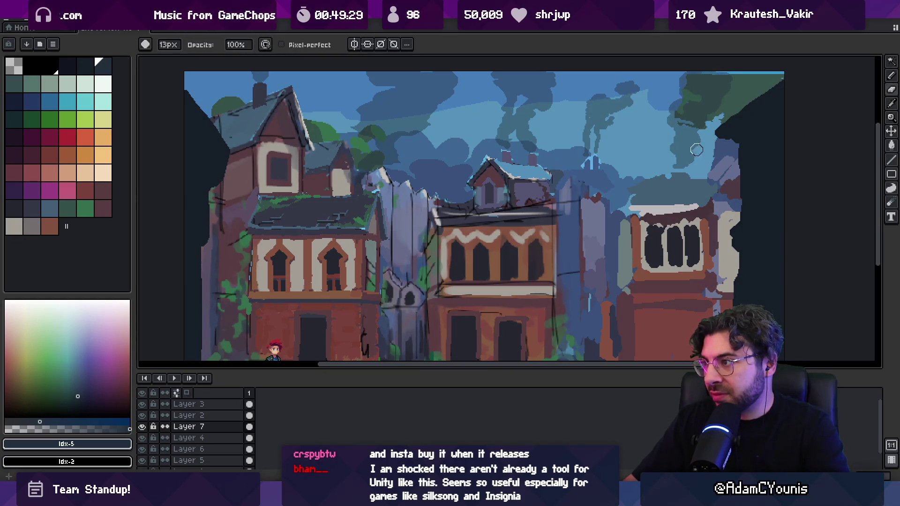
{"action": "key", "text": "b"}
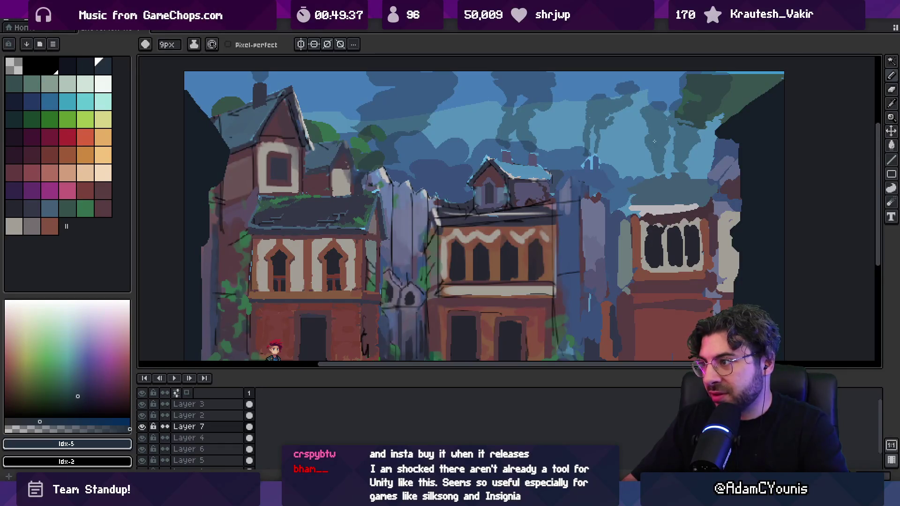
{"action": "key", "text": "e"}
{"action": "key", "text": "b"}
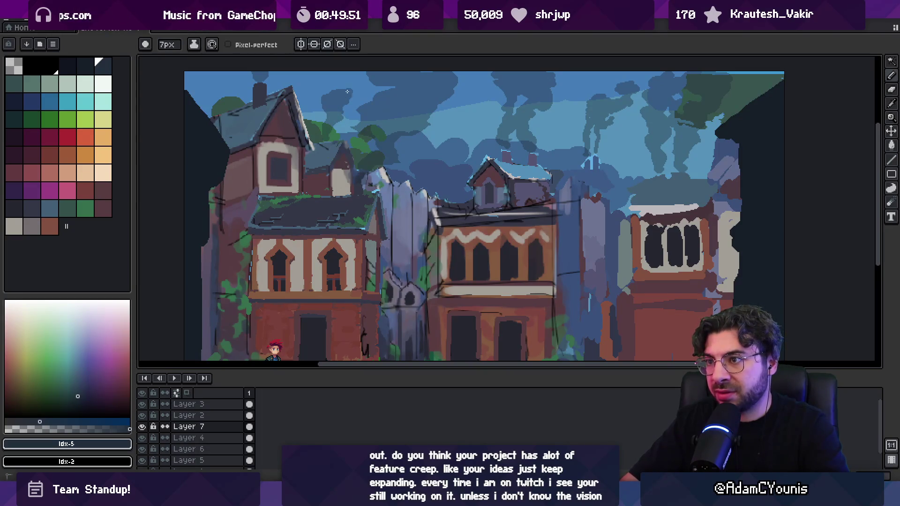
{"action": "key", "text": "e"}
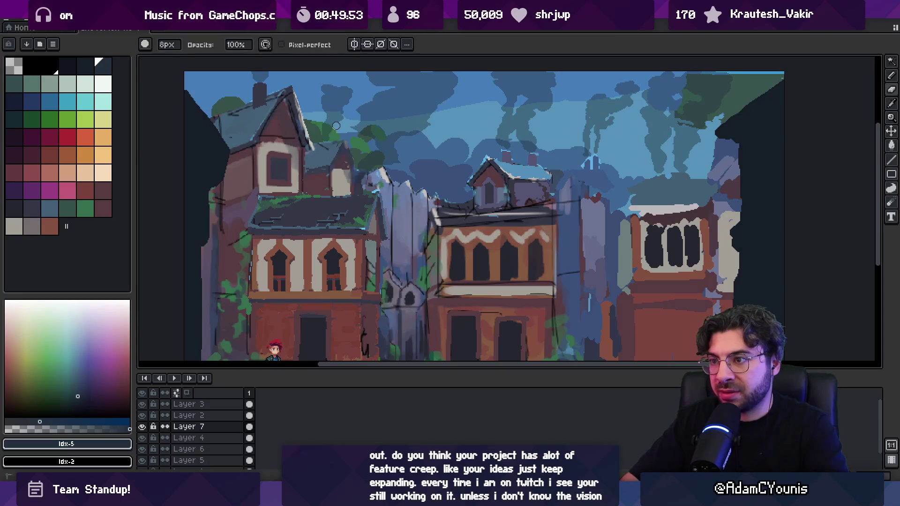
{"action": "key", "text": "b"}
{"action": "key", "text": "e"}
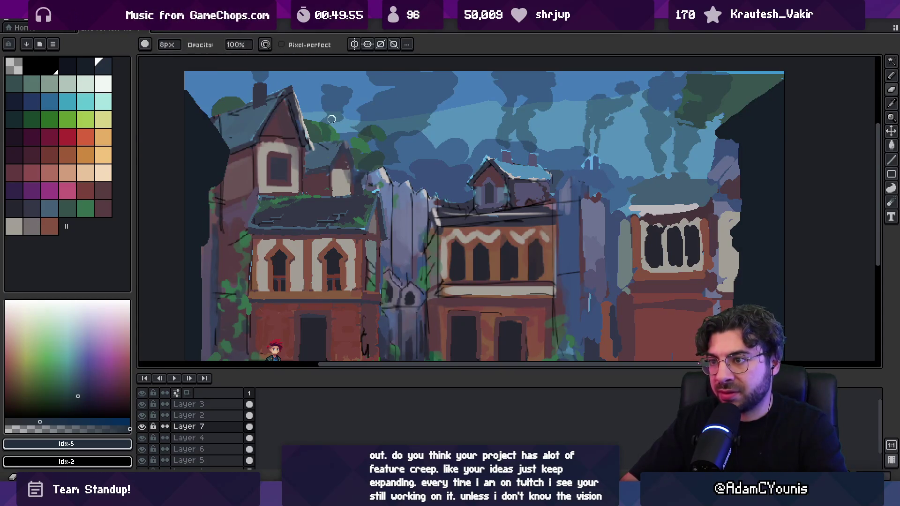
{"action": "key", "text": "b"}
{"action": "key", "text": "e"}
{"action": "key", "text": "b"}
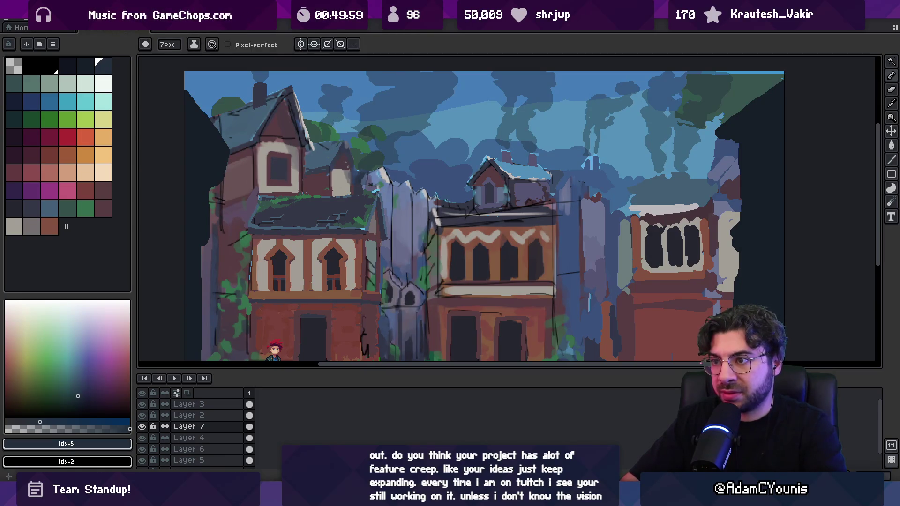
{"action": "key", "text": "e"}
{"action": "key", "text": "b"}
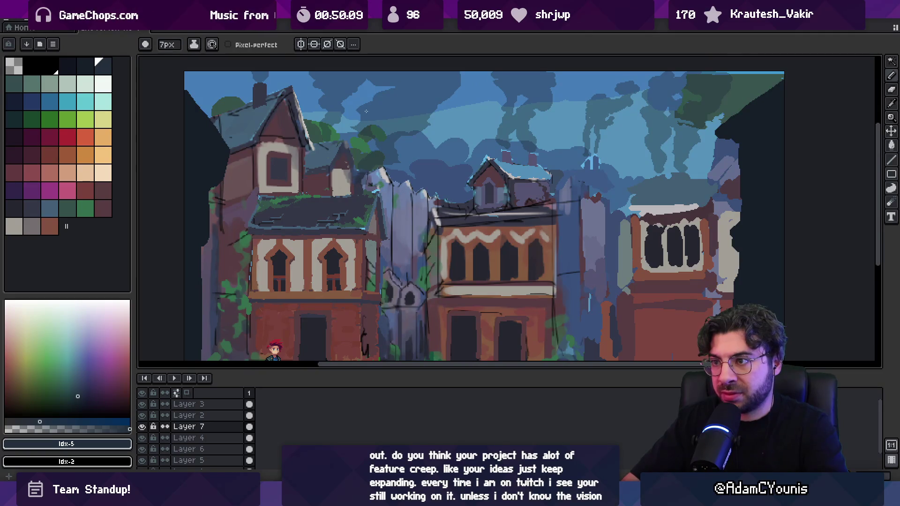
Lower Layer 7's opacity from 41% to 26% in Layer Properties.
{"action": "key", "text": "z"}
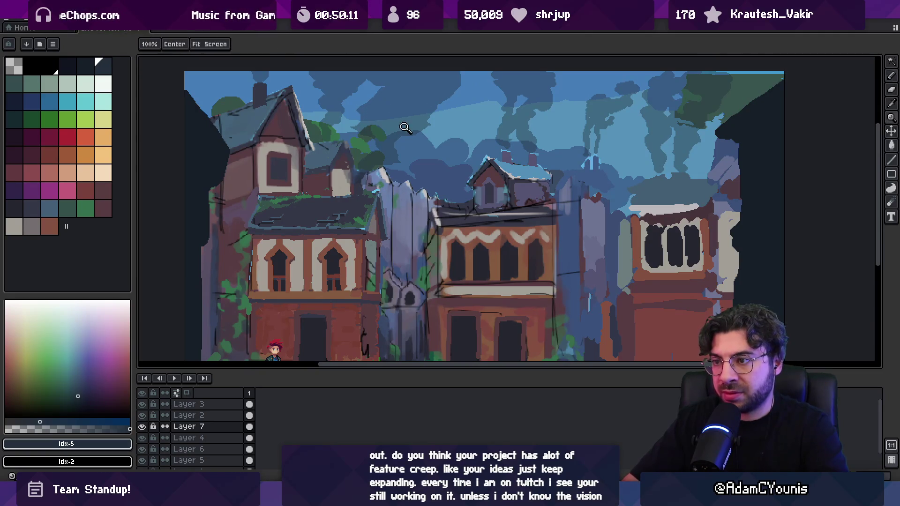
{"action": "scroll", "coordinate": [412, 98], "scroll_direction": "down", "scroll_amount": 4}
{"action": "scroll", "coordinate": [450, 104], "scroll_direction": "up", "scroll_amount": 1}
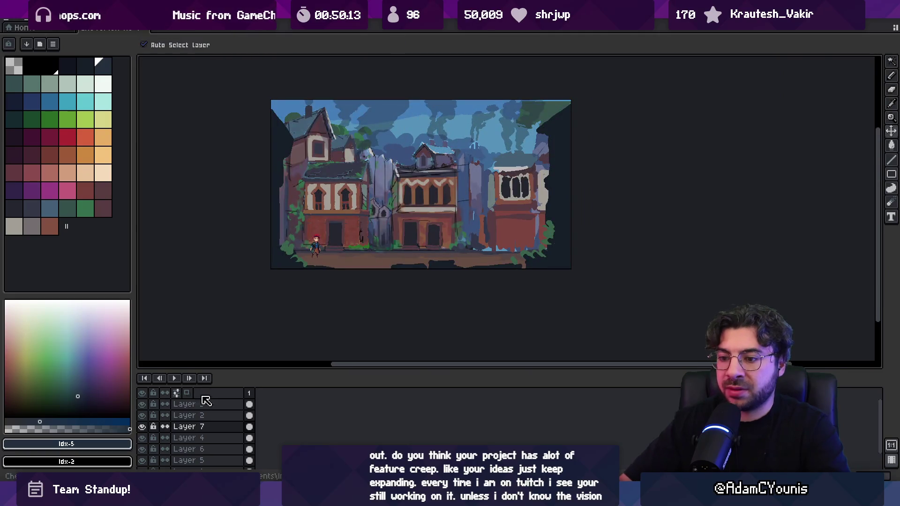
{"action": "double_click", "coordinate": [192, 427]}
{"action": "left_click_drag", "start_coordinate": [462, 312], "coordinate": [452, 314]}
{"action": "left_click", "coordinate": [550, 261]}
{"action": "key", "text": "z"}
{"action": "scroll", "coordinate": [437, 133], "scroll_direction": "down", "scroll_amount": 1}
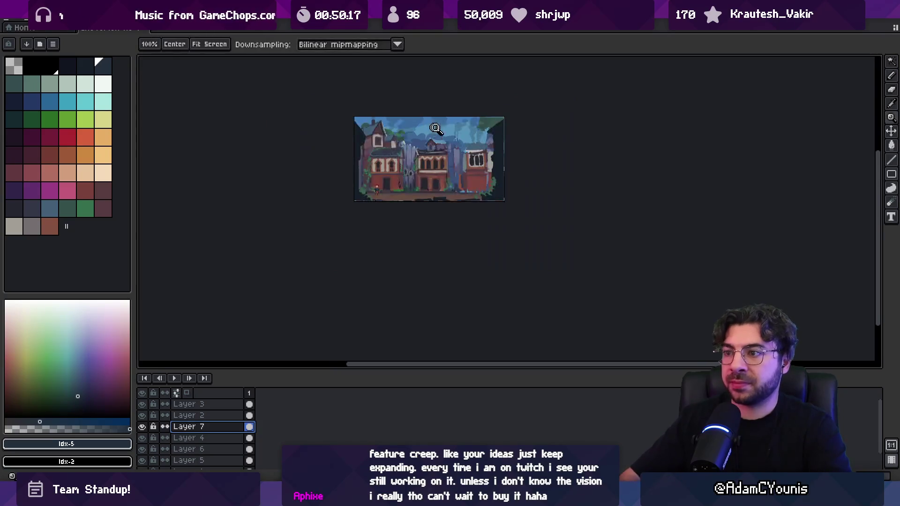
{"action": "scroll", "coordinate": [431, 143], "scroll_direction": "up", "scroll_amount": 1}
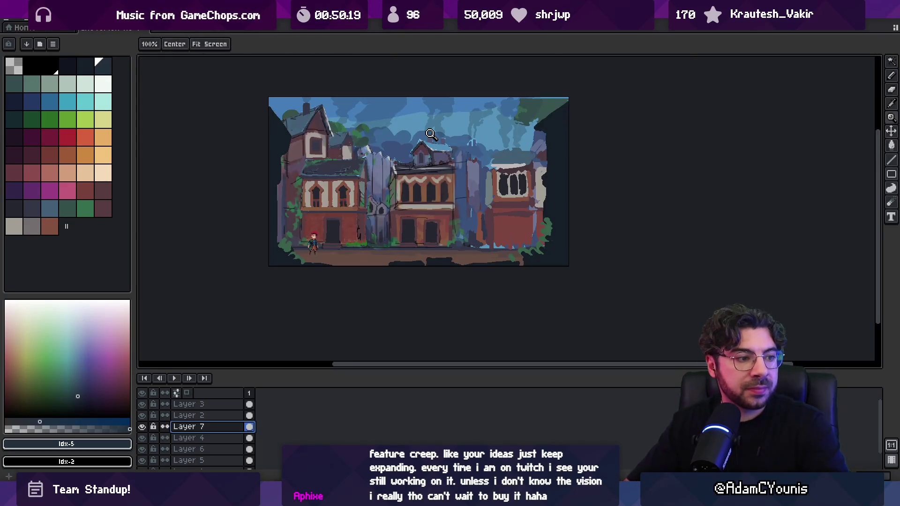
{"action": "key", "text": "v"}
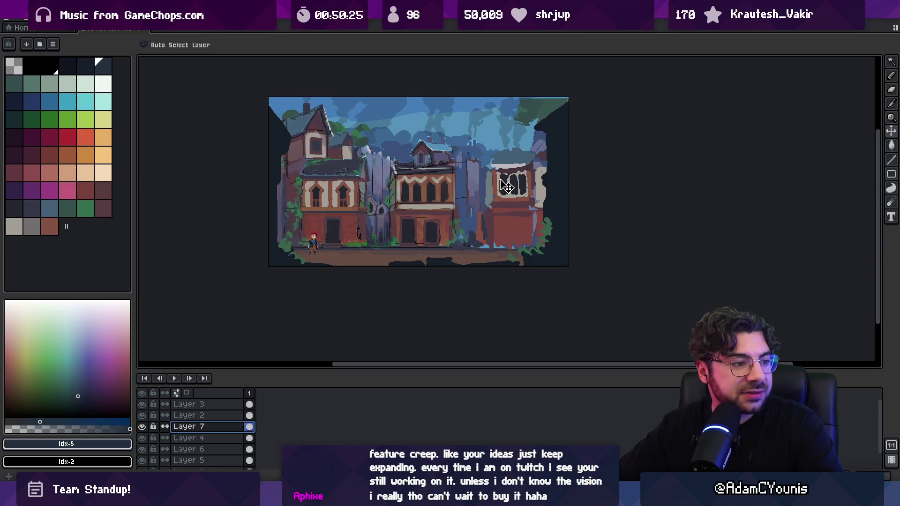
{"action": "scroll", "coordinate": [516, 179], "scroll_direction": "up", "scroll_amount": 1}
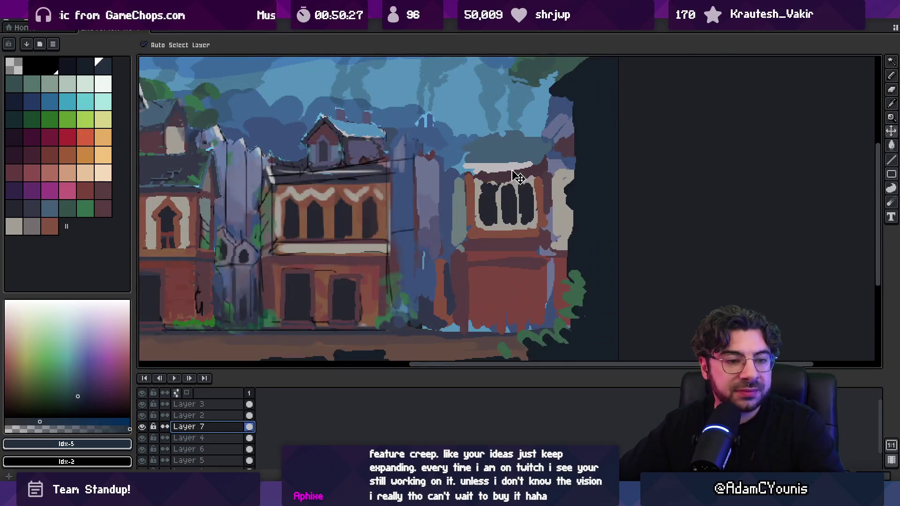
{"action": "scroll", "coordinate": [399, 145], "scroll_direction": "down", "scroll_amount": 1}
Lasso a smoke plume in the sky, fill it dark on new Layer 8, and set 74% opacity.
{"action": "key", "text": "m"}
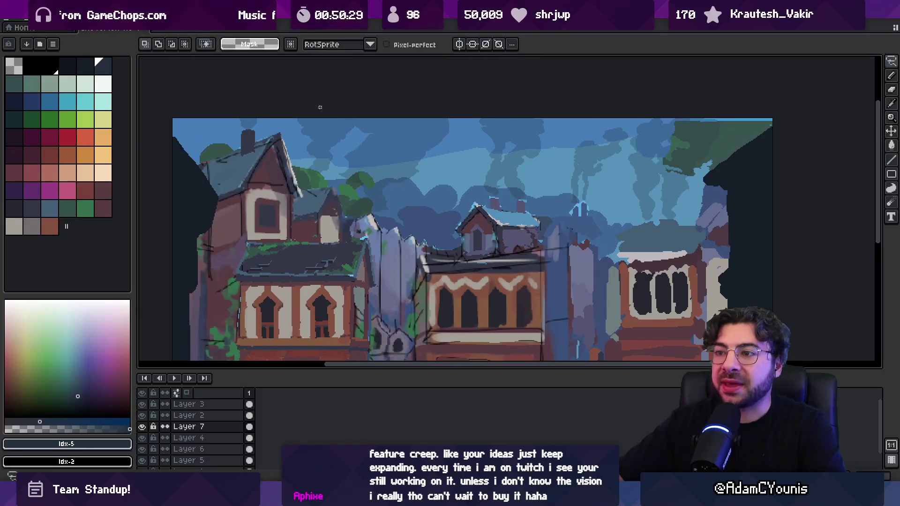
{"action": "mouse_move", "coordinate": [291, 192]}
{"action": "left_mouse_down"}
{"action": "mouse_move", "coordinate": [381, 261]}
{"action": "mouse_move", "coordinate": [452, 117]}
{"action": "left_mouse_up"}
{"action": "key", "text": "ctrl+d"}
{"action": "key", "text": "shift+n"}
{"action": "key", "text": "f"}
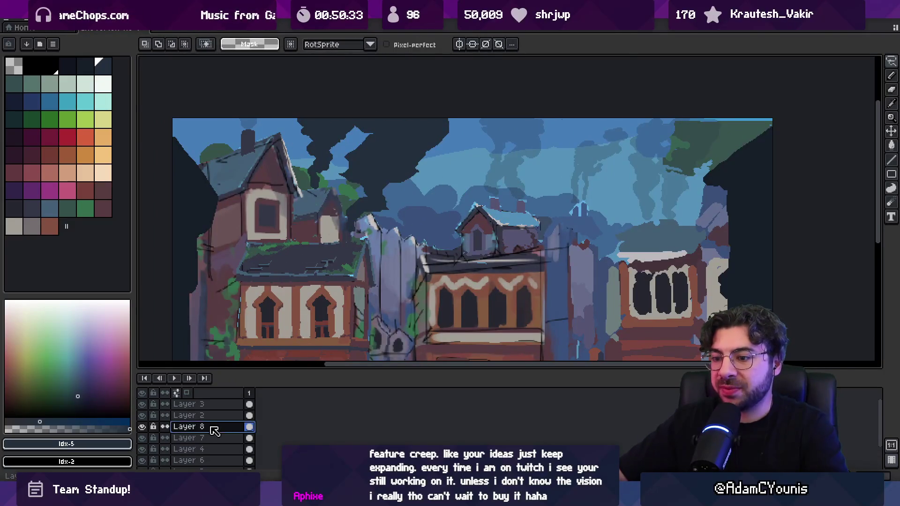
{"action": "double_click", "coordinate": [211, 426]}
{"action": "left_click_drag", "start_coordinate": [516, 313], "coordinate": [501, 318]}
{"action": "left_click", "coordinate": [547, 258]}
{"action": "scroll", "coordinate": [516, 195], "scroll_direction": "down", "scroll_amount": 3}
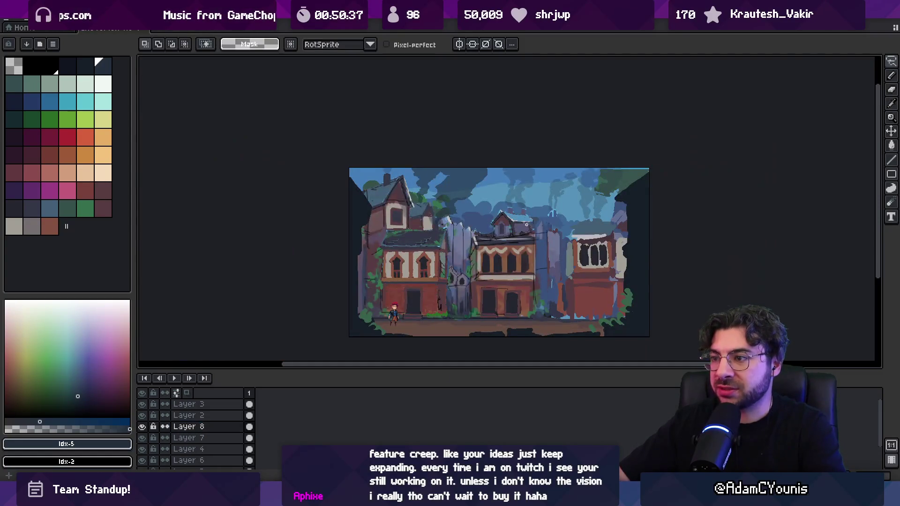
{"action": "scroll", "coordinate": [516, 194], "scroll_direction": "up", "scroll_amount": 3}
Lasso a second plume above the middle house onto new Layer 9 at 20% opacity.
{"action": "left_click", "coordinate": [515, 195], "text": "ctrl"}
{"action": "key", "text": "q"}
{"action": "mouse_move", "coordinate": [492, 176]}
{"action": "left_mouse_down"}
{"action": "mouse_move", "coordinate": [488, 240]}
{"action": "mouse_move", "coordinate": [546, 184]}
{"action": "mouse_move", "coordinate": [509, 191]}
{"action": "left_mouse_up"}
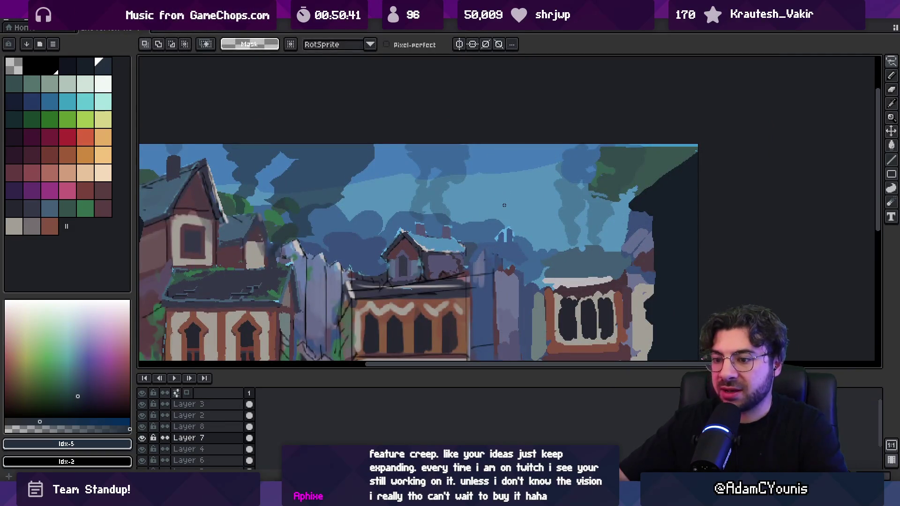
{"action": "key", "text": "ctrl+v"}
{"action": "key", "text": "shift+n"}
{"action": "double_click", "coordinate": [189, 438]}
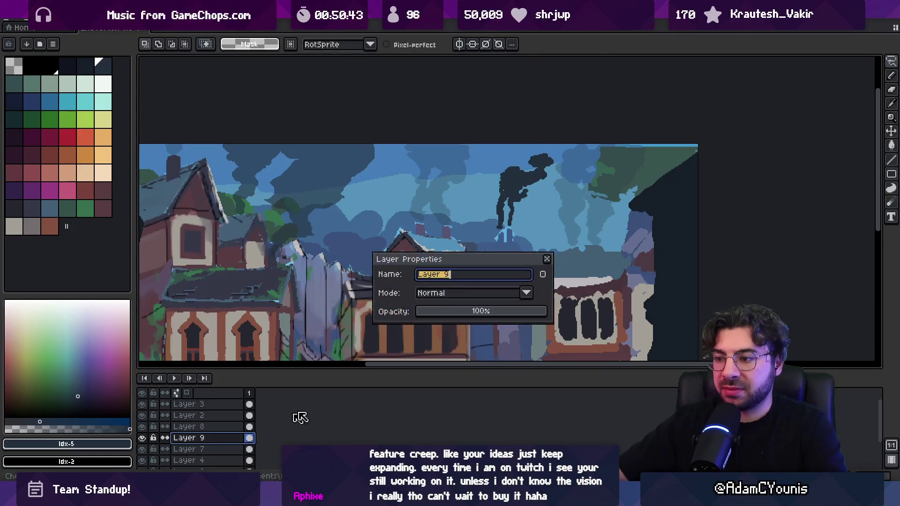
{"action": "left_click_drag", "start_coordinate": [454, 316], "coordinate": [440, 315]}
{"action": "key", "text": "Return"}
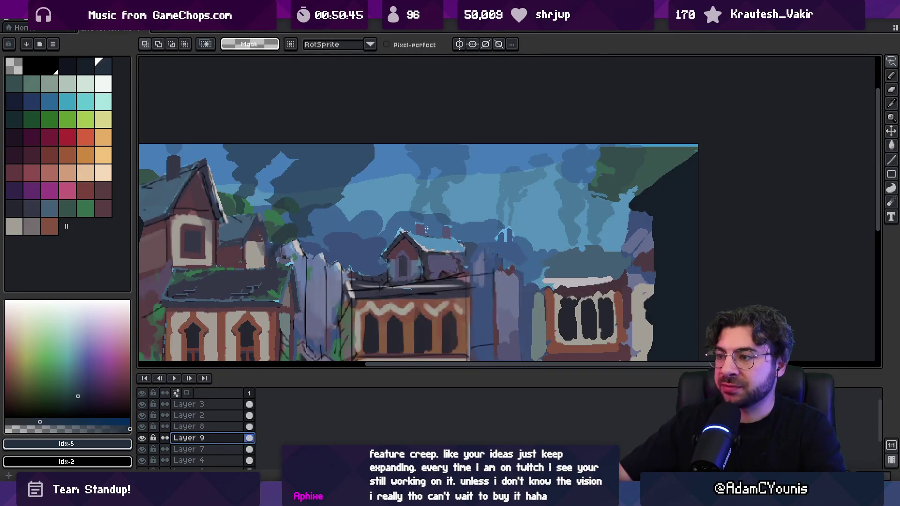
Fade Layer 9's plume further to 15% opacity.
{"action": "scroll", "coordinate": [419, 224], "scroll_direction": "down", "scroll_amount": 3}
{"action": "scroll", "coordinate": [419, 224], "scroll_direction": "up", "scroll_amount": 1}
{"action": "key", "text": "v"}
{"action": "double_click", "coordinate": [230, 437]}
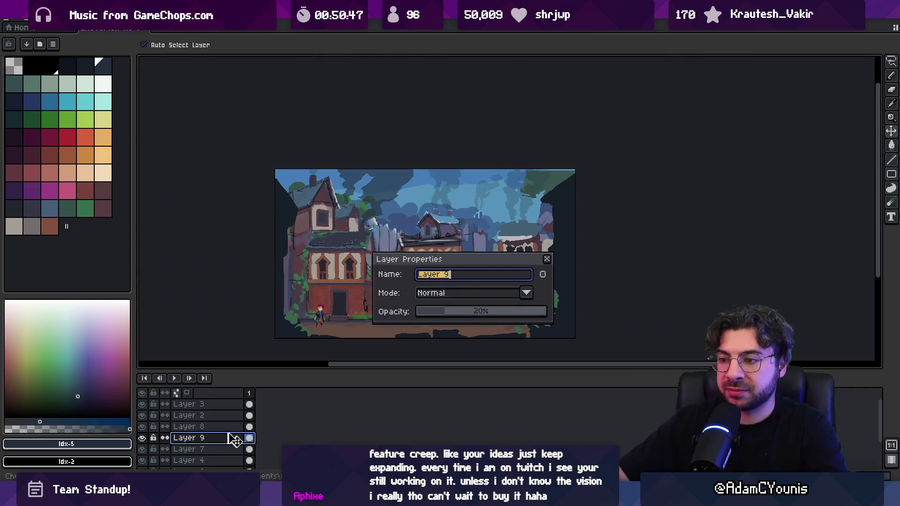
{"action": "left_click_drag", "start_coordinate": [446, 316], "coordinate": [437, 316]}
{"action": "left_click", "coordinate": [548, 258]}
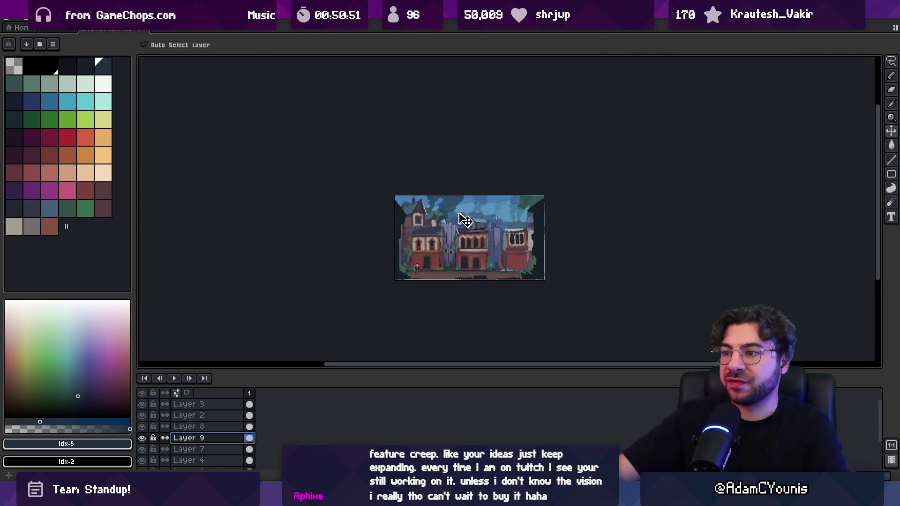
Select the smoke over the left house's chimney with an ellipse and transform it.
{"action": "scroll", "coordinate": [477, 211], "scroll_direction": "up", "scroll_amount": 2}
{"action": "key", "text": "Down"}
{"action": "key", "text": "m"}
{"action": "left_click_drag", "start_coordinate": [440, 183], "coordinate": [508, 212]}
{"action": "key", "text": "ctrl+t"}
{"action": "key", "text": "Return"}
{"action": "scroll", "coordinate": [500, 207], "scroll_direction": "down", "scroll_amount": 5}
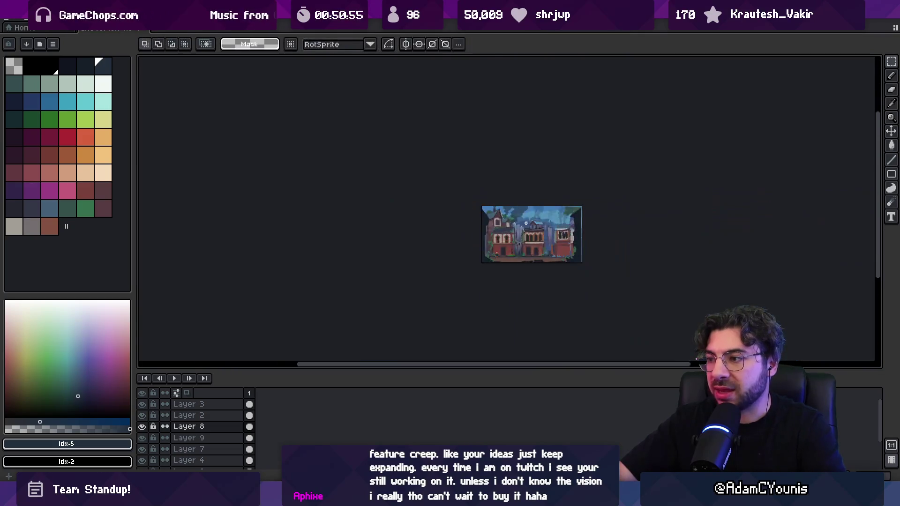
{"action": "scroll", "coordinate": [519, 214], "scroll_direction": "up", "scroll_amount": 3}
Adjust the pencil size and draw a dark vertical stroke near the left chimney.
{"action": "key", "text": "b"}
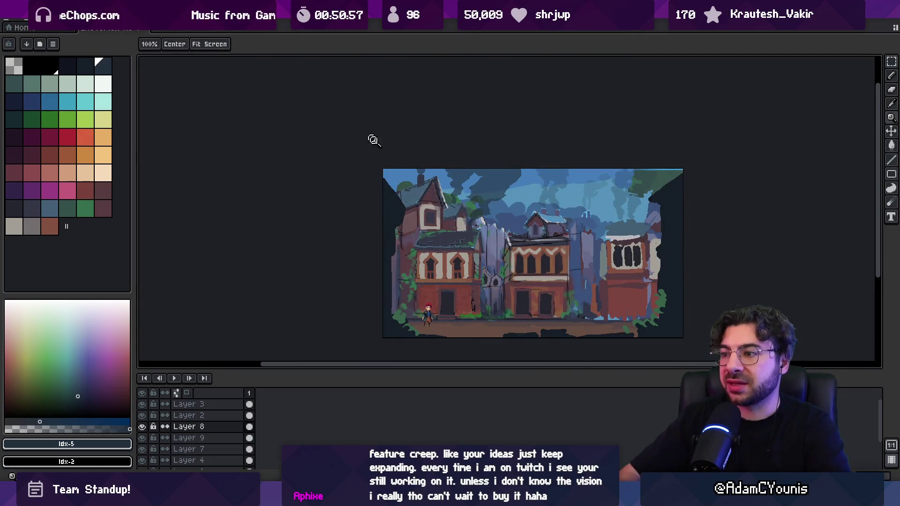
{"action": "scroll", "coordinate": [415, 175], "scroll_direction": "up", "scroll_amount": 3}
{"action": "key", "text": "b"}
{"action": "key", "text": "b"}
{"action": "key", "text": "b"}
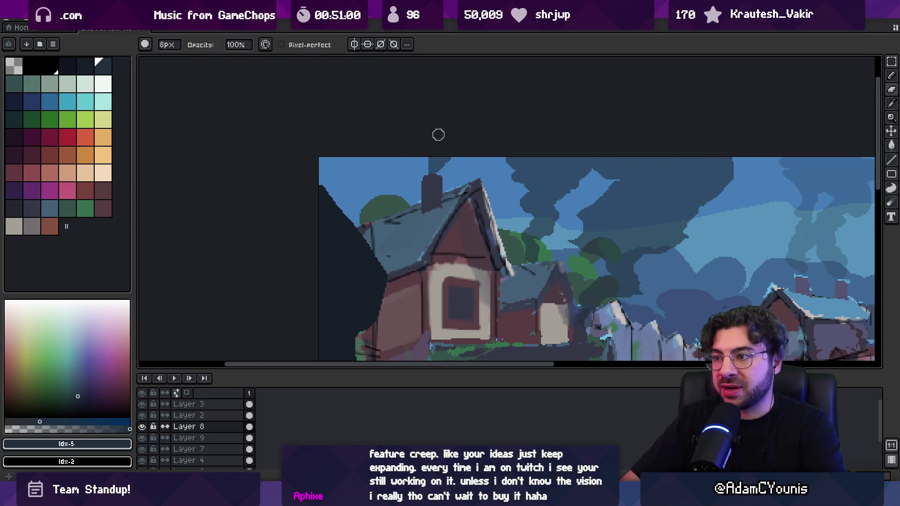
{"action": "key", "text": "b"}
{"action": "key", "text": "b"}
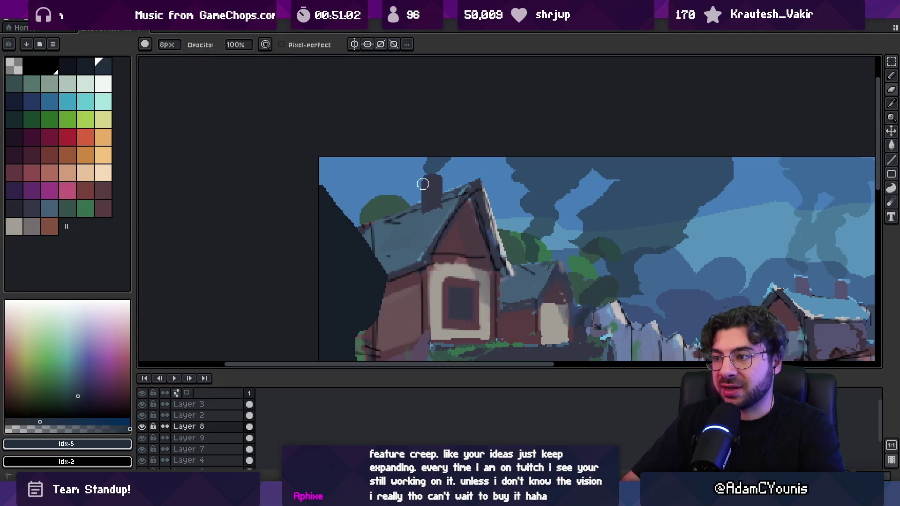
{"action": "key", "text": "b"}
{"action": "key", "text": "space"}
{"action": "scroll", "coordinate": [436, 157], "scroll_direction": "down", "scroll_amount": 5}
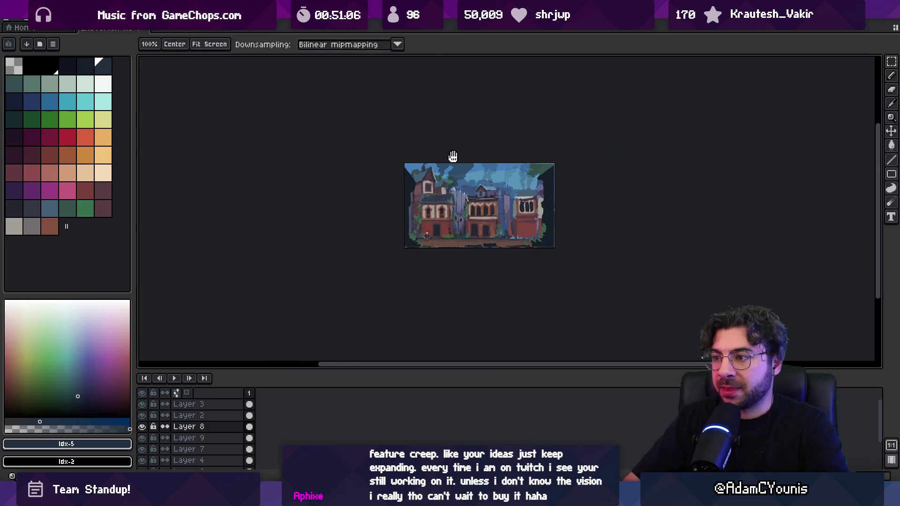
{"action": "scroll", "coordinate": [479, 184], "scroll_direction": "up", "scroll_amount": 1}
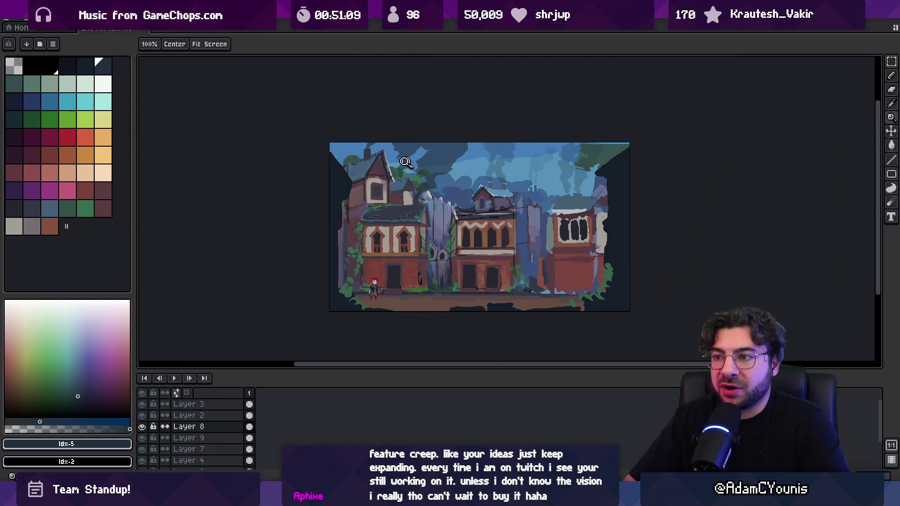
{"action": "scroll", "coordinate": [406, 162], "scroll_direction": "up", "scroll_amount": 2}
{"action": "key", "text": "b"}
{"action": "left_click_drag", "start_coordinate": [337, 141], "coordinate": [336, 145]}
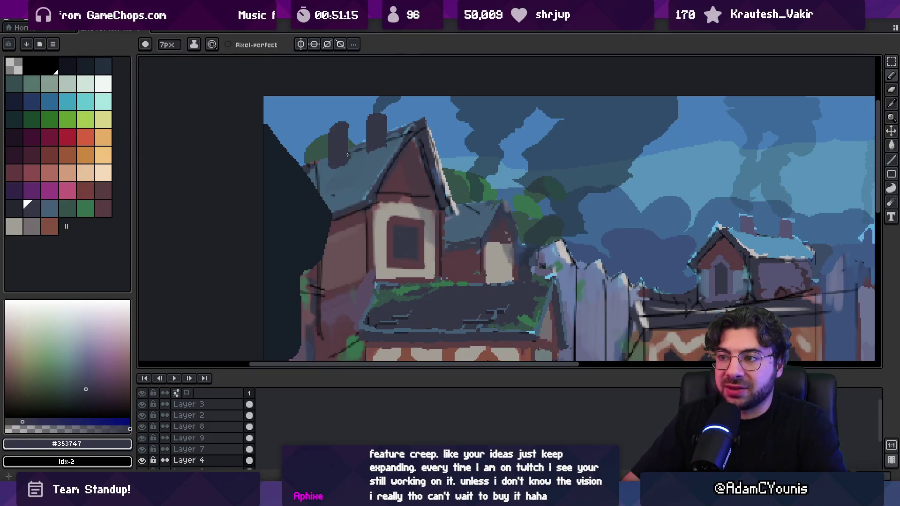
Choose darker palette colours and dab small smoke strokes above the left chimney.
{"action": "left_click", "coordinate": [347, 113], "text": "alt"}
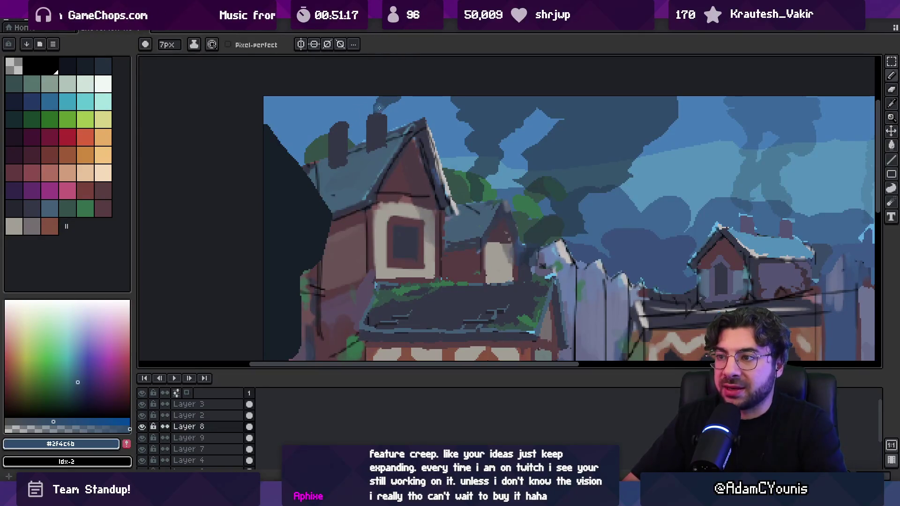
{"action": "key", "text": "v"}
{"action": "left_click", "coordinate": [60, 70]}
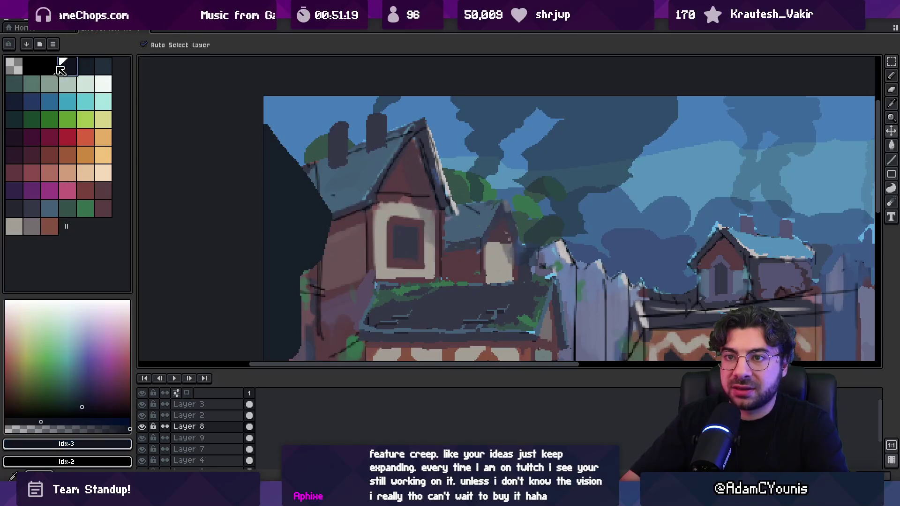
{"action": "key", "text": "b"}
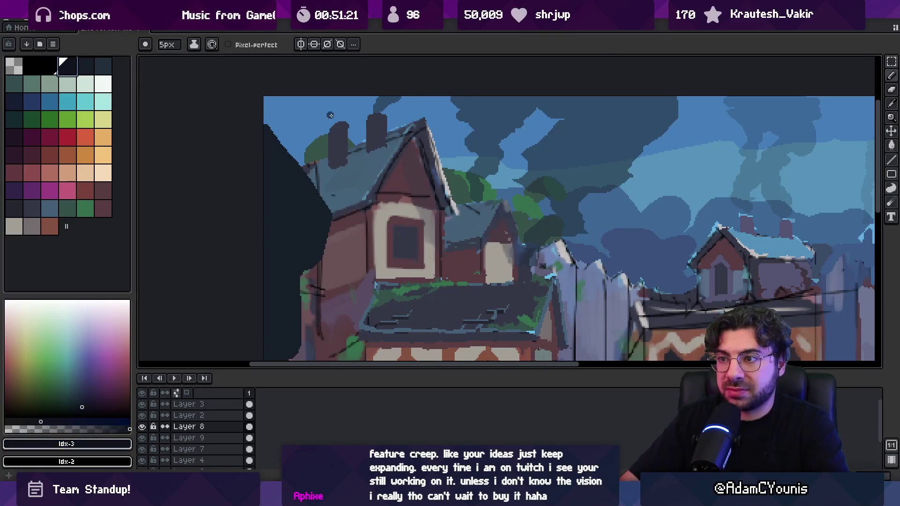
{"action": "left_click_drag", "start_coordinate": [340, 116], "coordinate": [344, 113]}
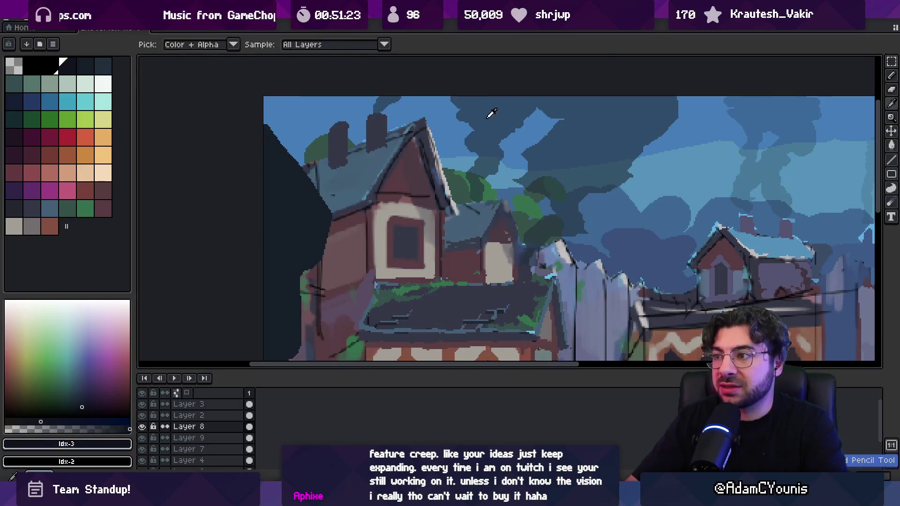
{"action": "left_click", "coordinate": [103, 66]}
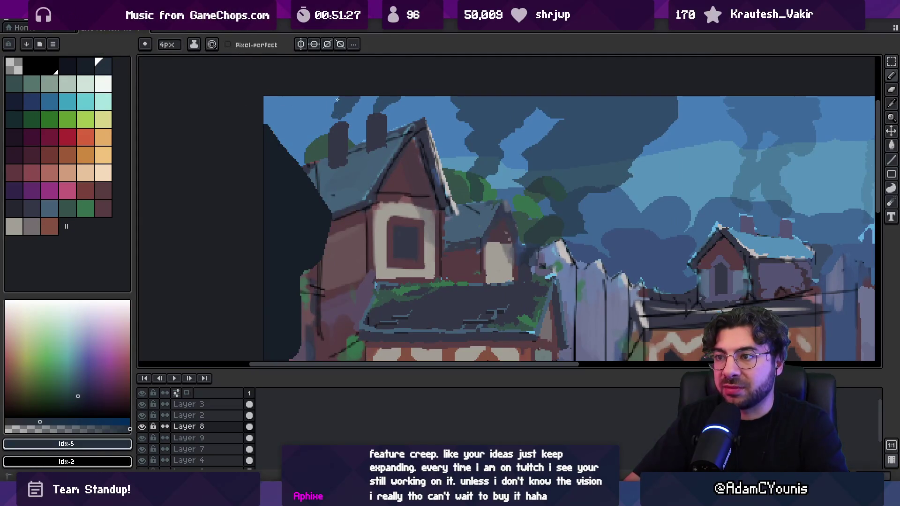
{"action": "key", "text": "e"}
{"action": "key", "text": "b"}
{"action": "key", "text": "e"}
{"action": "key", "text": "b"}
{"action": "scroll", "coordinate": [351, 106], "scroll_direction": "down", "scroll_amount": 5}
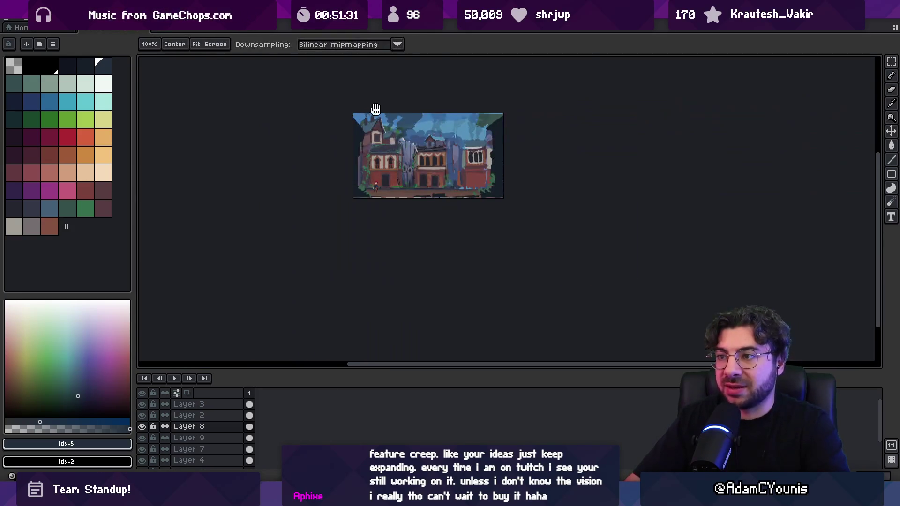
Zoom in on the left house's roof and switch to the freehand Lasso.
{"action": "scroll", "coordinate": [390, 134], "scroll_direction": "up", "scroll_amount": 2}
{"action": "scroll", "coordinate": [365, 188], "scroll_direction": "up", "scroll_amount": 3}
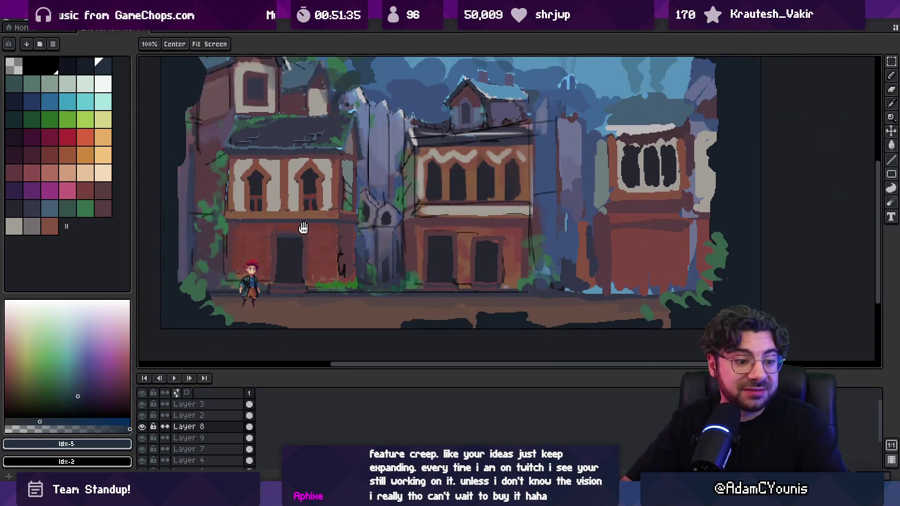
{"action": "scroll", "coordinate": [302, 227], "scroll_direction": "up", "scroll_amount": 2}
{"action": "scroll", "coordinate": [404, 237], "scroll_direction": "down", "scroll_amount": 2}
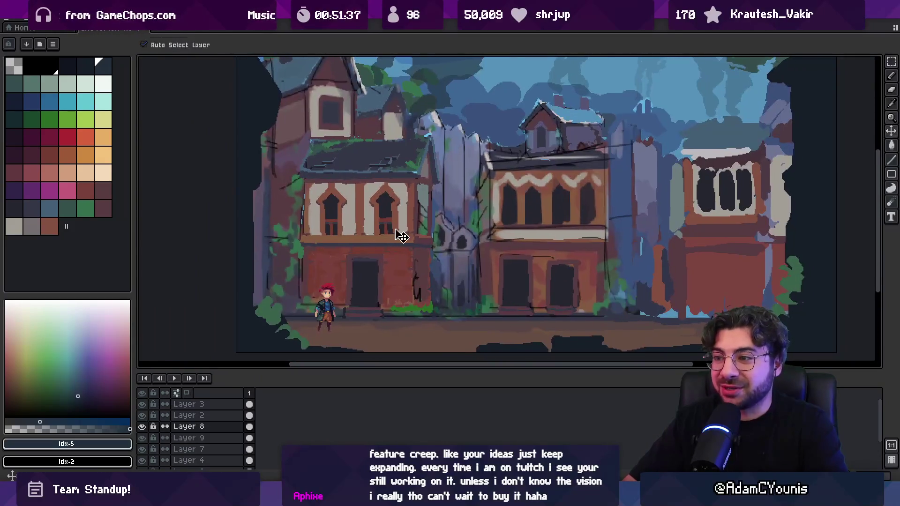
{"action": "scroll", "coordinate": [351, 163], "scroll_direction": "up", "scroll_amount": 2}
{"action": "scroll", "coordinate": [352, 163], "scroll_direction": "down", "scroll_amount": 1}
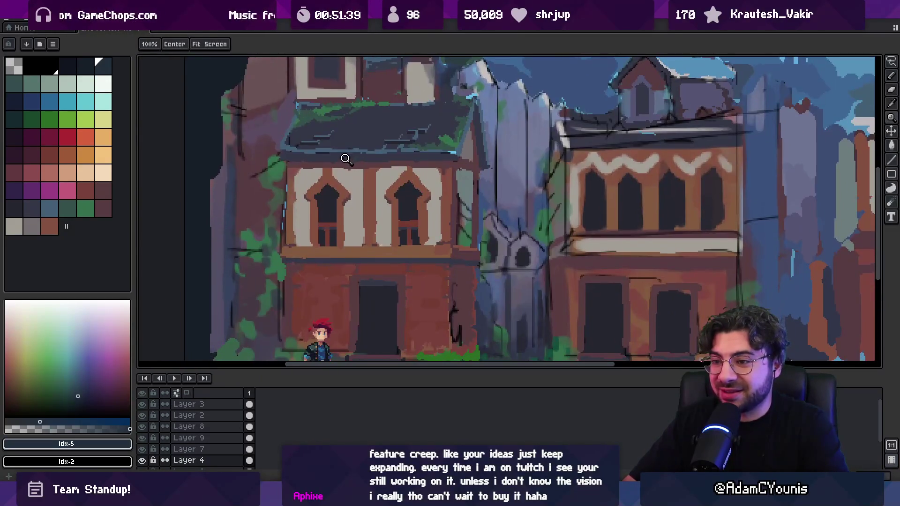
{"action": "key", "text": "m"}
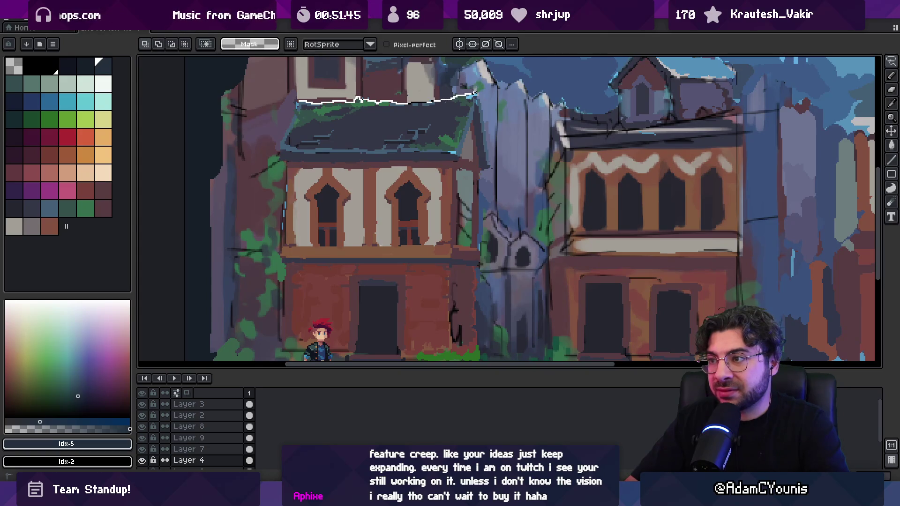
Trace a lasso around the left house, restarting from the roof's top-left corner.
{"action": "left_click_drag", "start_coordinate": [483, 219], "coordinate": [475, 242]}
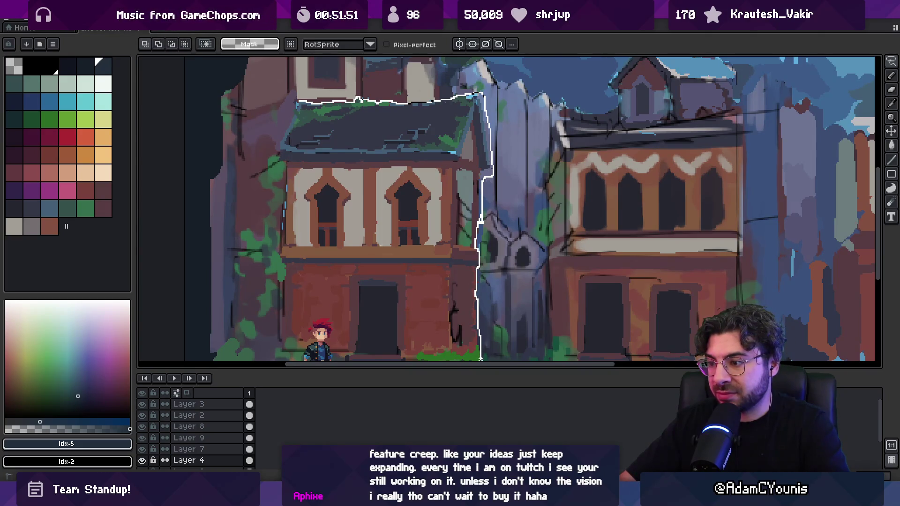
{"action": "left_click_drag", "start_coordinate": [480, 359], "coordinate": [480, 360]}
{"action": "scroll", "coordinate": [488, 232], "scroll_direction": "down", "scroll_amount": 1}
{"action": "scroll", "coordinate": [513, 308], "scroll_direction": "up", "scroll_amount": 1}
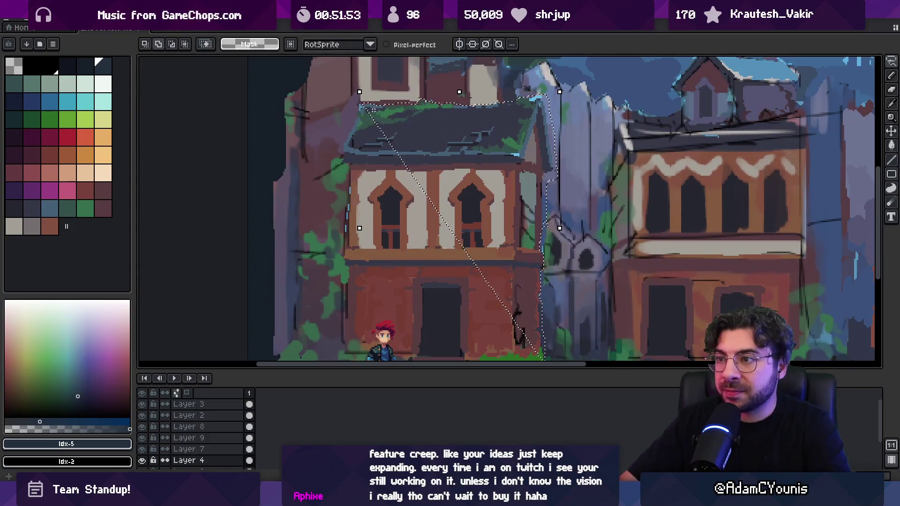
{"action": "mouse_move", "coordinate": [363, 108]}
{"action": "left_mouse_down"}
{"action": "mouse_move", "coordinate": [346, 162]}
{"action": "mouse_move", "coordinate": [342, 372]}
{"action": "left_mouse_up"}
Pan down and extend the lasso to include the ground under the house.
{"action": "scroll", "coordinate": [368, 187], "scroll_direction": "down", "scroll_amount": 3}
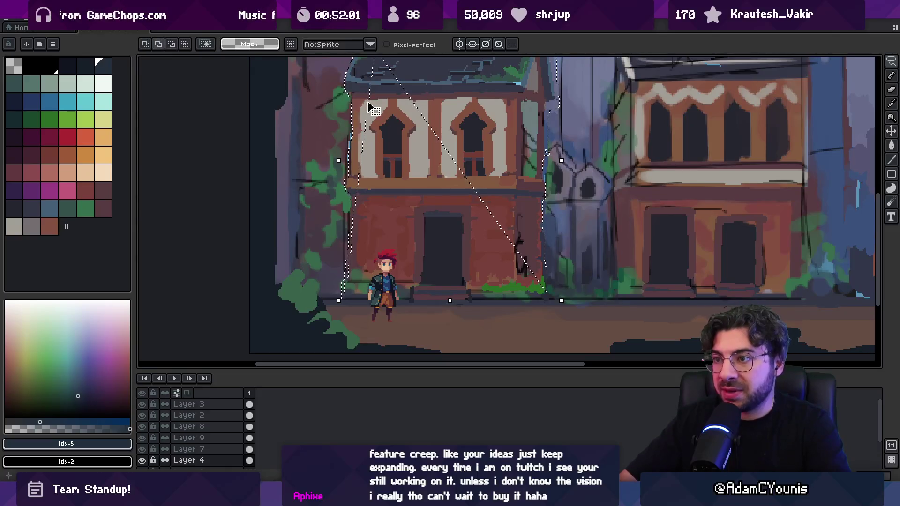
{"action": "key", "text": "space"}
{"action": "mouse_move", "coordinate": [378, 147]}
{"action": "left_mouse_down"}
{"action": "mouse_move", "coordinate": [386, 217]}
{"action": "mouse_move", "coordinate": [378, 142]}
{"action": "left_mouse_up"}
{"action": "left_click_drag", "start_coordinate": [376, 228], "coordinate": [383, 186]}
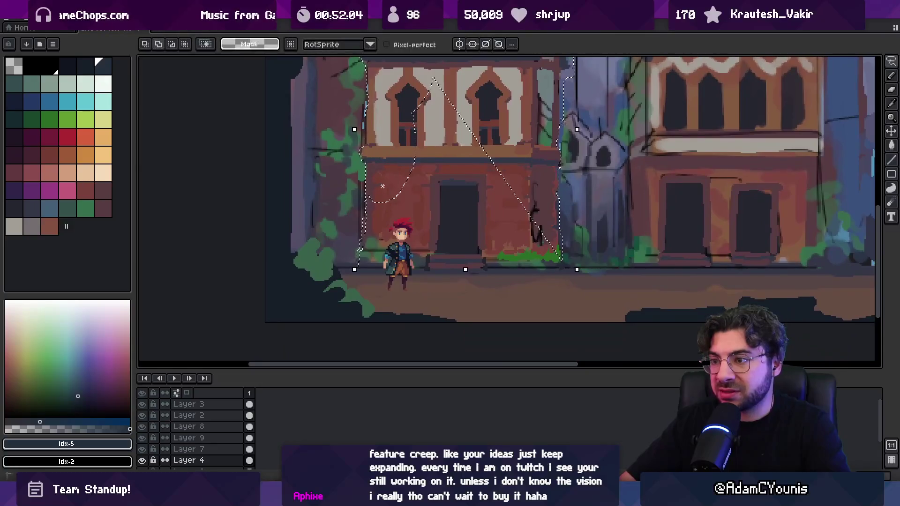
{"action": "key", "text": "space"}
{"action": "mouse_move", "coordinate": [366, 269]}
{"action": "left_mouse_down"}
{"action": "mouse_move", "coordinate": [363, 253]}
{"action": "mouse_move", "coordinate": [549, 262]}
{"action": "mouse_move", "coordinate": [529, 220]}
{"action": "left_mouse_up"}
{"action": "key", "text": "space"}
{"action": "mouse_move", "coordinate": [529, 219]}
{"action": "left_mouse_down"}
{"action": "mouse_move", "coordinate": [527, 245]}
{"action": "mouse_move", "coordinate": [469, 155]}
{"action": "mouse_move", "coordinate": [480, 175]}
{"action": "mouse_move", "coordinate": [457, 211]}
{"action": "left_mouse_up"}
{"action": "key", "text": "space"}
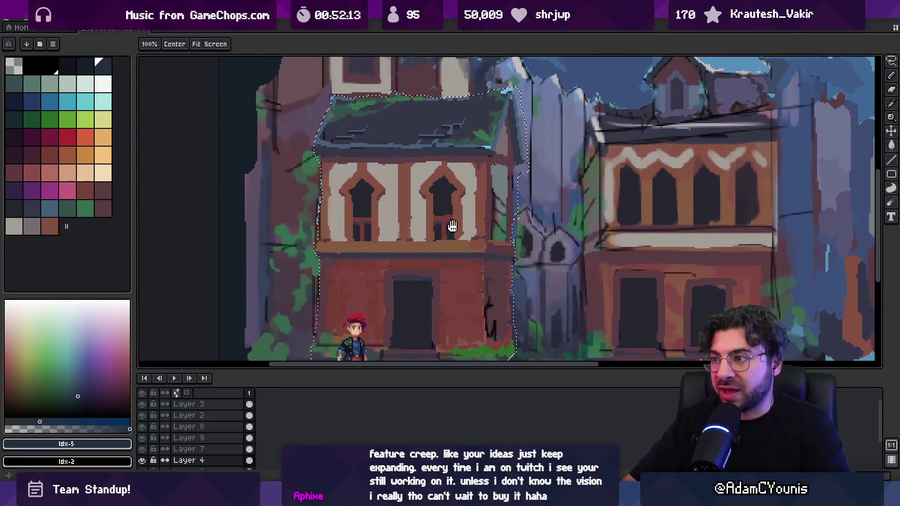
Cut the selected house onto new Layer 10 with Ctrl+J and commit it.
{"action": "scroll", "coordinate": [460, 214], "scroll_direction": "down", "scroll_amount": 2}
{"action": "scroll", "coordinate": [437, 219], "scroll_direction": "down", "scroll_amount": 1}
{"action": "key", "text": "ctrl+j"}
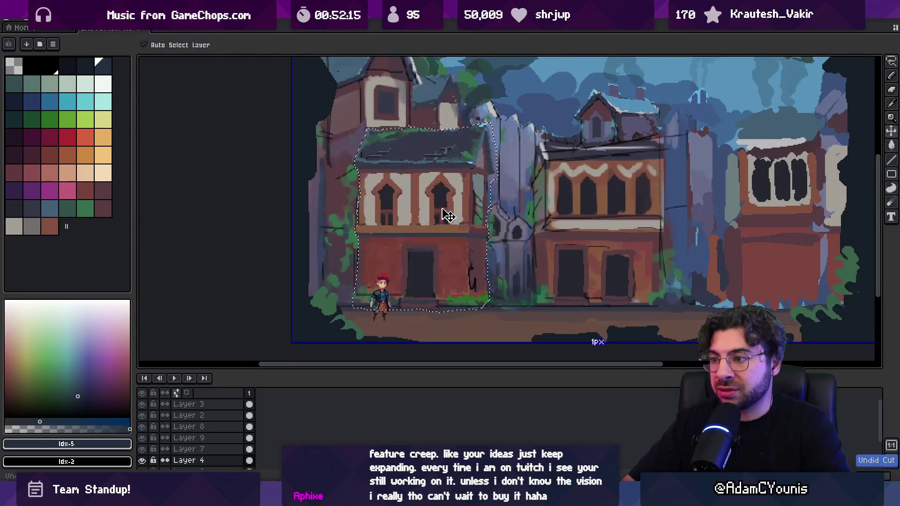
{"action": "key", "text": "Return"}
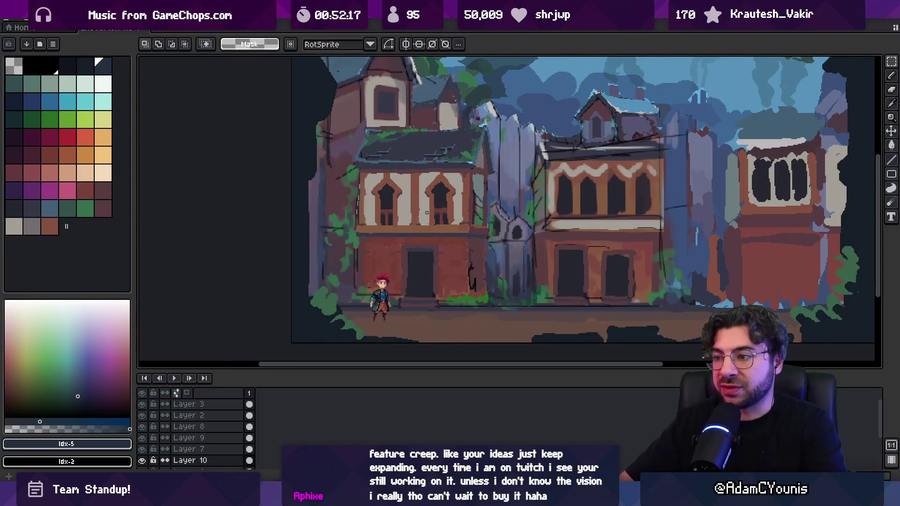
Hide Layer 4 so the left house stands alone, and zoom in on it.
{"action": "scroll", "coordinate": [155, 422], "scroll_direction": "down", "scroll_amount": 2}
{"action": "left_click", "coordinate": [143, 452]}
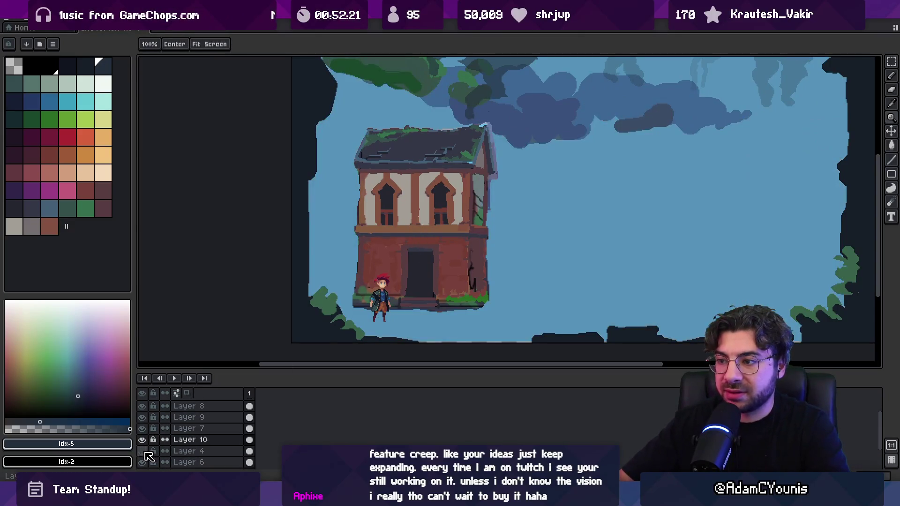
{"action": "left_click", "coordinate": [455, 236]}
Set the pencil to 1px and eyedrop the dark, brown and shadow ledge colours.
{"action": "key", "text": "b"}
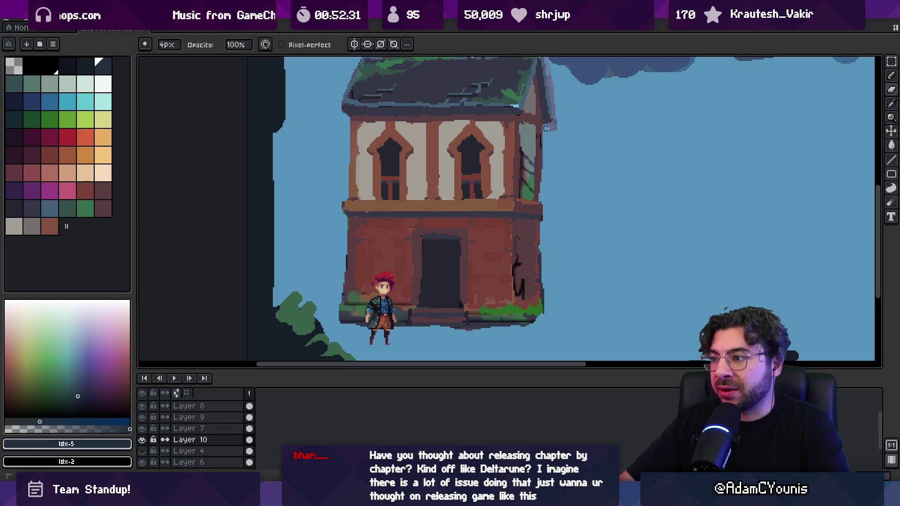
{"action": "scroll", "coordinate": [546, 172], "scroll_direction": "up", "scroll_amount": 2}
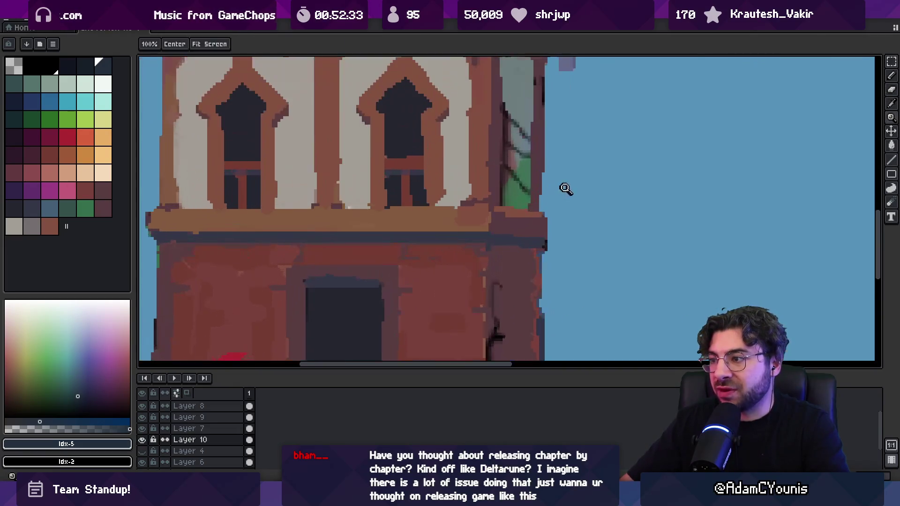
{"action": "left_click", "coordinate": [544, 190], "text": "alt"}
{"action": "key", "text": "minus"}
{"action": "key", "text": "minus"}
{"action": "key", "text": "minus"}
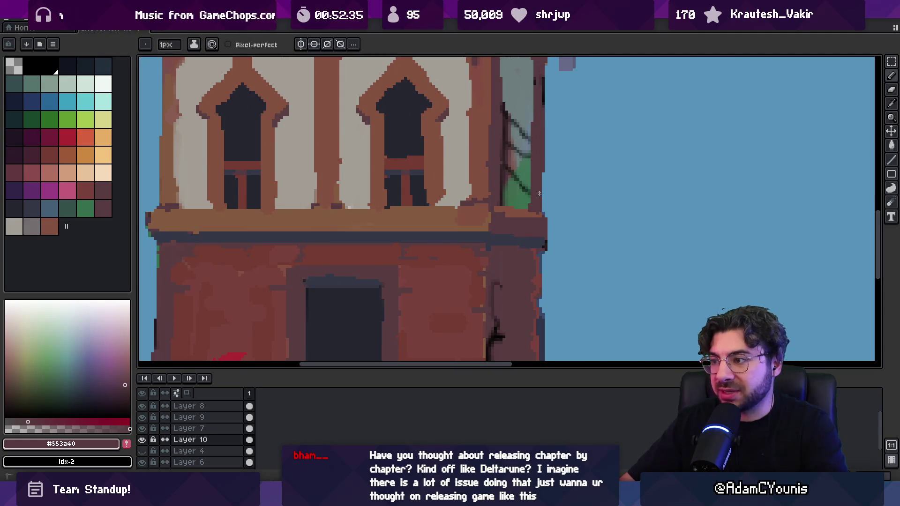
{"action": "left_click", "coordinate": [545, 212], "text": "alt"}
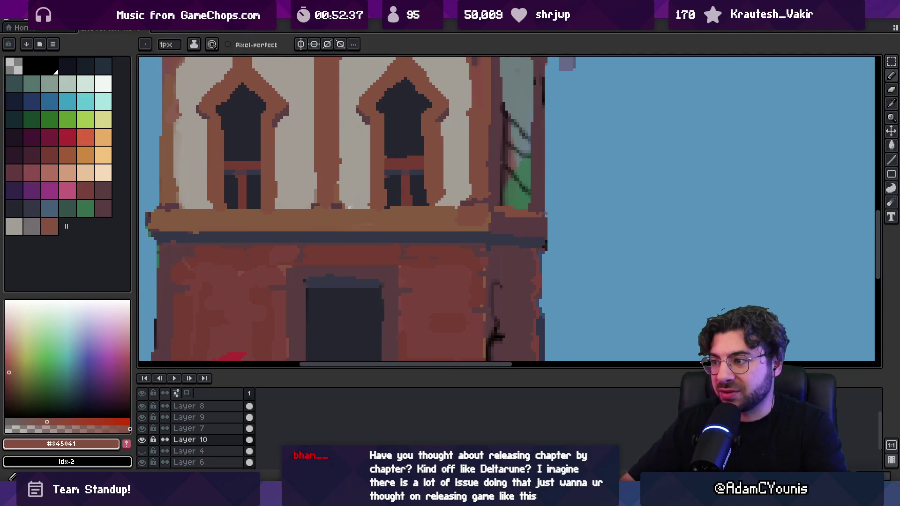
{"action": "left_click", "coordinate": [526, 222], "text": "alt"}
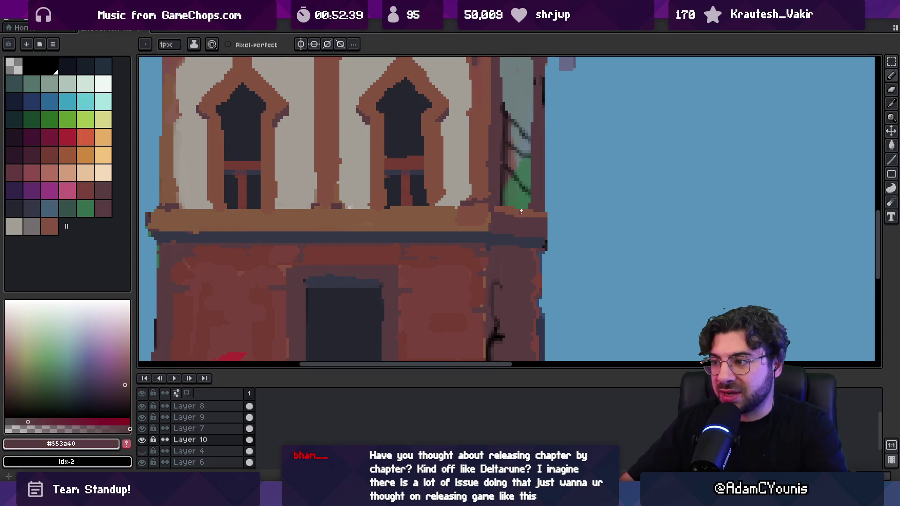
{"action": "left_click", "coordinate": [506, 212], "text": "alt"}
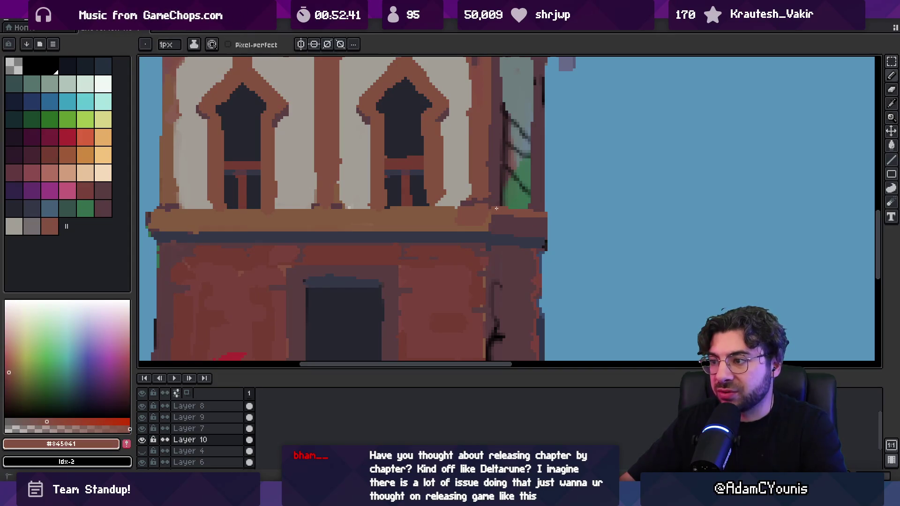
{"action": "scroll", "coordinate": [496, 208], "scroll_direction": "down", "scroll_amount": 3}
{"action": "scroll", "coordinate": [511, 188], "scroll_direction": "up", "scroll_amount": 2}
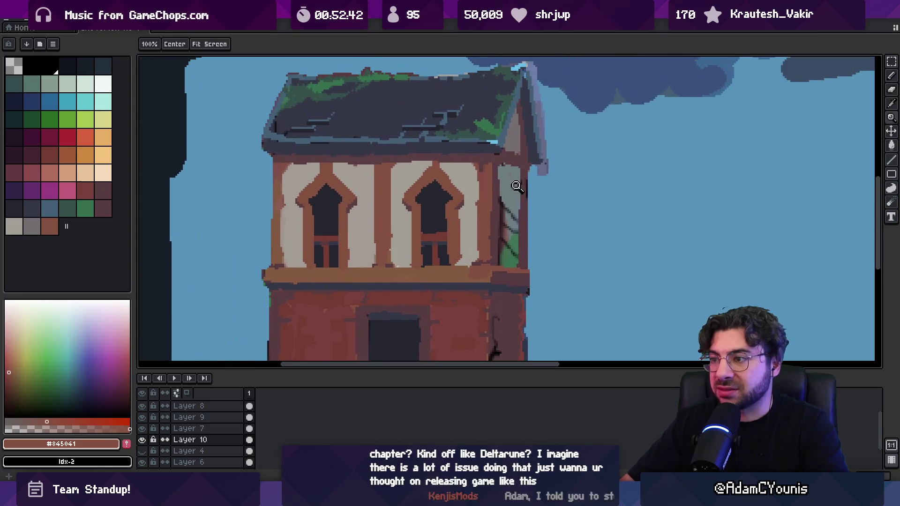
Try a dark stroke on the gable's right edge, undo it, and pan to the roof's left end.
{"action": "left_click", "coordinate": [519, 272], "text": "alt"}
{"action": "scroll", "coordinate": [531, 268], "scroll_direction": "down", "scroll_amount": 3}
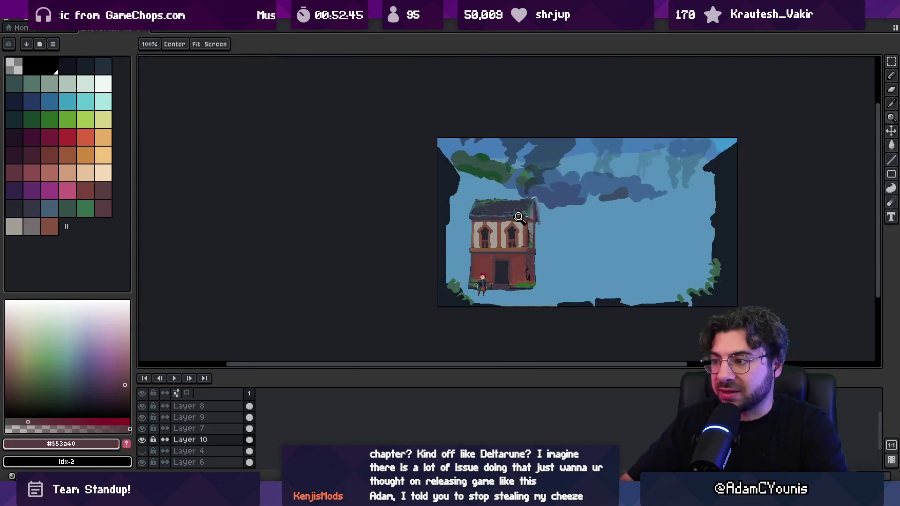
{"action": "scroll", "coordinate": [516, 213], "scroll_direction": "up", "scroll_amount": 4}
{"action": "key", "text": "b"}
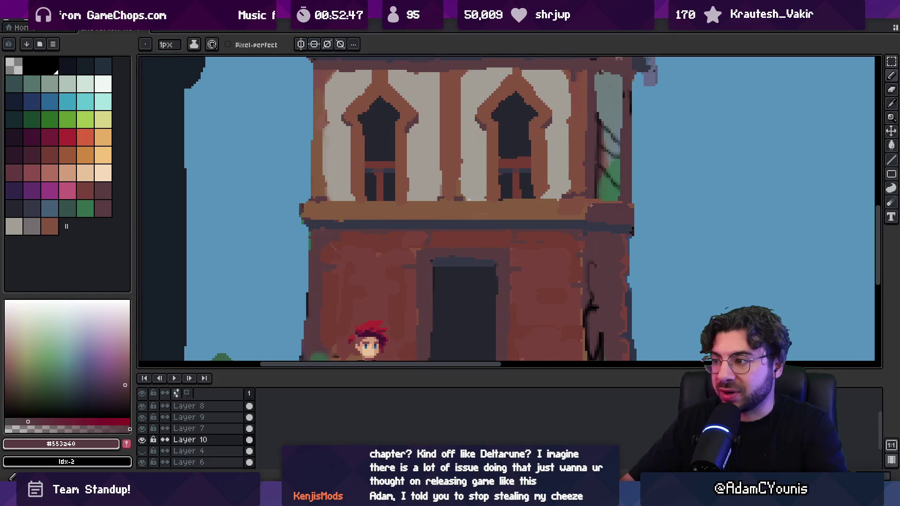
{"action": "scroll", "coordinate": [594, 202], "scroll_direction": "up", "scroll_amount": 5}
{"action": "scroll", "coordinate": [565, 211], "scroll_direction": "right", "scroll_amount": 3}
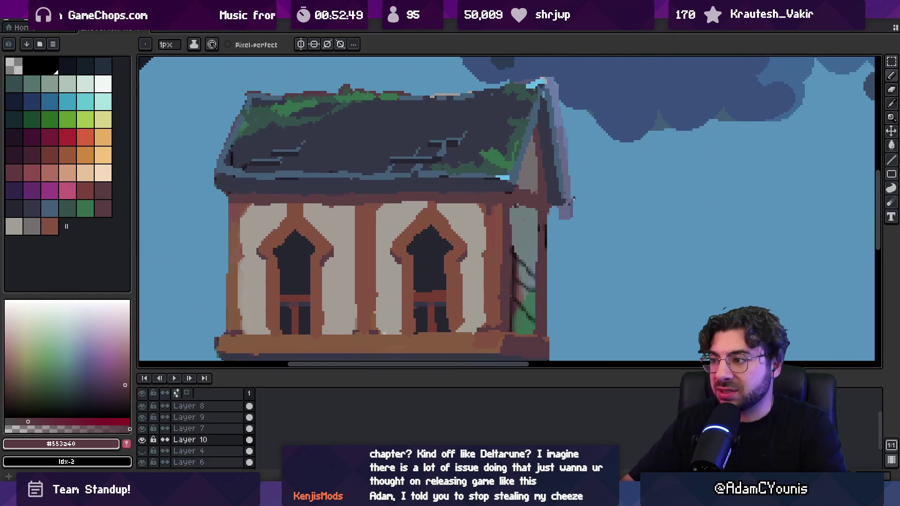
{"action": "key", "text": "b"}
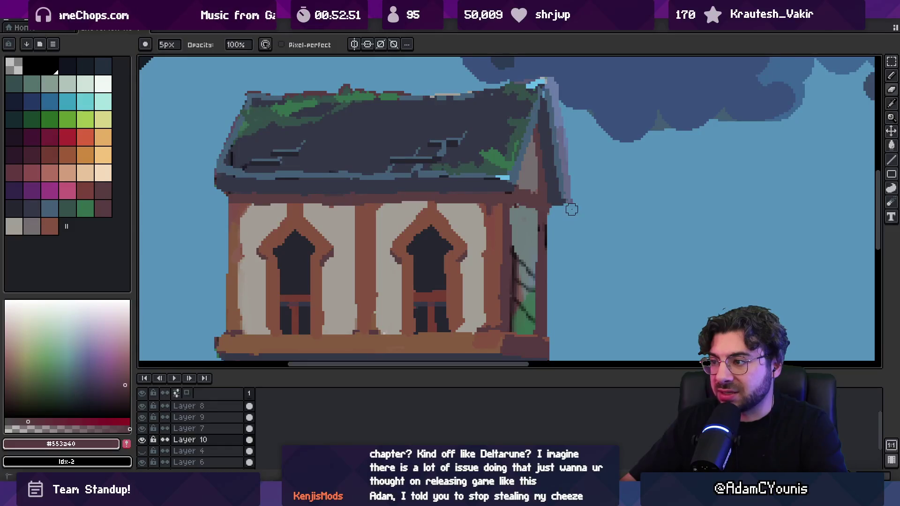
{"action": "left_click_drag", "start_coordinate": [575, 206], "coordinate": [569, 146]}
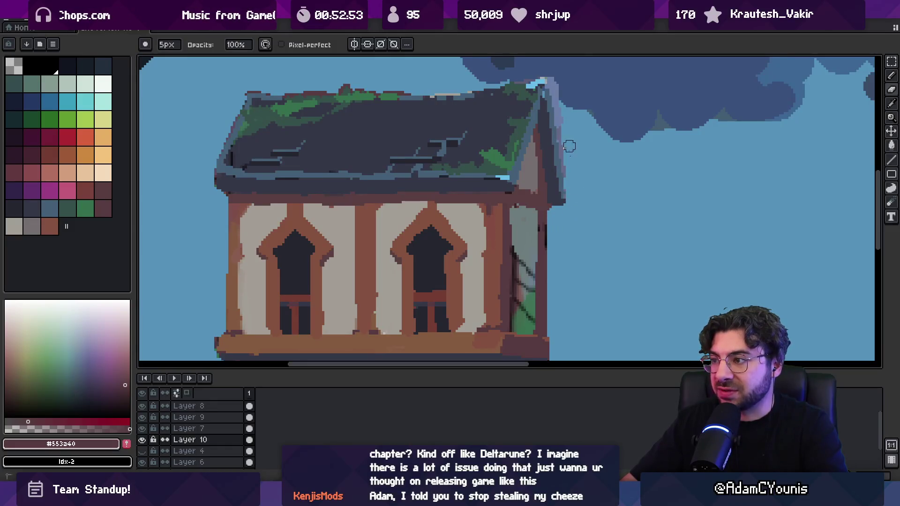
{"action": "key", "text": "ctrl+z"}
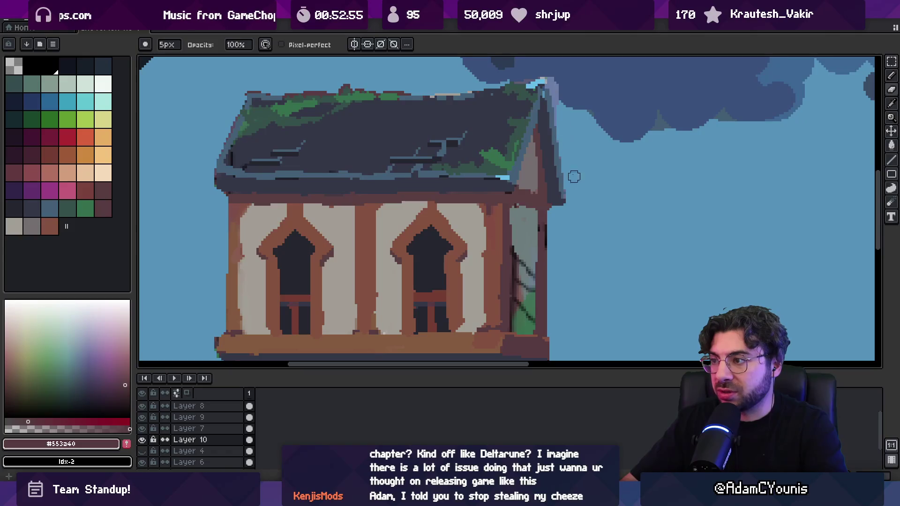
{"action": "left_click_drag", "start_coordinate": [553, 99], "coordinate": [580, 154]}
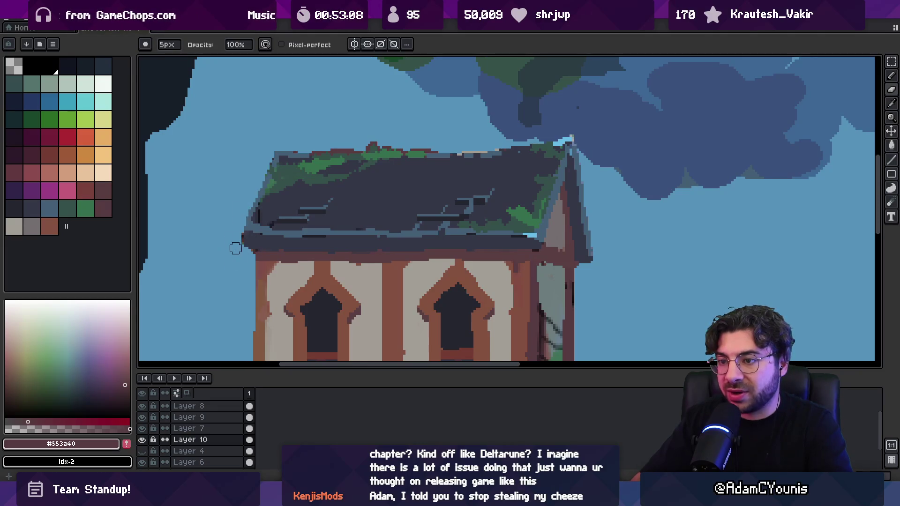
Sample the roof-edge blue and dark roof colour, then try and drop a freehand selection around the roof.
{"action": "key", "text": "b"}
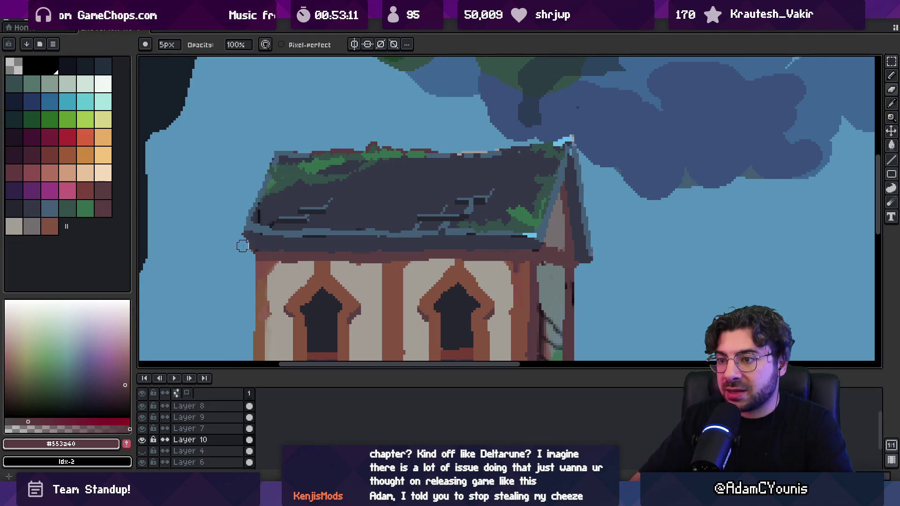
{"action": "left_click", "coordinate": [257, 225], "text": "alt"}
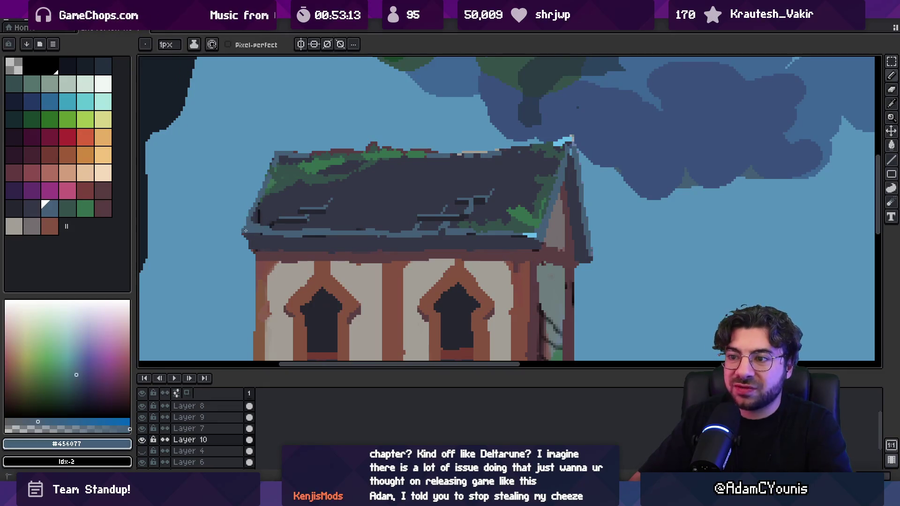
{"action": "left_click", "coordinate": [246, 236], "text": "alt"}
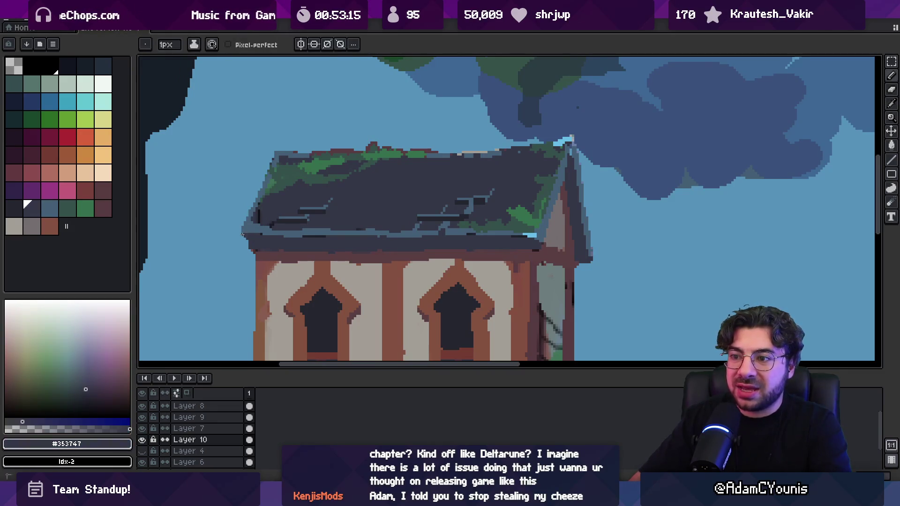
{"action": "key", "text": "e"}
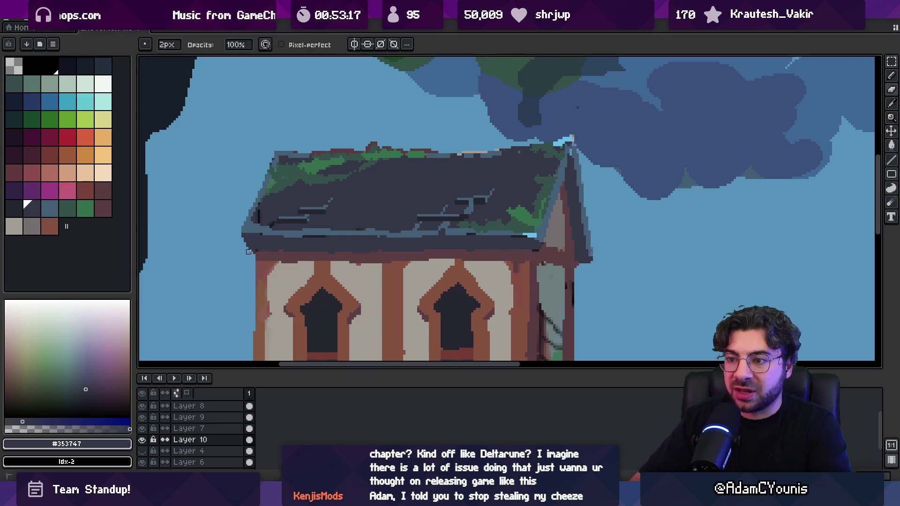
{"action": "key", "text": "z"}
{"action": "scroll", "coordinate": [398, 205], "scroll_direction": "down", "scroll_amount": 5}
{"action": "scroll", "coordinate": [398, 205], "scroll_direction": "up", "scroll_amount": 6}
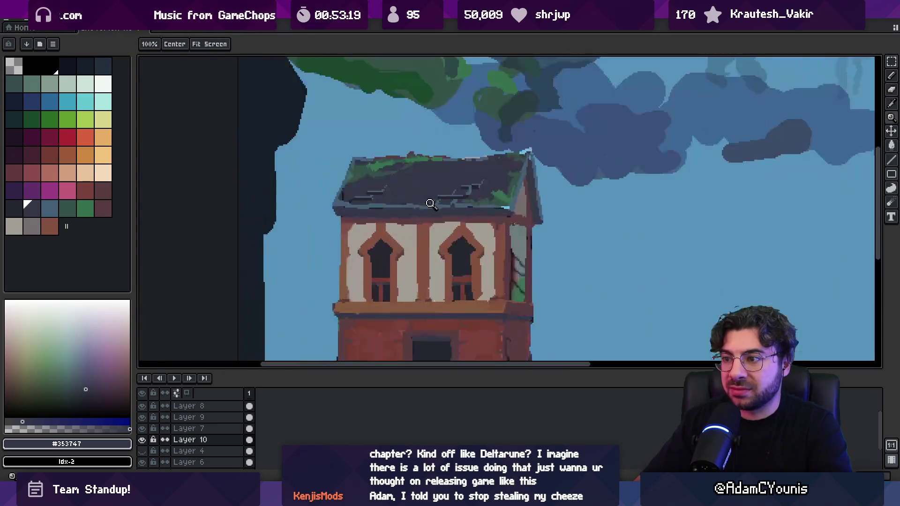
{"action": "scroll", "coordinate": [398, 205], "scroll_direction": "up", "scroll_amount": 1}
{"action": "key", "text": "q"}
{"action": "mouse_move", "coordinate": [297, 213]}
{"action": "left_mouse_down"}
{"action": "mouse_move", "coordinate": [357, 244]}
{"action": "mouse_move", "coordinate": [422, 245]}
{"action": "mouse_move", "coordinate": [356, 244]}
{"action": "mouse_move", "coordinate": [411, 244]}
{"action": "mouse_move", "coordinate": [475, 197]}
{"action": "mouse_move", "coordinate": [507, 138]}
{"action": "mouse_move", "coordinate": [323, 126]}
{"action": "left_mouse_up"}
{"action": "left_click", "coordinate": [396, 185]}
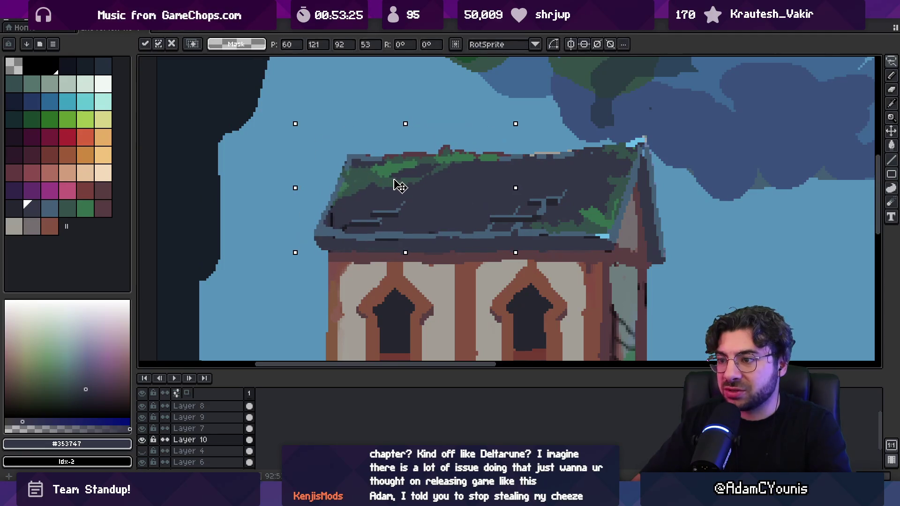
{"action": "key", "text": "ctrl+d"}
Sample the dark roof grey and erase stray and dark red pixels along the roof ridge at 2px.
{"action": "key", "text": "b"}
{"action": "left_click", "coordinate": [439, 235], "text": "alt"}
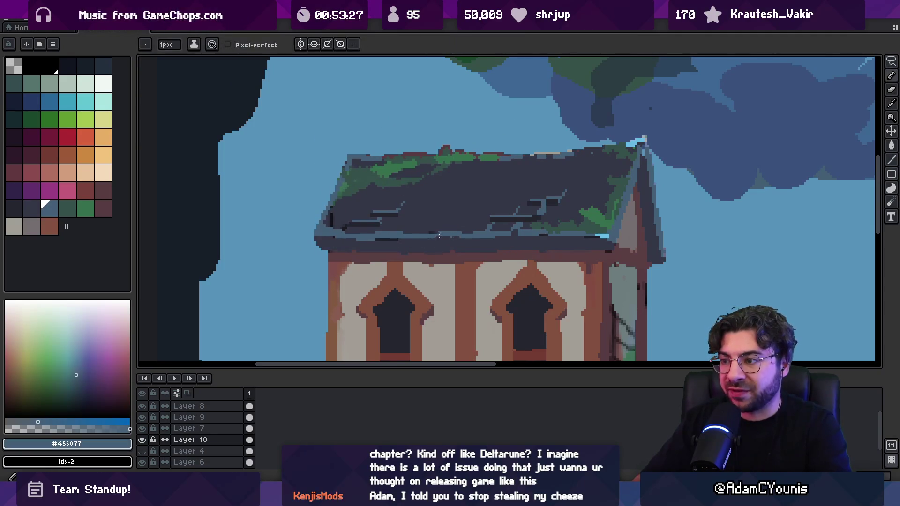
{"action": "left_click", "coordinate": [441, 233], "text": "alt"}
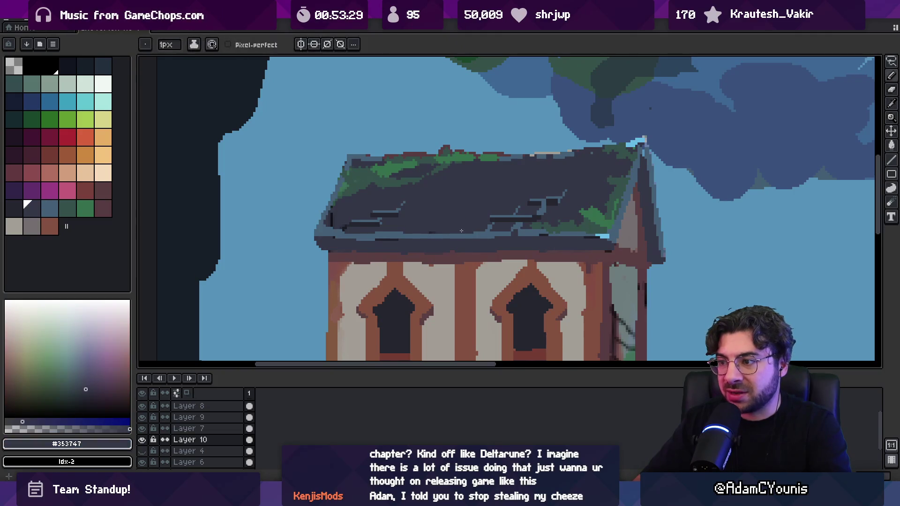
{"action": "scroll", "coordinate": [476, 205], "scroll_direction": "down", "scroll_amount": 2}
{"action": "scroll", "coordinate": [365, 188], "scroll_direction": "up", "scroll_amount": 2}
{"action": "key", "text": "e"}
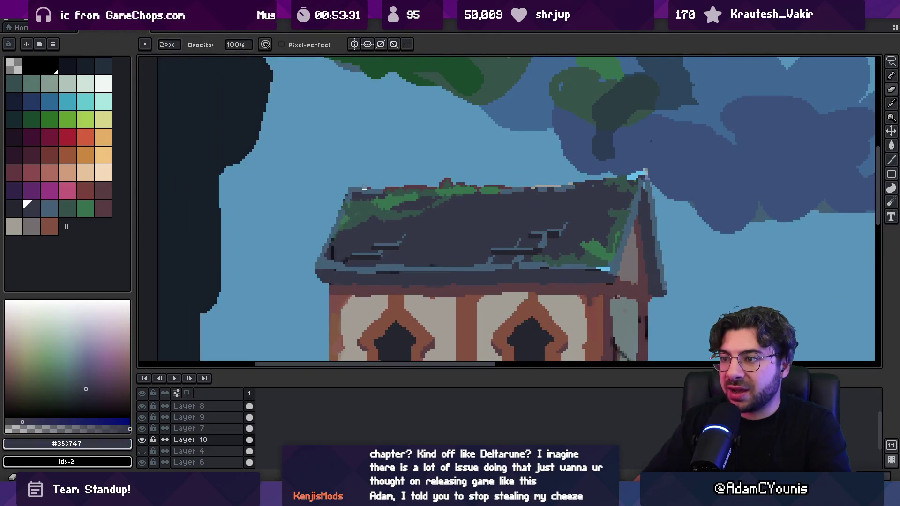
{"action": "left_click_drag", "start_coordinate": [403, 185], "coordinate": [422, 187]}
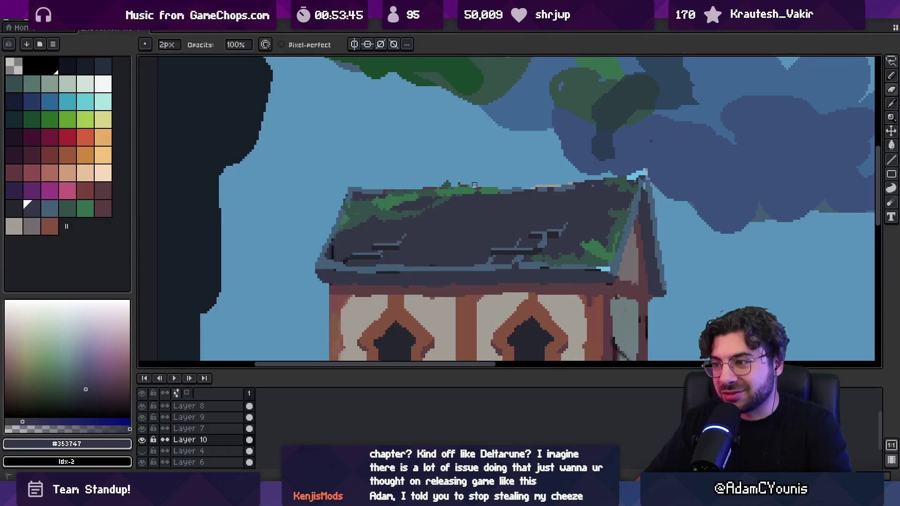
{"action": "scroll", "coordinate": [478, 186], "scroll_direction": "up", "scroll_amount": 3}
{"action": "mouse_move", "coordinate": [434, 185]}
{"action": "left_mouse_down"}
{"action": "mouse_move", "coordinate": [449, 193]}
{"action": "mouse_move", "coordinate": [428, 193]}
{"action": "left_mouse_up"}
At 1px, cover four remaining dark red pixels along the roof edge.
{"action": "key", "text": "minus"}
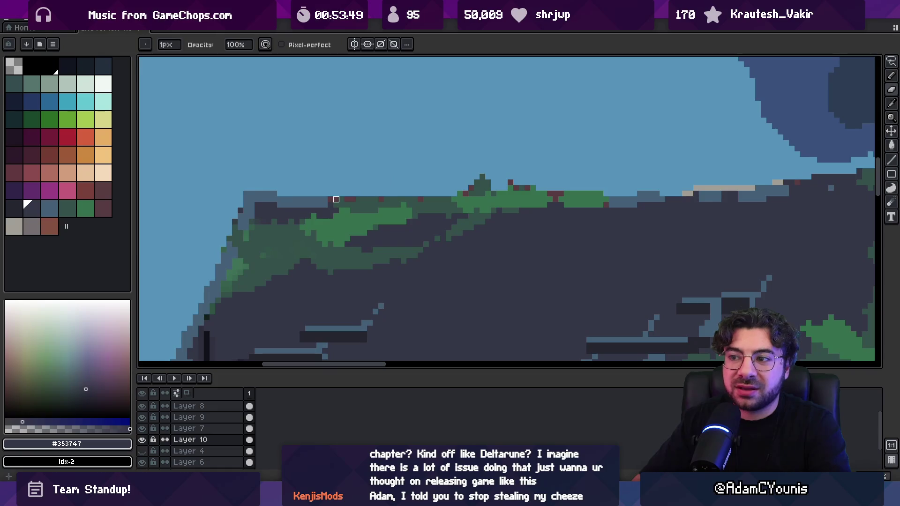
{"action": "left_click", "coordinate": [354, 199]}
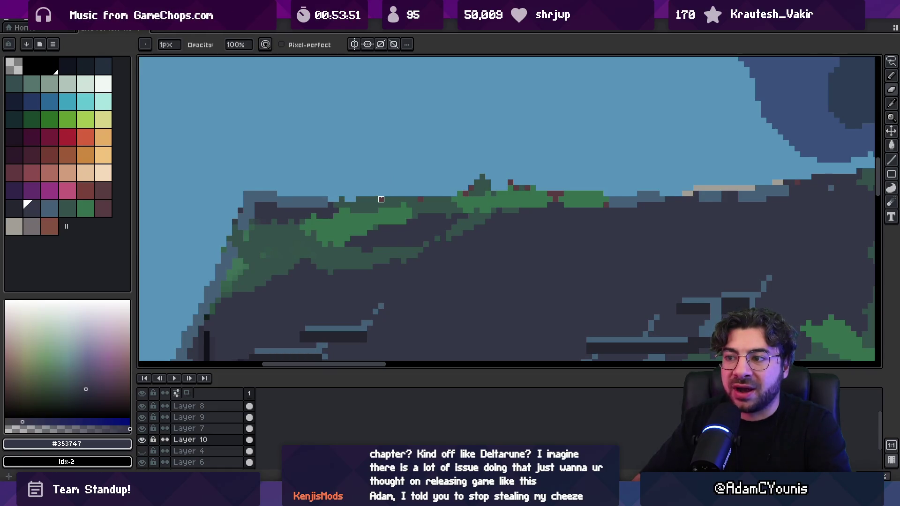
{"action": "left_click", "coordinate": [420, 199]}
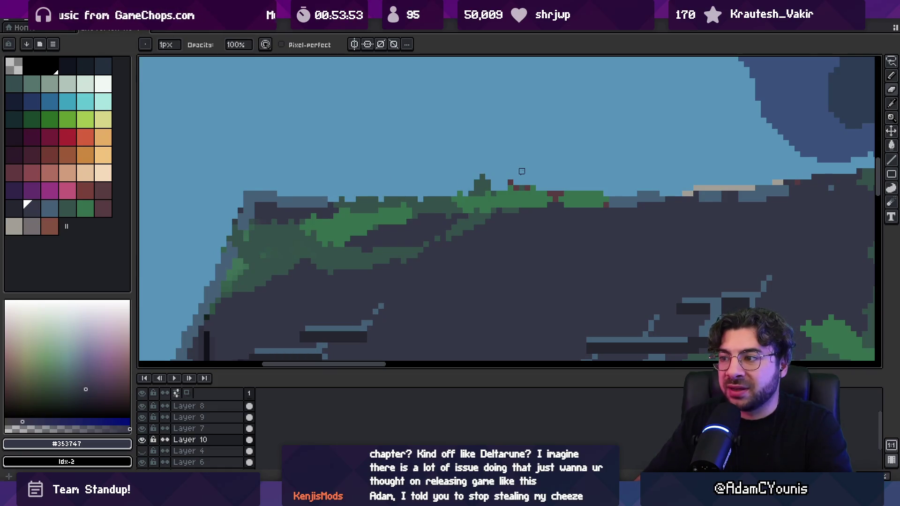
{"action": "left_click", "coordinate": [516, 188]}
{"action": "left_click", "coordinate": [551, 193]}
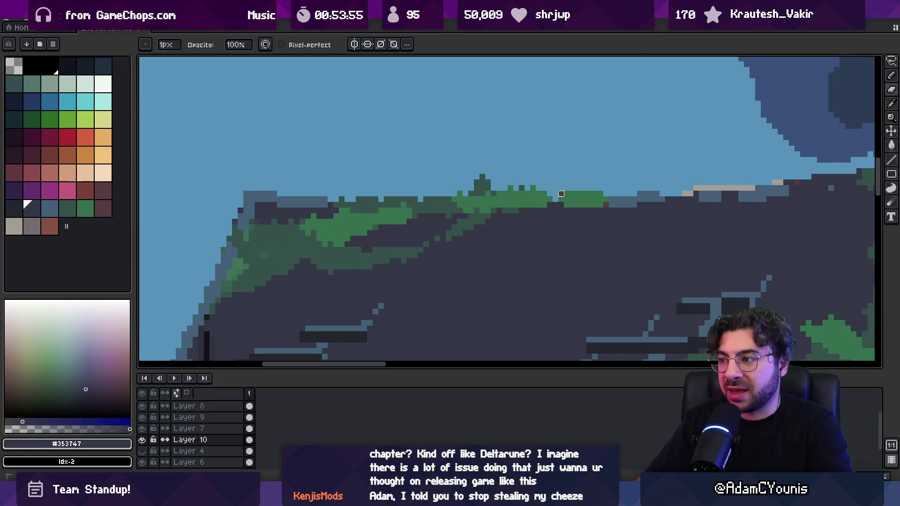
Paint a small dark green moss cluster on the roof edge and sample a brighter moss green.
{"action": "scroll", "coordinate": [576, 181], "scroll_direction": "right", "scroll_amount": 5}
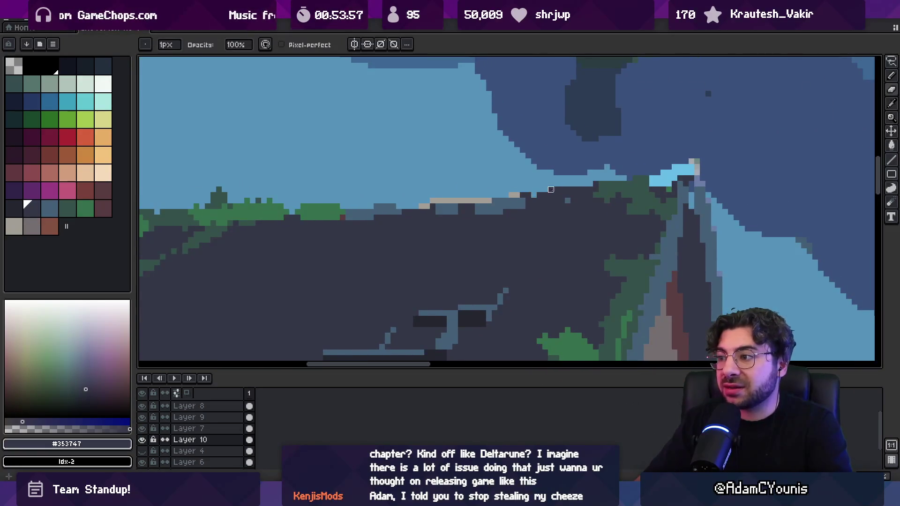
{"action": "key", "text": "z"}
{"action": "scroll", "coordinate": [546, 186], "scroll_direction": "down", "scroll_amount": 4}
{"action": "scroll", "coordinate": [475, 174], "scroll_direction": "up", "scroll_amount": 4}
{"action": "key", "text": "b"}
{"action": "left_click", "coordinate": [454, 194], "text": "alt"}
{"action": "left_click_drag", "start_coordinate": [454, 195], "coordinate": [452, 198]}
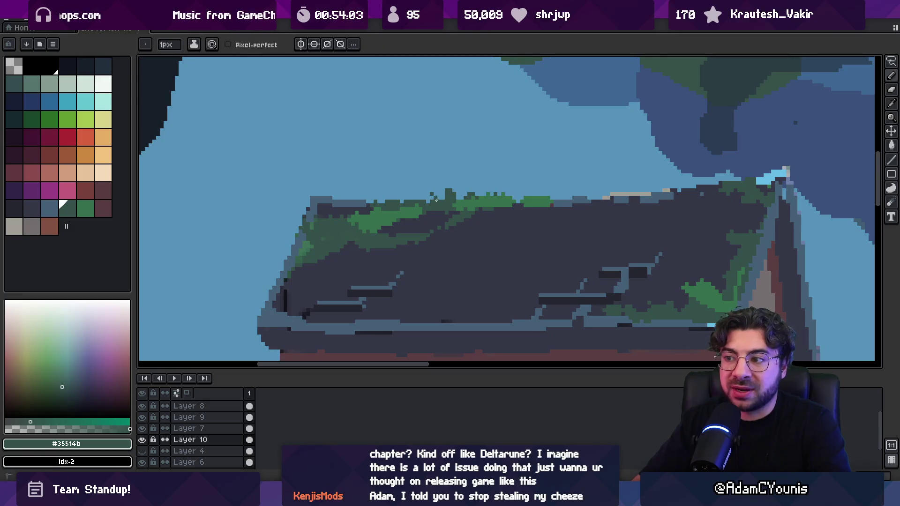
{"action": "left_click", "coordinate": [536, 199], "text": "alt"}
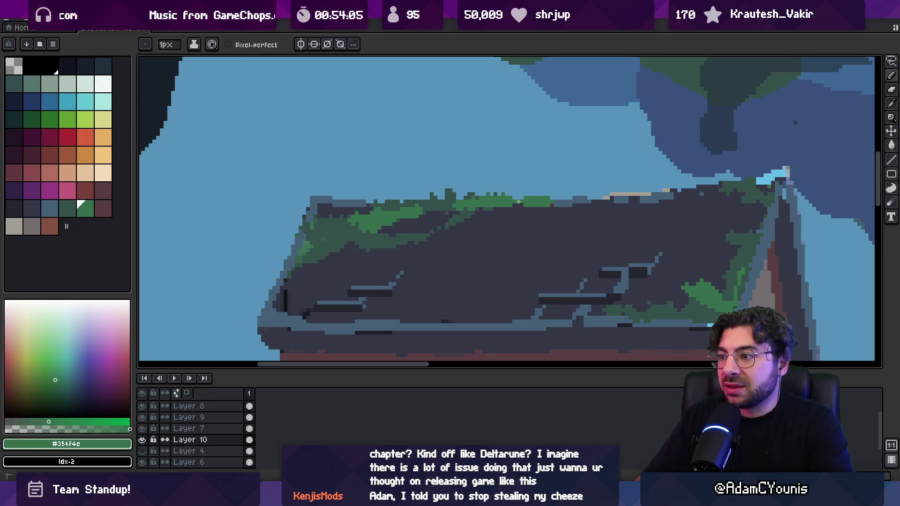
{"action": "left_click", "coordinate": [547, 208], "text": "alt"}
Sample the roof's tan and draw a short pale tan highlight line along the ridge.
{"action": "scroll", "coordinate": [468, 203], "scroll_direction": "right", "scroll_amount": 3}
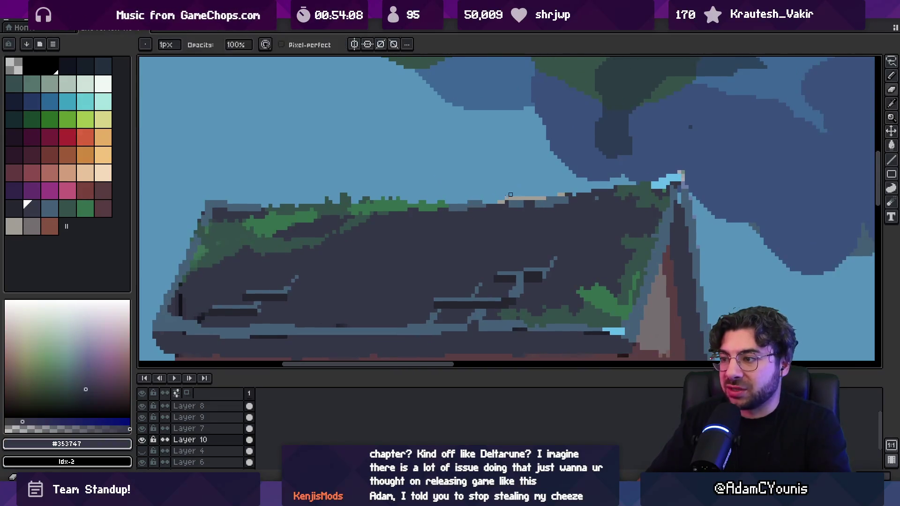
{"action": "left_click", "coordinate": [484, 202], "text": "alt"}
{"action": "left_click", "coordinate": [478, 210], "text": "alt"}
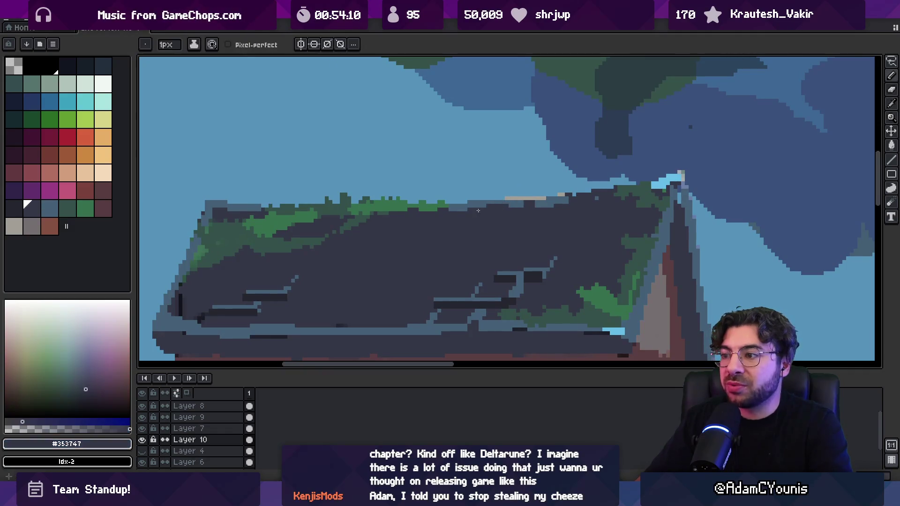
{"action": "scroll", "coordinate": [447, 210], "scroll_direction": "down", "scroll_amount": 1}
{"action": "scroll", "coordinate": [492, 206], "scroll_direction": "up", "scroll_amount": 1}
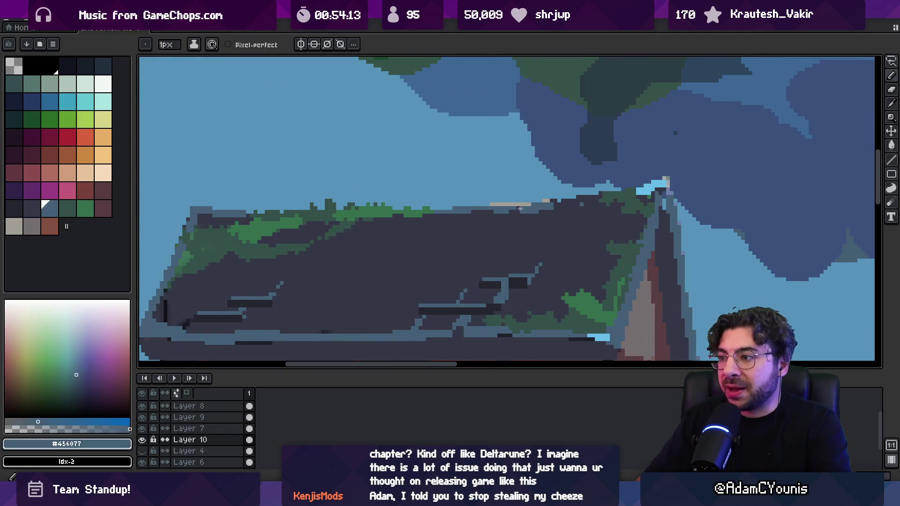
{"action": "scroll", "coordinate": [516, 209], "scroll_direction": "right", "scroll_amount": 1}
{"action": "key", "text": "alt"}
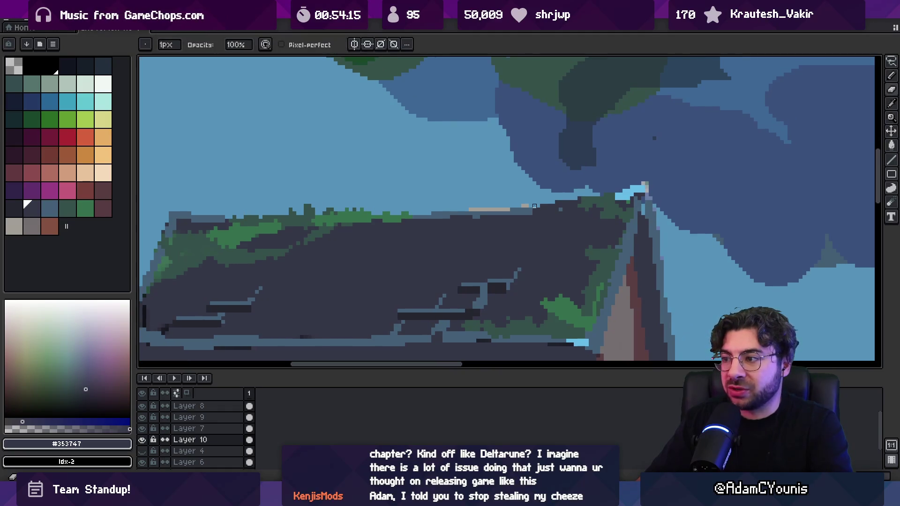
{"action": "left_click", "coordinate": [529, 205], "text": "alt"}
{"action": "left_click_drag", "start_coordinate": [547, 205], "coordinate": [529, 196]}
{"action": "key", "text": "ctrl+z"}
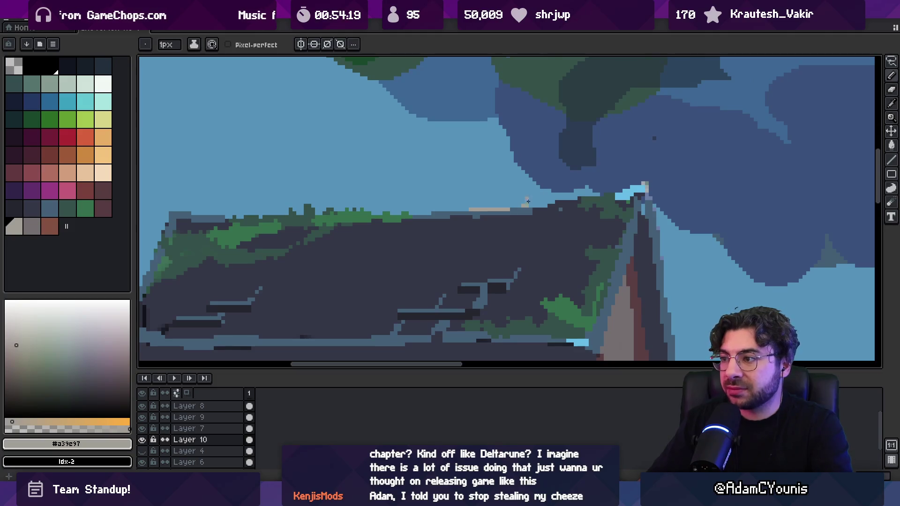
{"action": "left_click_drag", "start_coordinate": [547, 206], "coordinate": [530, 203]}
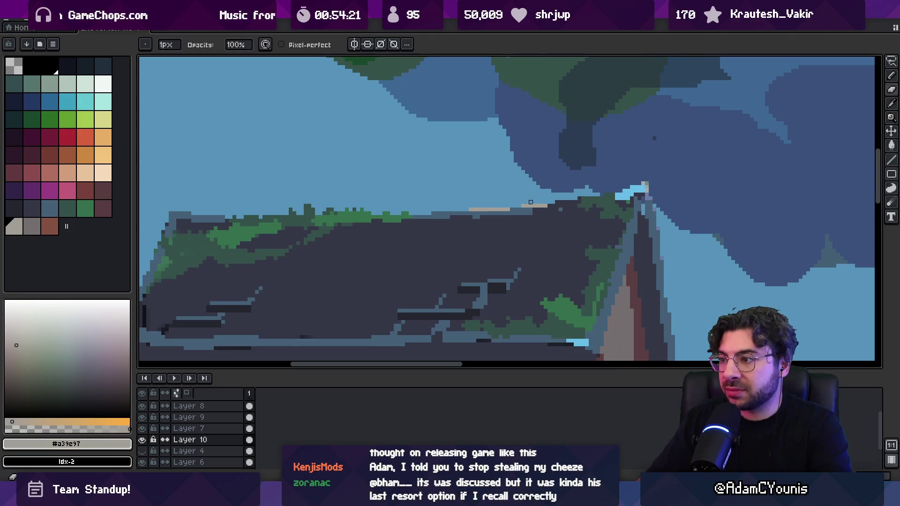
{"action": "left_click", "coordinate": [537, 214], "text": "alt"}
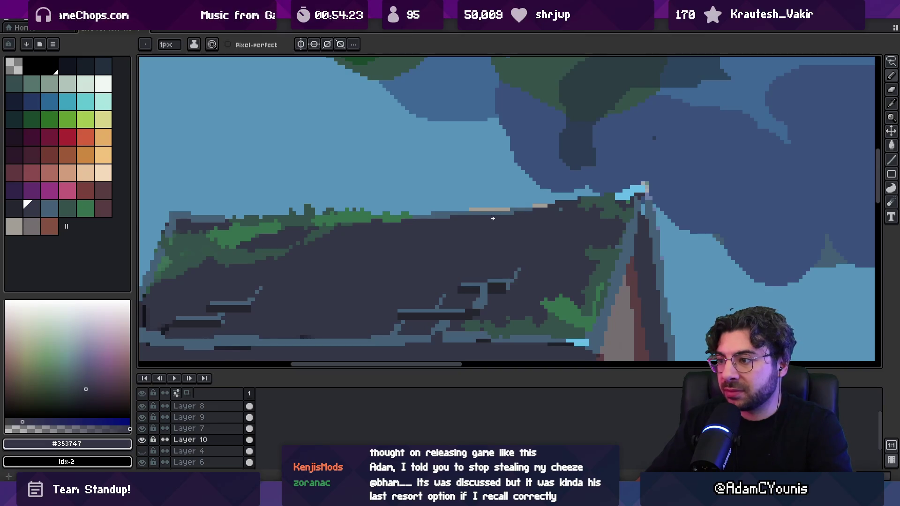
{"action": "scroll", "coordinate": [494, 218], "scroll_direction": "down", "scroll_amount": 5}
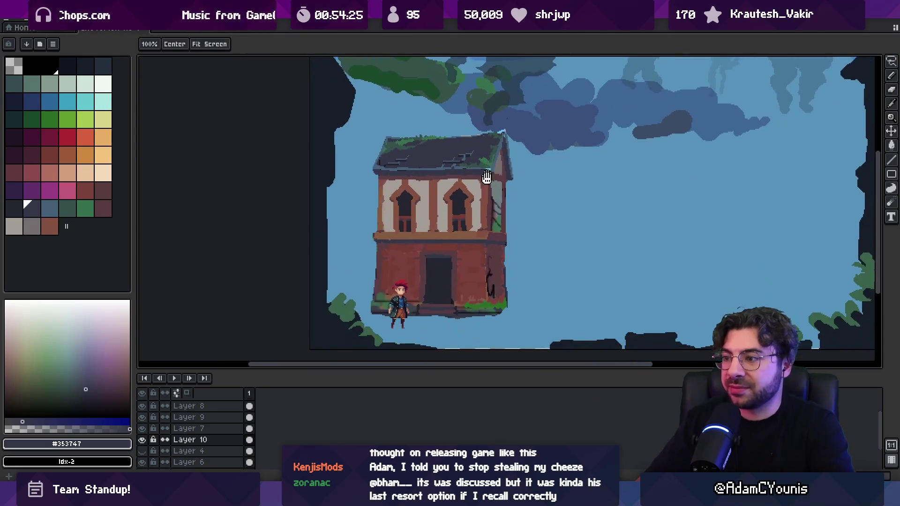
Test a Magic Wand selection on the wall's ragged edge, clear it, and zoom into the left wall.
{"action": "scroll", "coordinate": [499, 195], "scroll_direction": "up", "scroll_amount": 5}
{"action": "key", "text": "w"}
{"action": "left_click", "coordinate": [512, 213]}
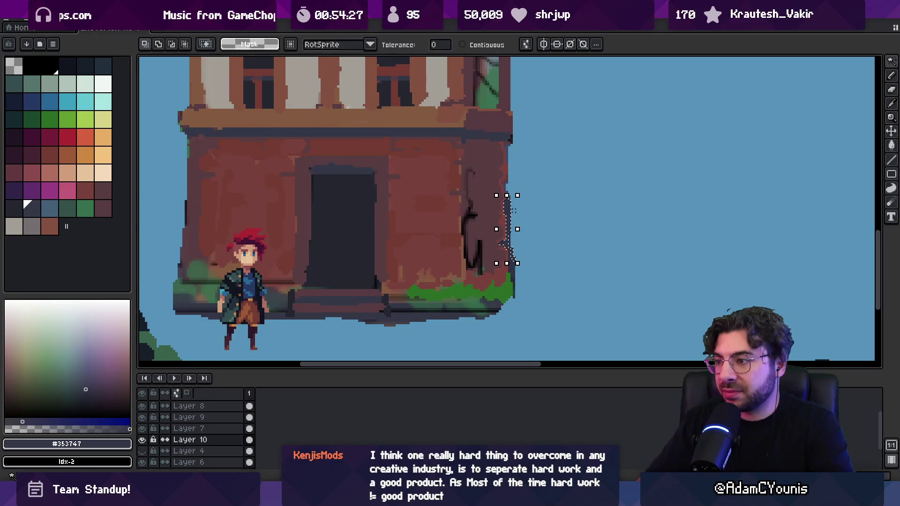
{"action": "key", "text": "ctrl+d"}
{"action": "key", "text": "z"}
{"action": "scroll", "coordinate": [562, 265], "scroll_direction": "down", "scroll_amount": 2}
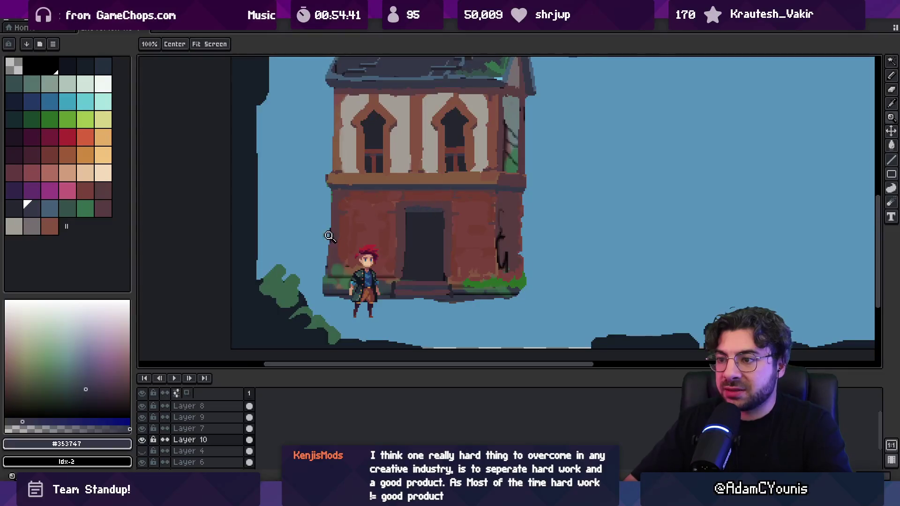
{"action": "left_click", "coordinate": [329, 236]}
Sample the wall-edge browns and paint a straightened brown left edge on the house wall.
{"action": "key", "text": "b"}
{"action": "key", "text": "alt"}
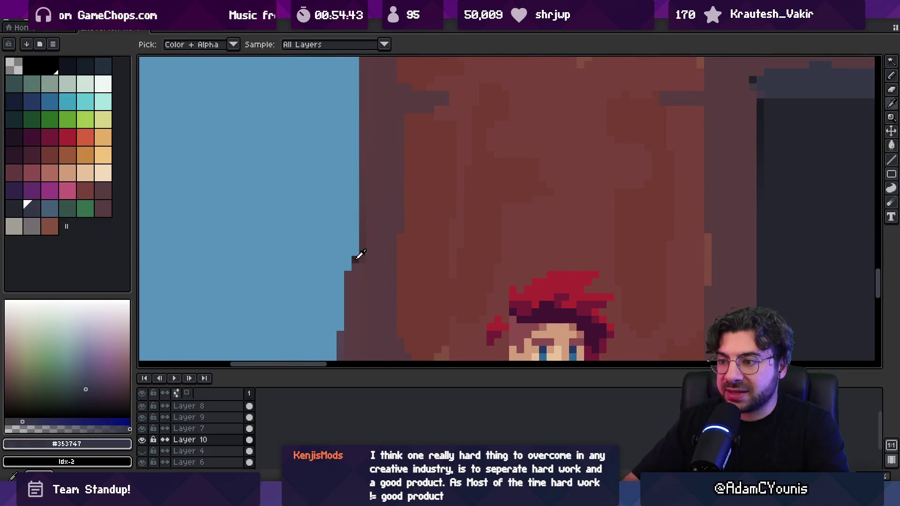
{"action": "left_click", "coordinate": [360, 255], "text": "alt"}
{"action": "left_click", "coordinate": [356, 231]}
{"action": "key", "text": "z"}
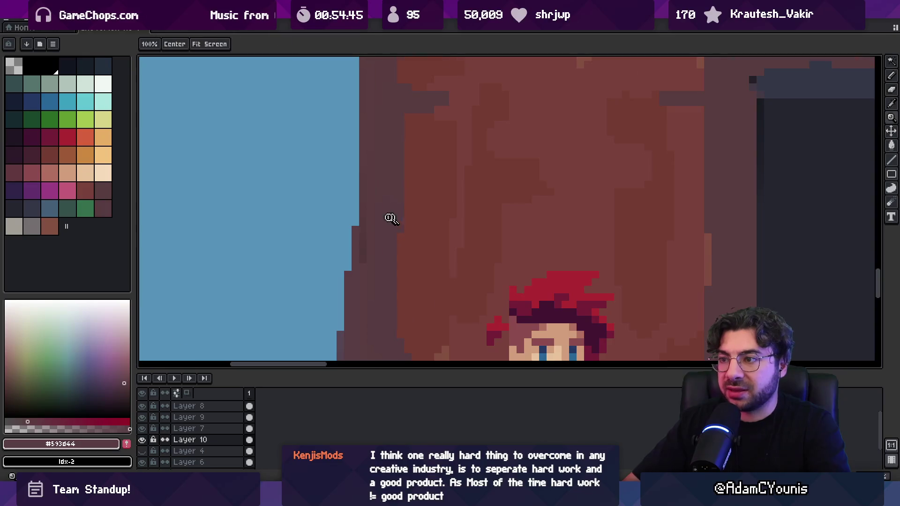
{"action": "scroll", "coordinate": [389, 218], "scroll_direction": "down", "scroll_amount": 3}
{"action": "left_click", "coordinate": [388, 233], "text": "alt"}
{"action": "key", "text": "f"}
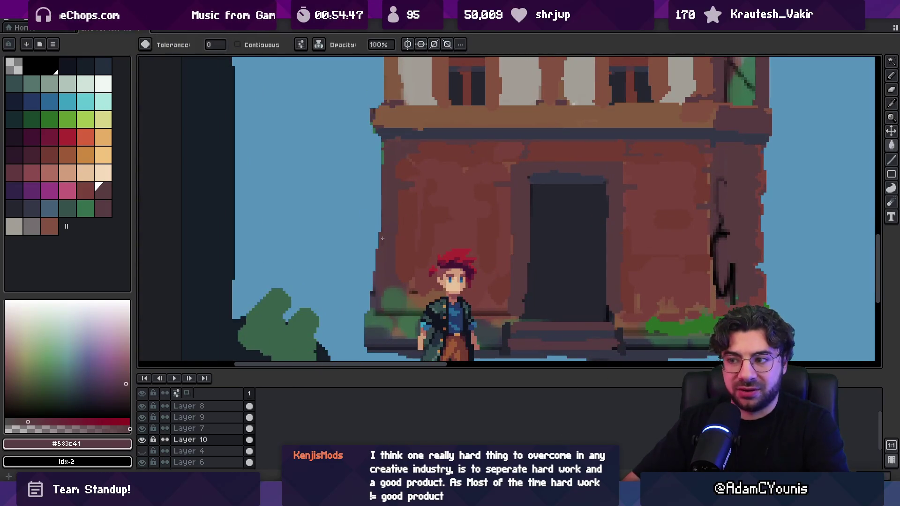
{"action": "scroll", "coordinate": [383, 235], "scroll_direction": "up", "scroll_amount": 5}
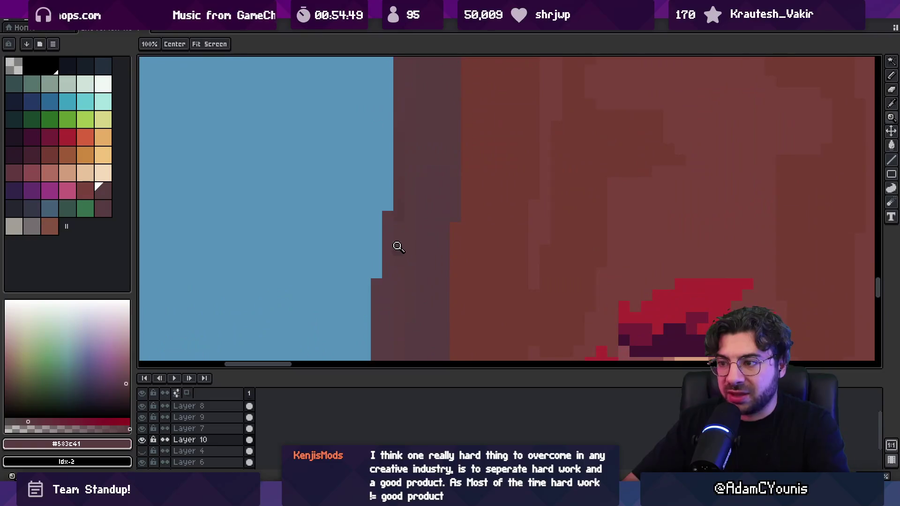
{"action": "scroll", "coordinate": [402, 216], "scroll_direction": "down", "scroll_amount": 3}
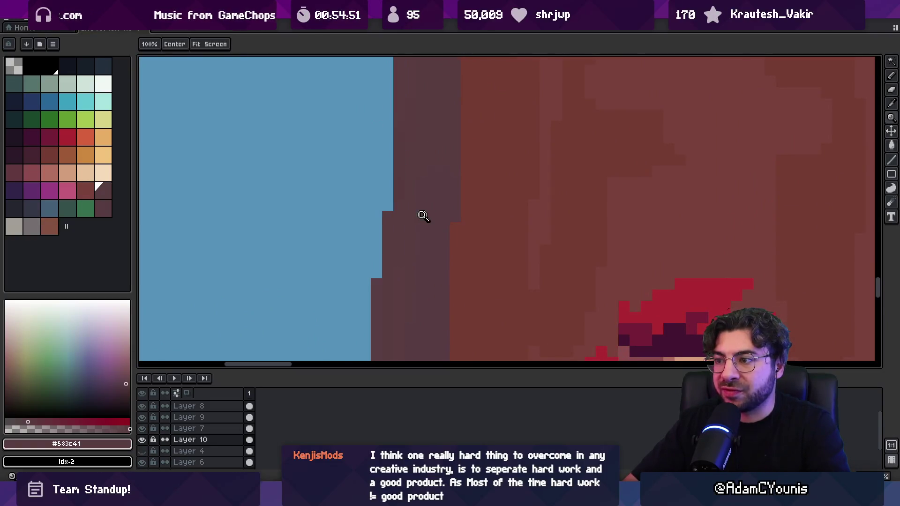
{"action": "key", "text": "b"}
{"action": "left_click_drag", "start_coordinate": [404, 201], "coordinate": [401, 279]}
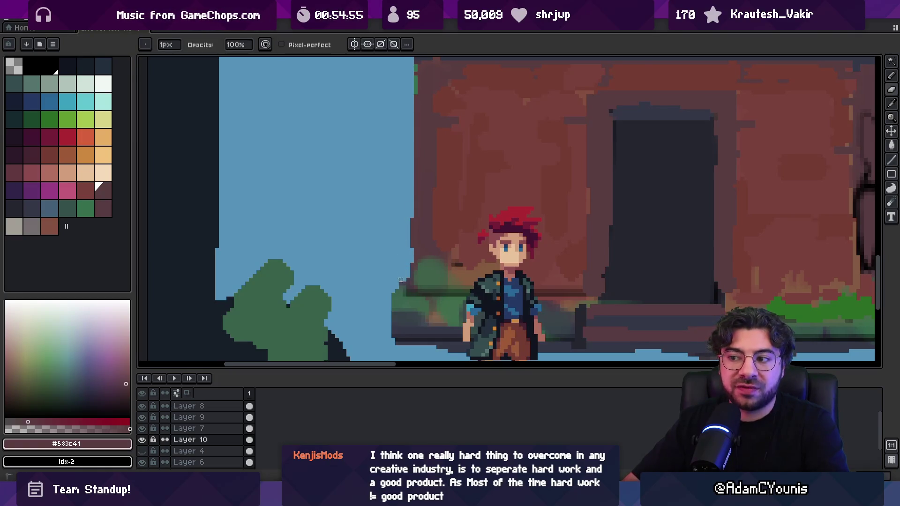
Eyedrop the dark maroon #583c41 from the lower brick wall.
{"action": "key", "text": "z"}
{"action": "scroll", "coordinate": [403, 220], "scroll_direction": "down", "scroll_amount": 2}
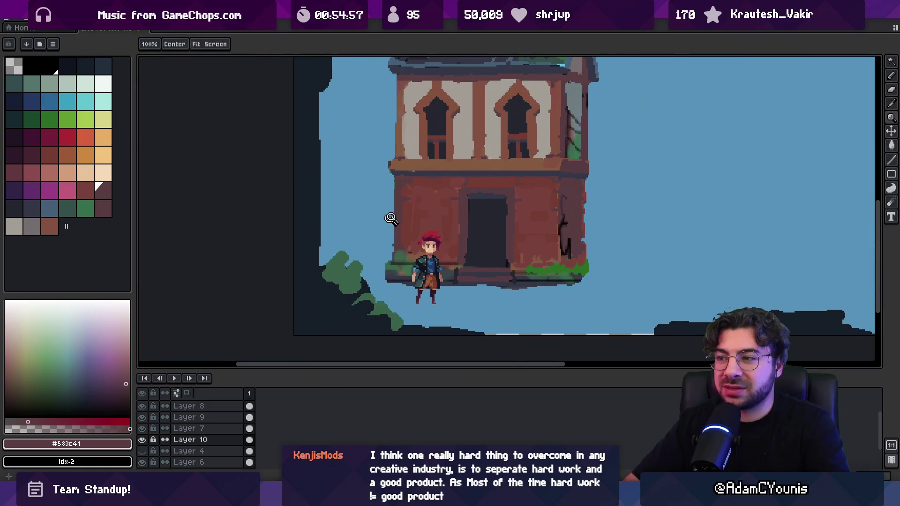
{"action": "scroll", "coordinate": [395, 224], "scroll_direction": "up", "scroll_amount": 2}
{"action": "key", "text": "b"}
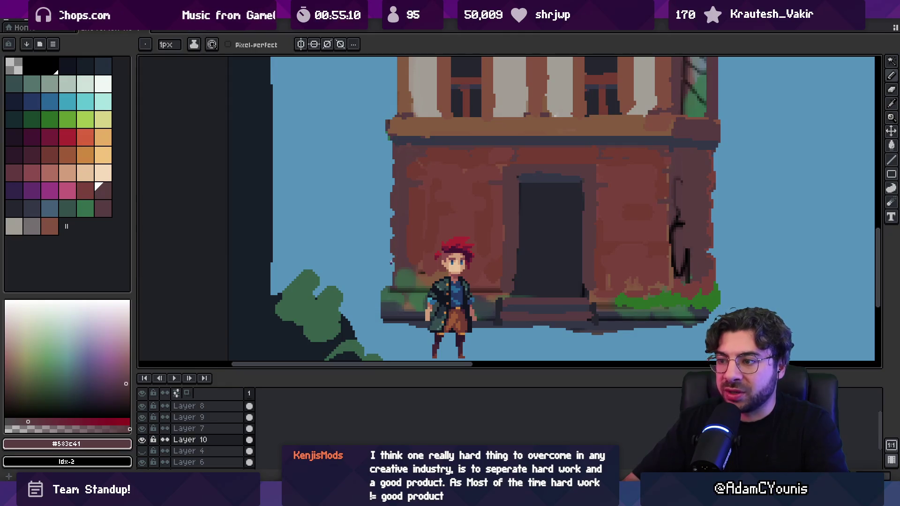
{"action": "scroll", "coordinate": [393, 263], "scroll_direction": "up", "scroll_amount": 4}
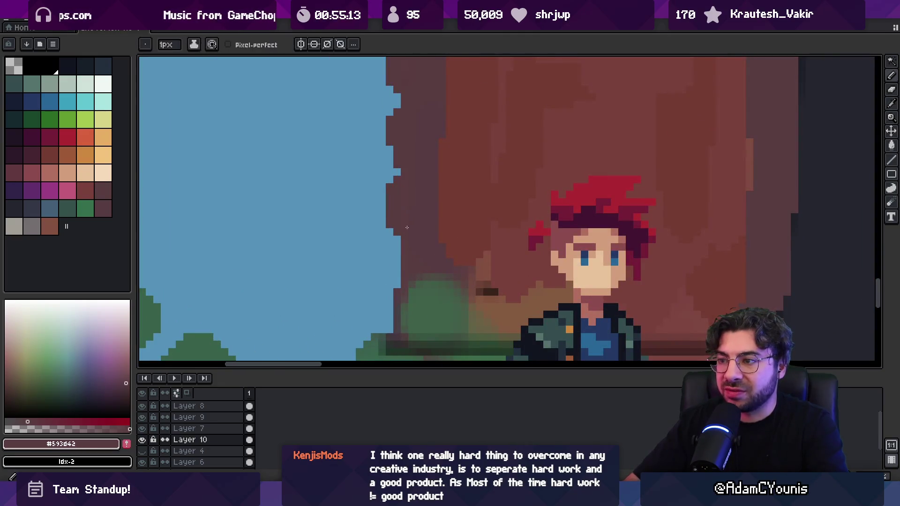
{"action": "key", "text": "i"}
{"action": "scroll", "coordinate": [450, 199], "scroll_direction": "down", "scroll_amount": 4}
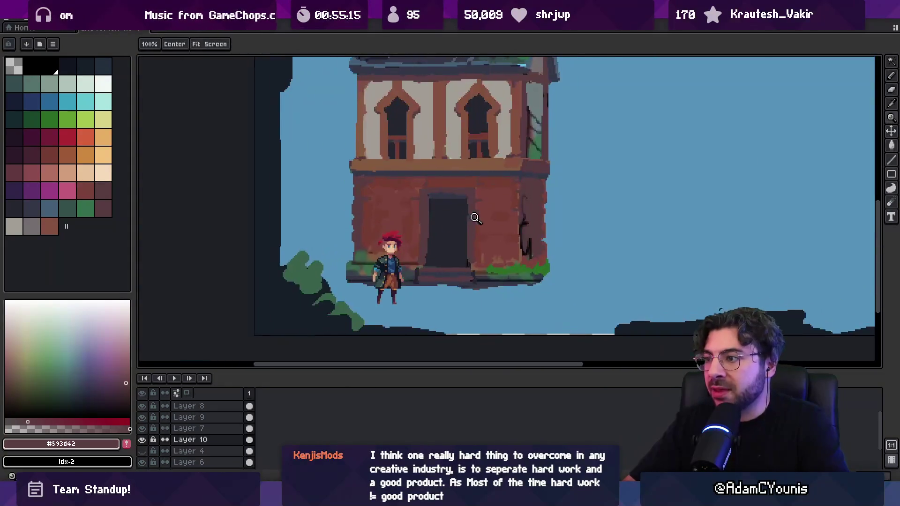
{"action": "scroll", "coordinate": [474, 217], "scroll_direction": "up", "scroll_amount": 1}
{"action": "left_click", "coordinate": [574, 188]}
{"action": "key", "text": "g"}
{"action": "scroll", "coordinate": [298, 213], "scroll_direction": "up", "scroll_amount": 5}
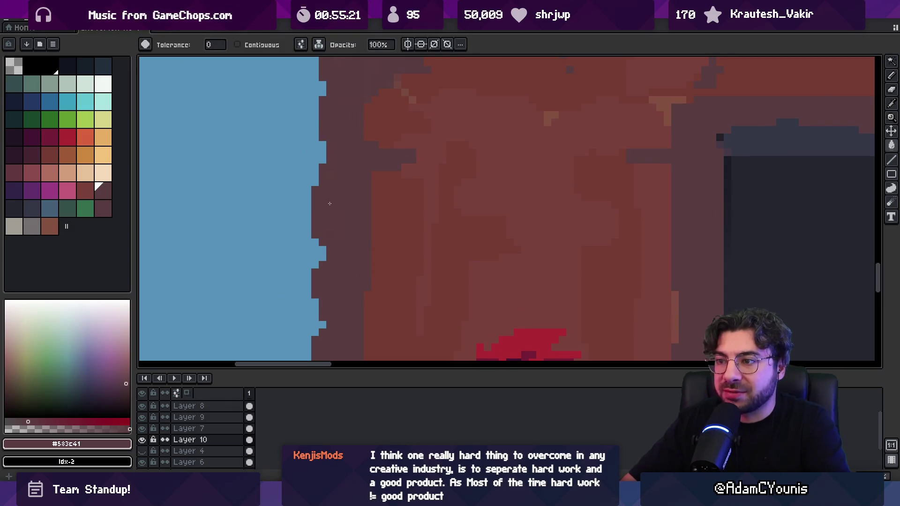
Cycle through Lasso, Bucket, Eyedropper and Zoom, then sample the wall's red-brown with the pencil.
{"action": "key", "text": "q"}
{"action": "scroll", "coordinate": [370, 280], "scroll_direction": "down", "scroll_amount": 1}
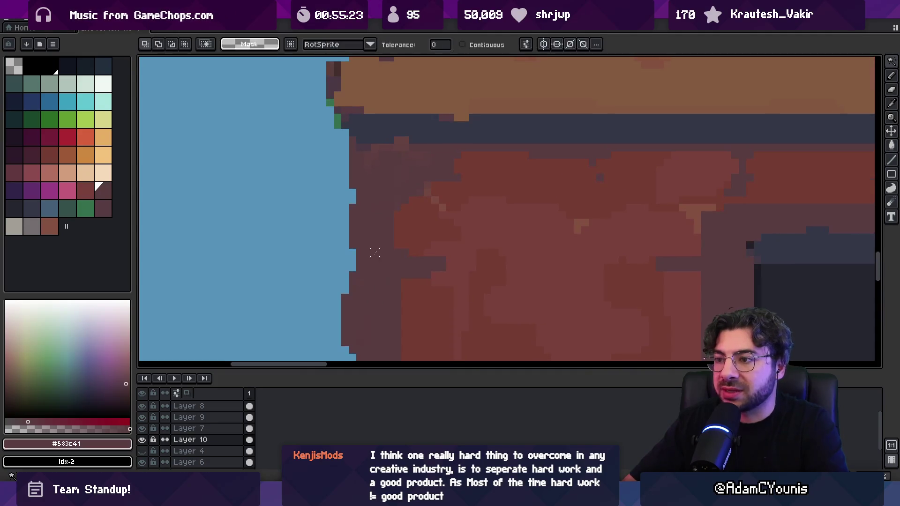
{"action": "scroll", "coordinate": [368, 217], "scroll_direction": "up", "scroll_amount": 1}
{"action": "key", "text": "g"}
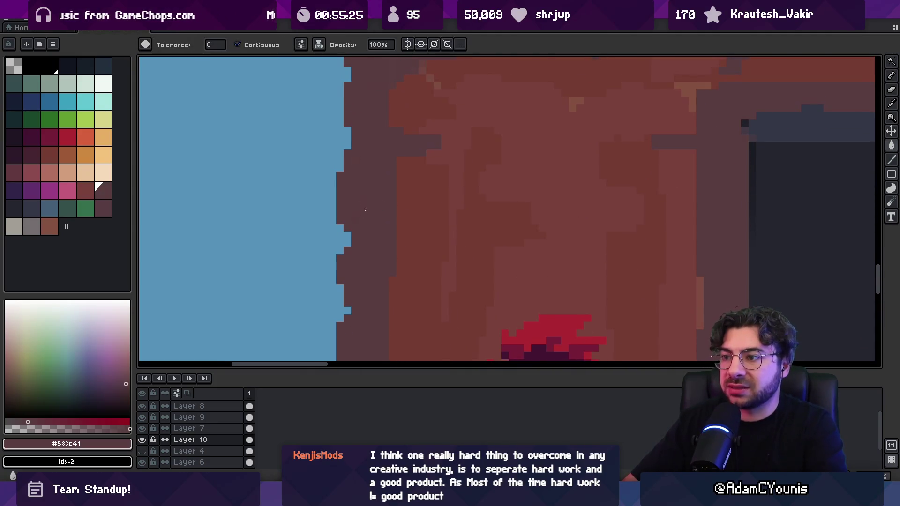
{"action": "key", "text": "i"}
{"action": "key", "text": "g"}
{"action": "key", "text": "z"}
{"action": "right_click", "coordinate": [383, 214]}
{"action": "left_click", "coordinate": [383, 214]}
{"action": "key", "text": "b"}
{"action": "scroll", "coordinate": [384, 231], "scroll_direction": "down", "scroll_amount": 3}
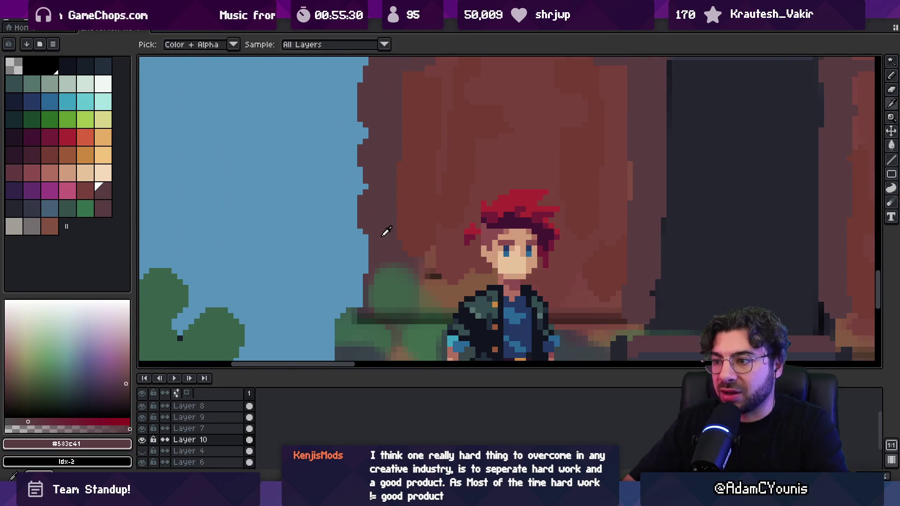
{"action": "left_click", "coordinate": [367, 276], "text": "alt"}
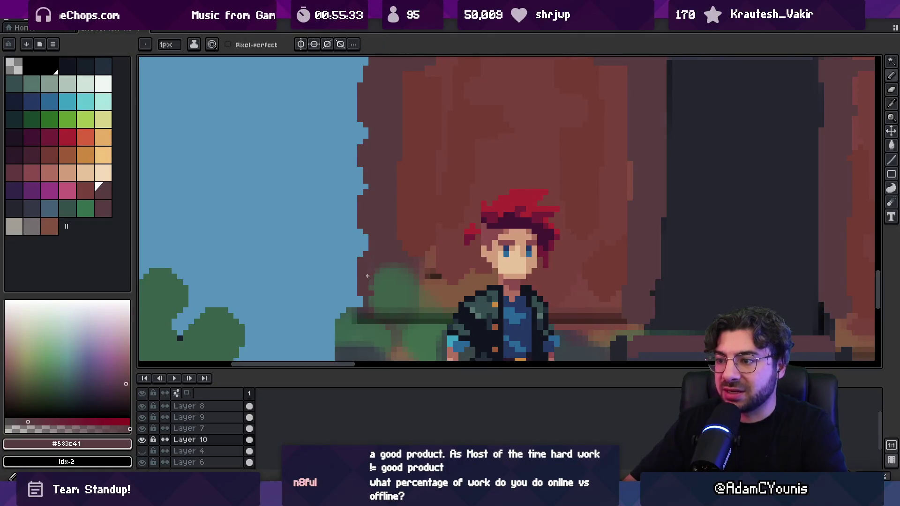
{"action": "scroll", "coordinate": [402, 244], "scroll_direction": "down", "scroll_amount": 3}
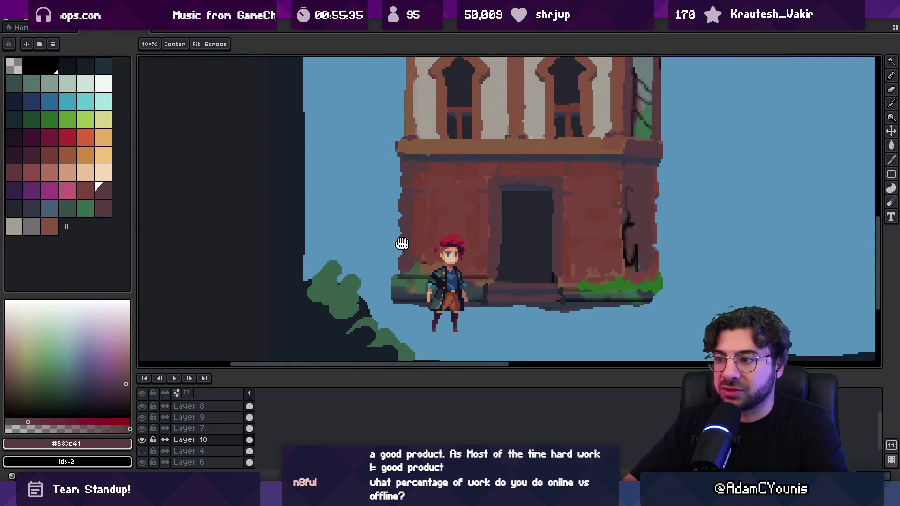
{"action": "scroll", "coordinate": [402, 244], "scroll_direction": "up", "scroll_amount": 2}
{"action": "left_click", "coordinate": [374, 237], "text": "alt"}
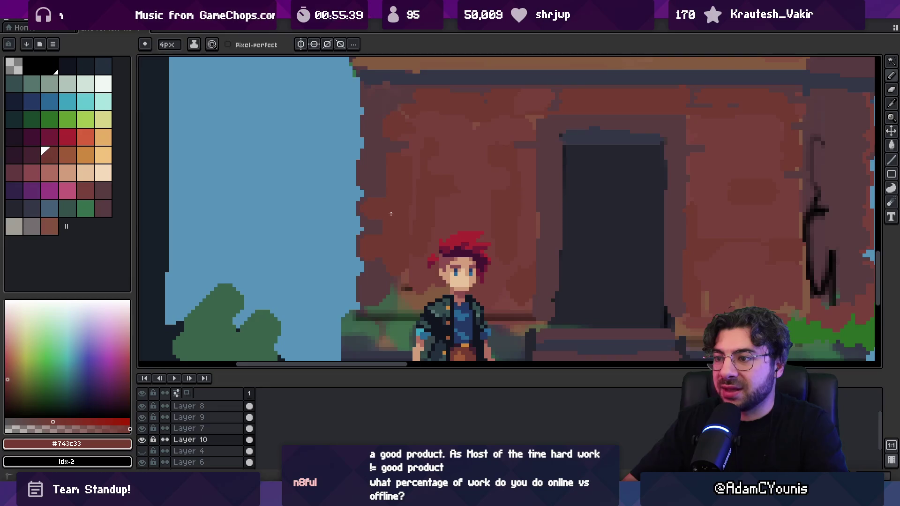
Pick the dark maroon and red-brown #743c33 wall colours with a 1px pencil.
{"action": "scroll", "coordinate": [398, 237], "scroll_direction": "down", "scroll_amount": 3}
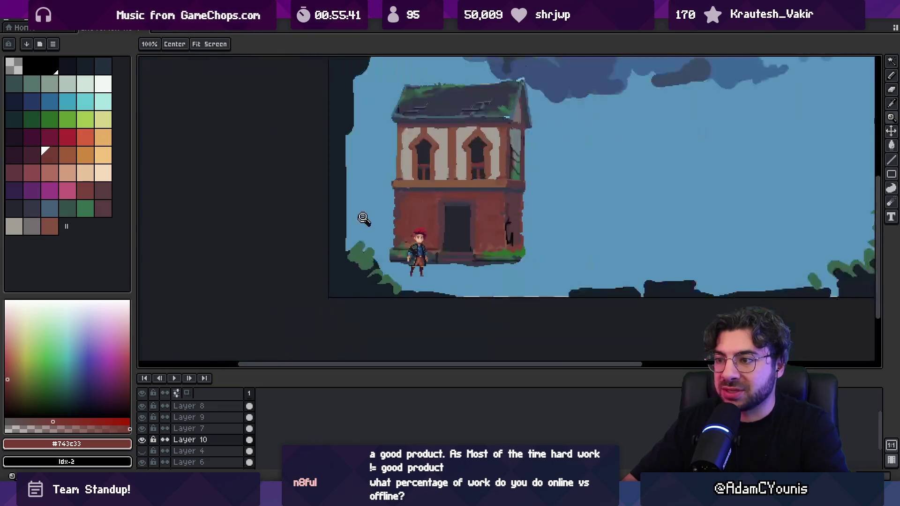
{"action": "scroll", "coordinate": [416, 190], "scroll_direction": "up", "scroll_amount": 2}
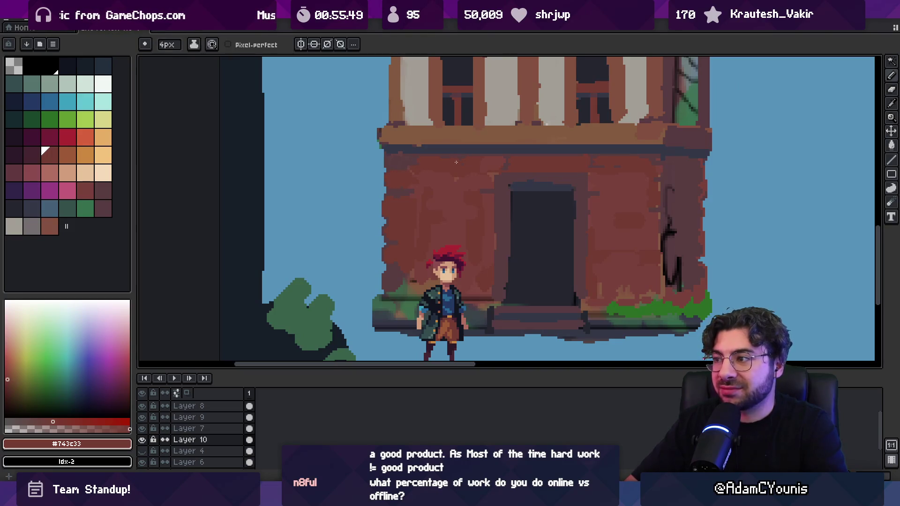
{"action": "scroll", "coordinate": [456, 162], "scroll_direction": "down", "scroll_amount": 2}
{"action": "scroll", "coordinate": [465, 159], "scroll_direction": "up", "scroll_amount": 4}
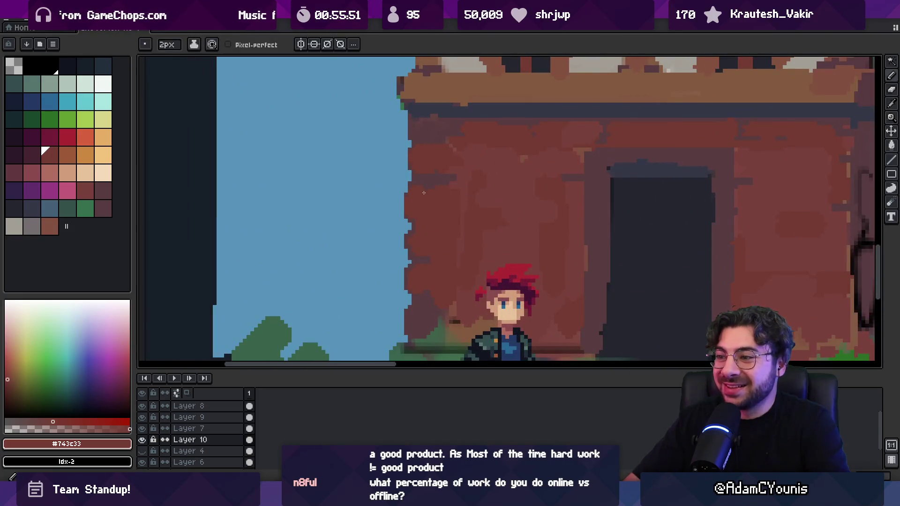
{"action": "left_click", "coordinate": [442, 177], "text": "alt"}
{"action": "key", "text": "b"}
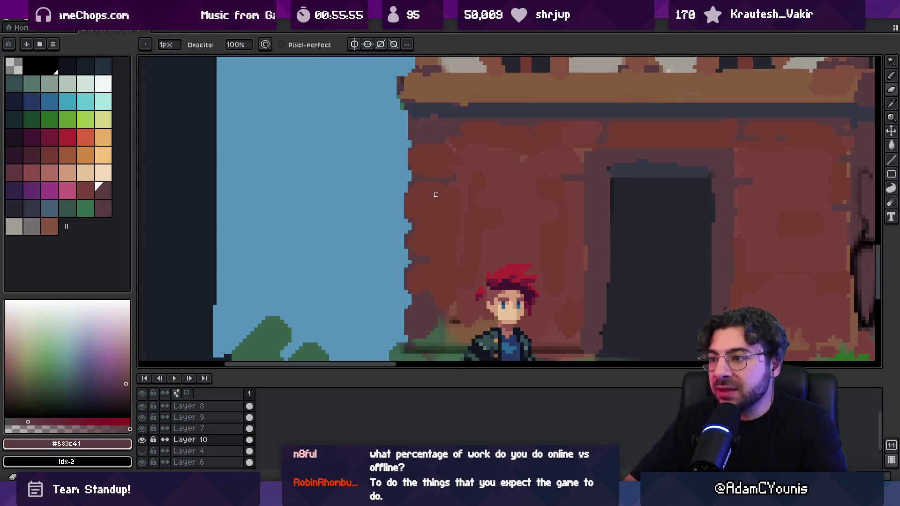
{"action": "left_click", "coordinate": [408, 209], "text": "alt"}
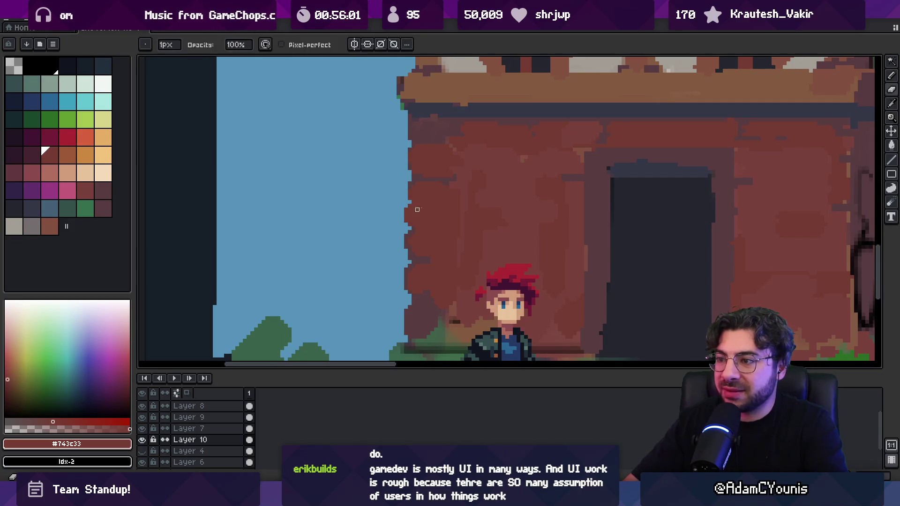
{"action": "left_click", "coordinate": [429, 203], "text": "alt"}
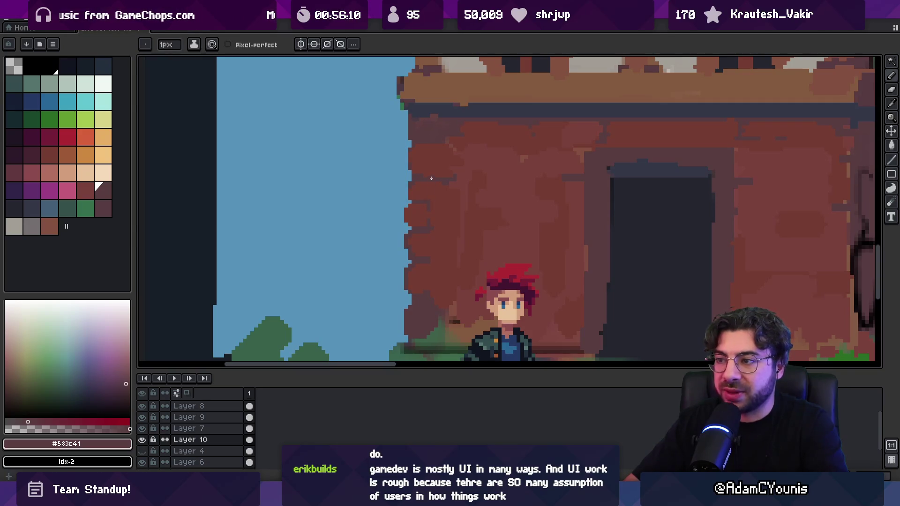
Zoom out to view the whole house, then zoom into its lower storey with the pencil ready.
{"action": "key", "text": "z"}
{"action": "scroll", "coordinate": [441, 141], "scroll_direction": "down", "scroll_amount": 4}
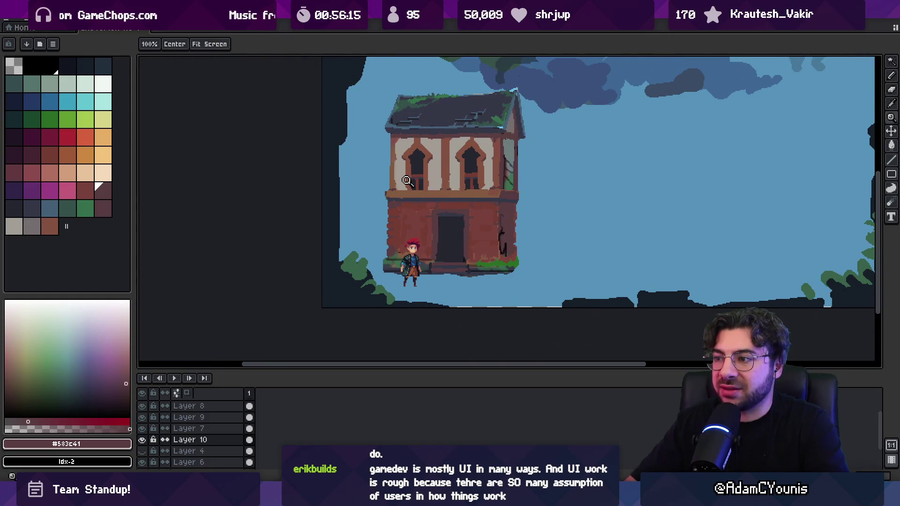
{"action": "scroll", "coordinate": [398, 207], "scroll_direction": "up", "scroll_amount": 2}
{"action": "scroll", "coordinate": [398, 207], "scroll_direction": "up", "scroll_amount": 1}
{"action": "key", "text": "b"}
{"action": "left_click", "coordinate": [393, 194], "text": "alt"}
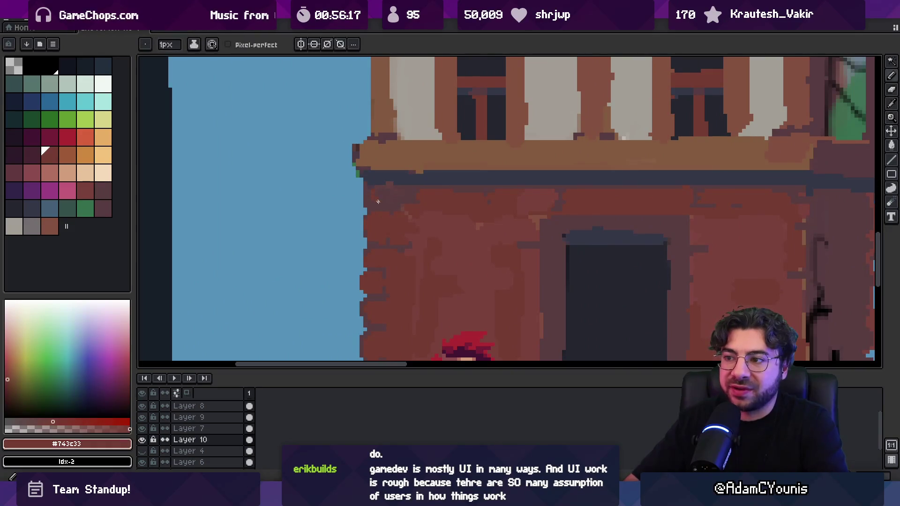
Extend the ledge's top-left corner and tidy its left edge in orange-brown.
{"action": "left_click", "coordinate": [377, 183], "text": "alt"}
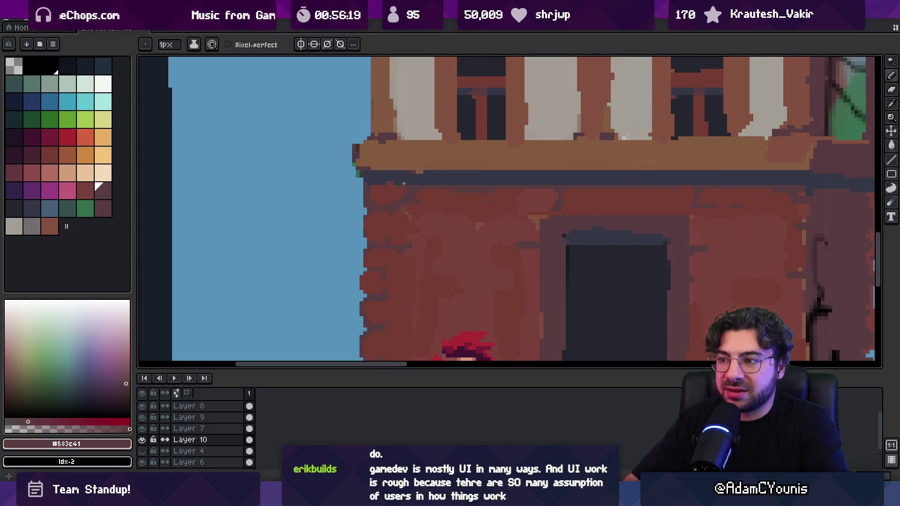
{"action": "left_click", "coordinate": [369, 189], "text": "alt"}
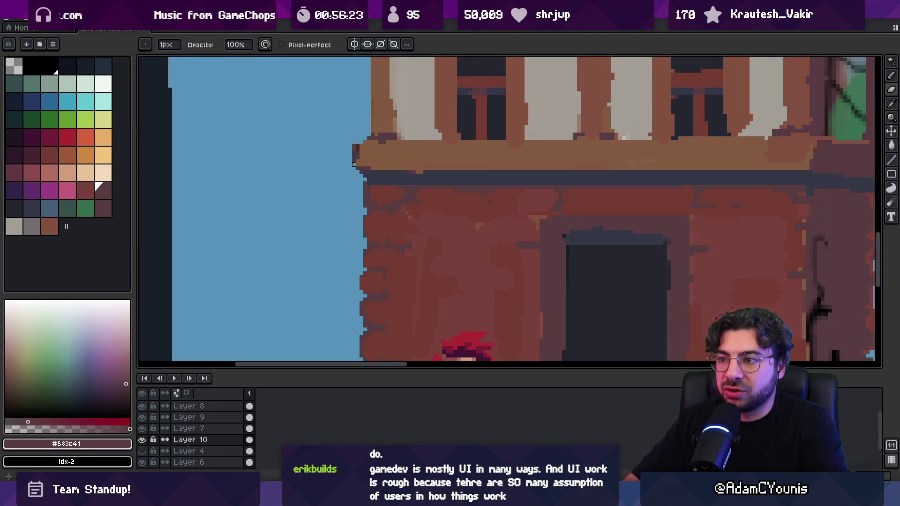
{"action": "left_click", "coordinate": [368, 150], "text": "alt"}
{"action": "key", "text": "z"}
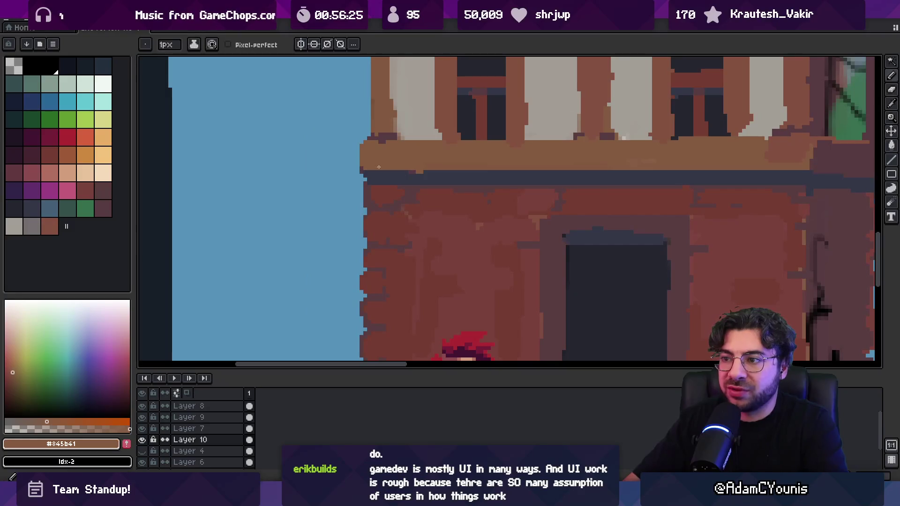
{"action": "scroll", "coordinate": [382, 157], "scroll_direction": "down", "scroll_amount": 3}
{"action": "scroll", "coordinate": [364, 166], "scroll_direction": "up", "scroll_amount": 5}
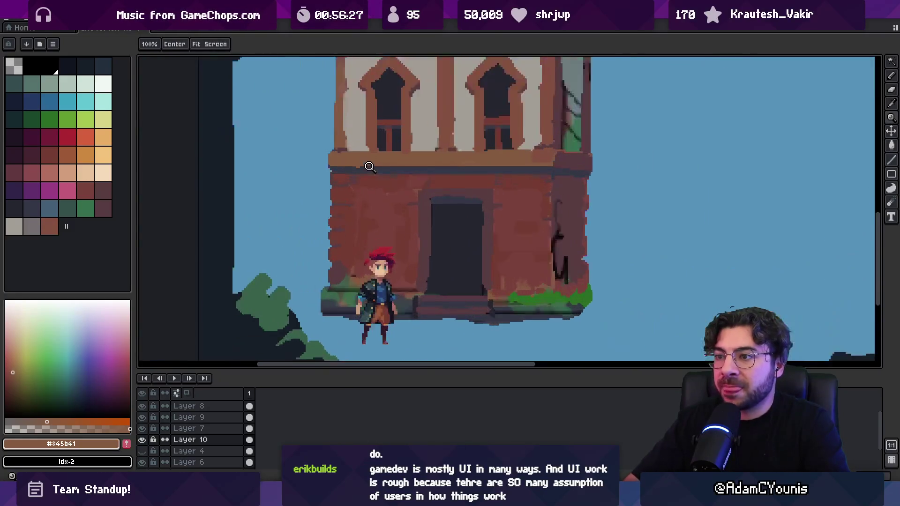
{"action": "key", "text": "b"}
{"action": "left_click_drag", "start_coordinate": [331, 150], "coordinate": [324, 144]}
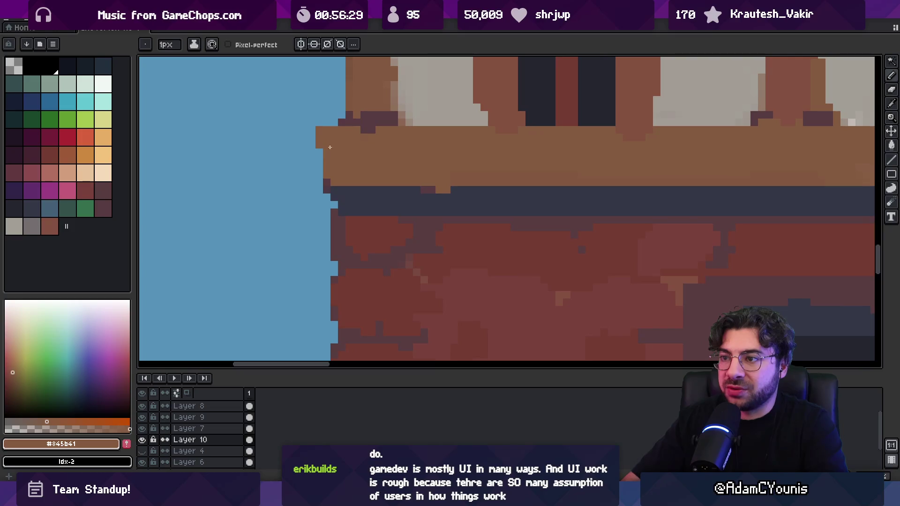
{"action": "left_click_drag", "start_coordinate": [327, 181], "coordinate": [329, 192]}
Darken the bump under the ledge with the dark maroon colour.
{"action": "key", "text": "i"}
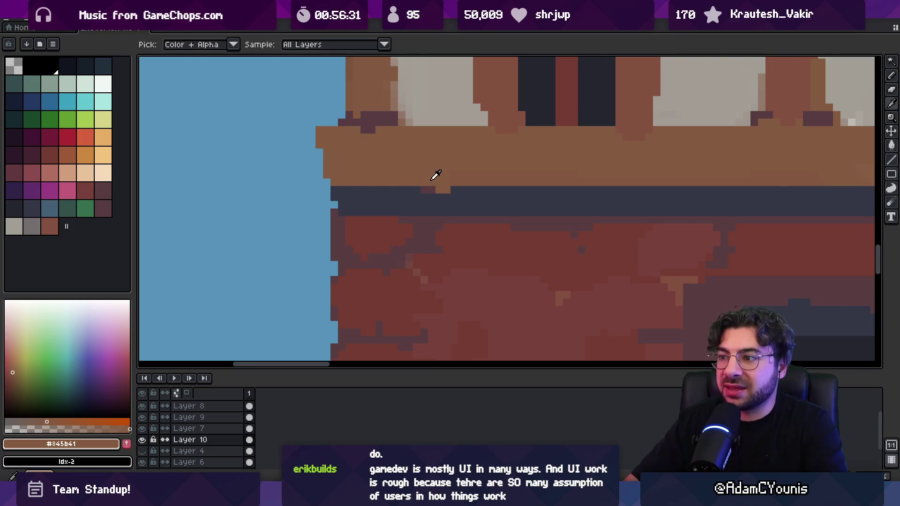
{"action": "key", "text": "b"}
{"action": "left_click", "coordinate": [428, 189]}
{"action": "key", "text": "i"}
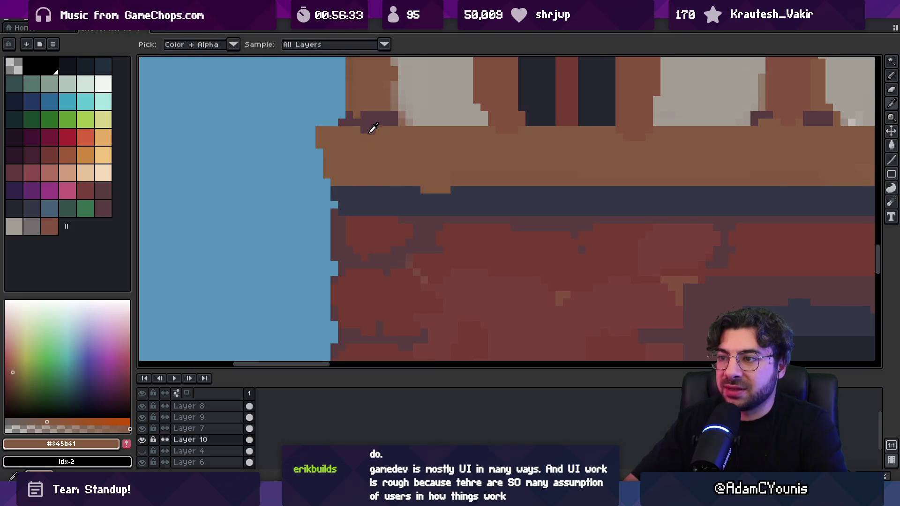
{"action": "left_click", "coordinate": [373, 128]}
{"action": "key", "text": "b"}
{"action": "left_click_drag", "start_coordinate": [424, 190], "coordinate": [446, 190]}
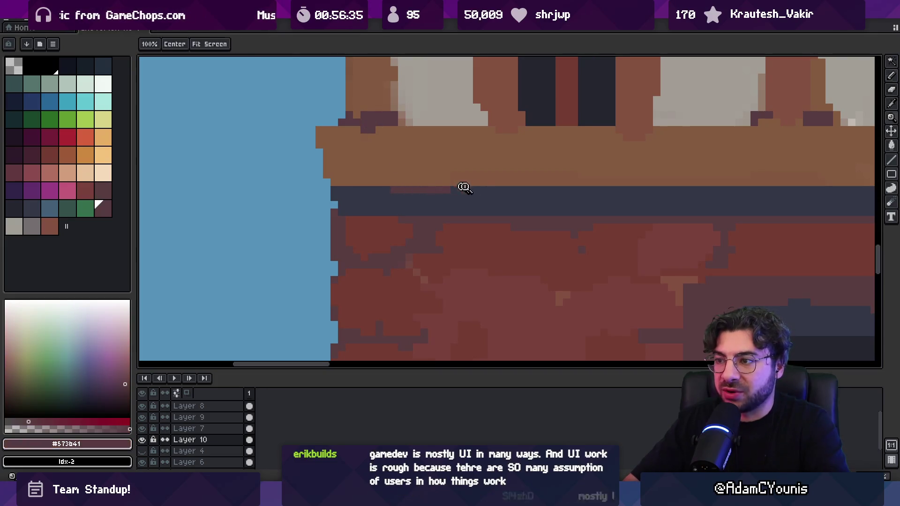
{"action": "scroll", "coordinate": [462, 188], "scroll_direction": "down", "scroll_amount": 3}
{"action": "scroll", "coordinate": [512, 191], "scroll_direction": "up", "scroll_amount": 4}
Paint a lighter highlight row along the right part of the ledge.
{"action": "mouse_move", "coordinate": [524, 179]}
{"action": "left_mouse_down"}
{"action": "mouse_move", "coordinate": [605, 179]}
{"action": "mouse_move", "coordinate": [523, 208]}
{"action": "left_mouse_up"}
{"action": "left_click", "coordinate": [524, 188], "text": "alt"}
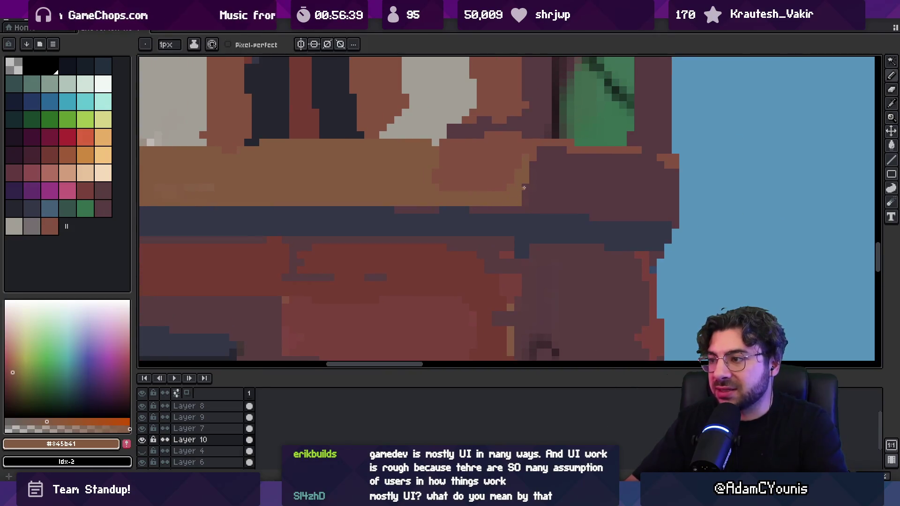
{"action": "left_click", "coordinate": [536, 145], "text": "alt"}
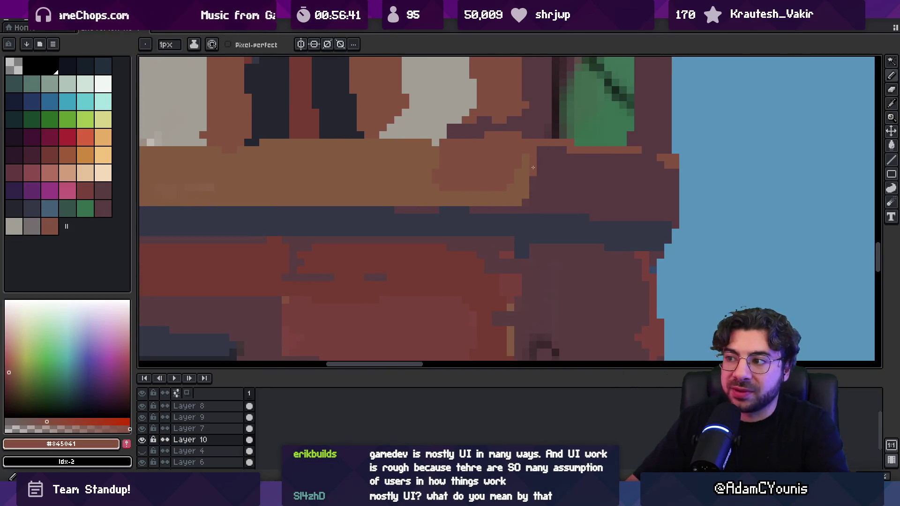
{"action": "left_click", "coordinate": [509, 186], "text": "alt"}
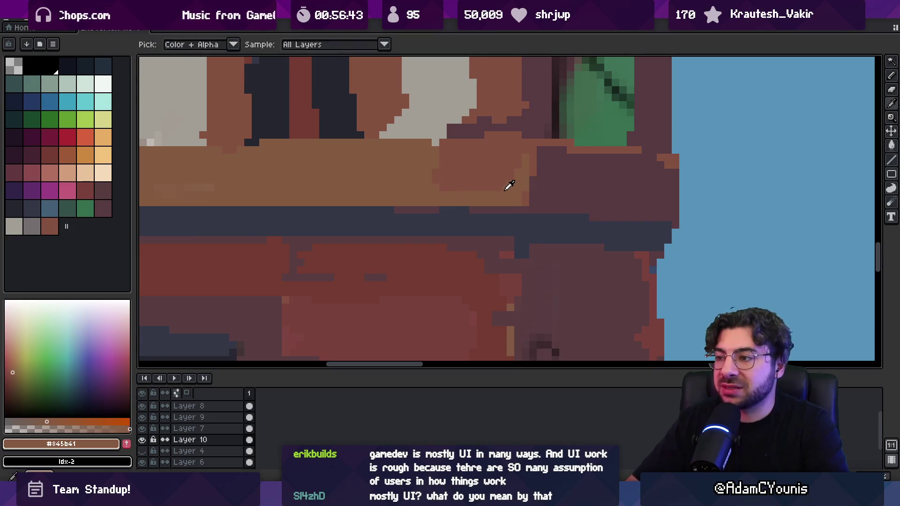
{"action": "scroll", "coordinate": [418, 161], "scroll_direction": "down", "scroll_amount": 3}
{"action": "scroll", "coordinate": [422, 173], "scroll_direction": "up", "scroll_amount": 3}
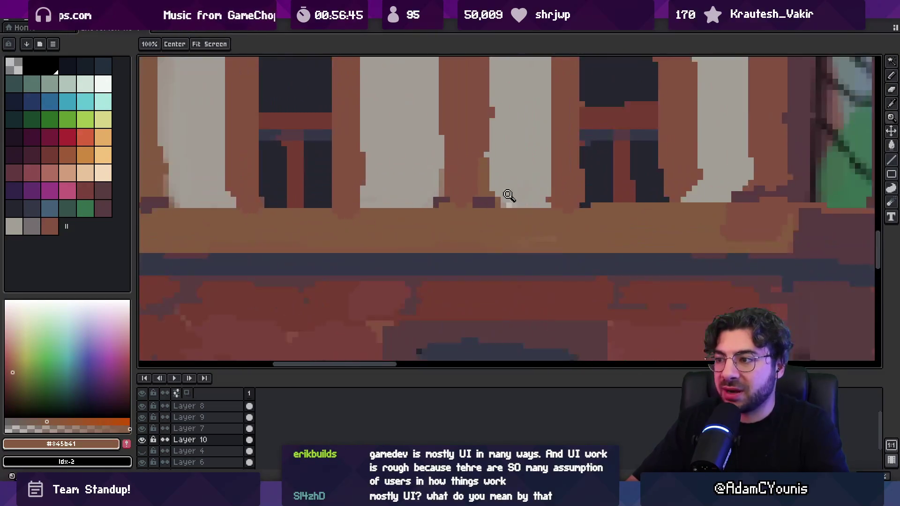
{"action": "left_click", "coordinate": [515, 204], "text": "alt"}
{"action": "scroll", "coordinate": [476, 197], "scroll_direction": "down", "scroll_amount": 3}
{"action": "scroll", "coordinate": [465, 232], "scroll_direction": "up", "scroll_amount": 3}
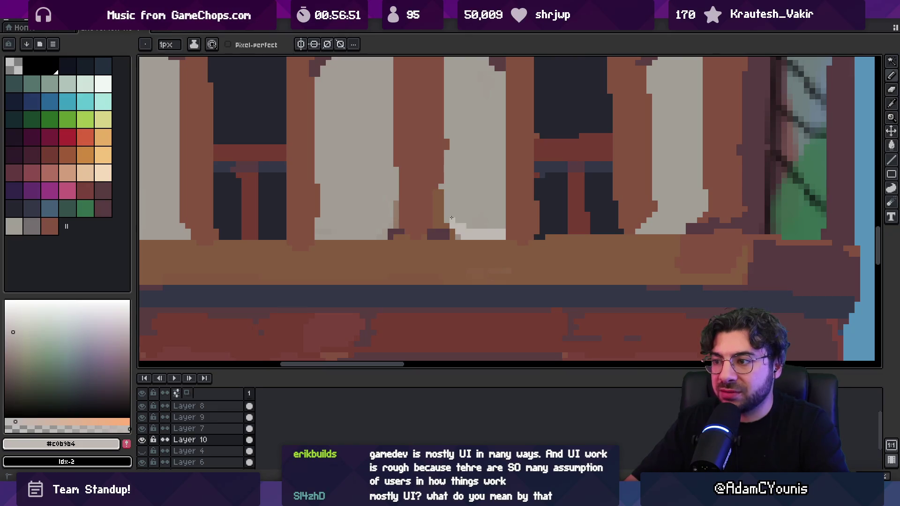
Paint plaster grey along the panel's bottom and left edges, with brown over stray grey.
{"action": "left_click_drag", "start_coordinate": [375, 232], "coordinate": [422, 242]}
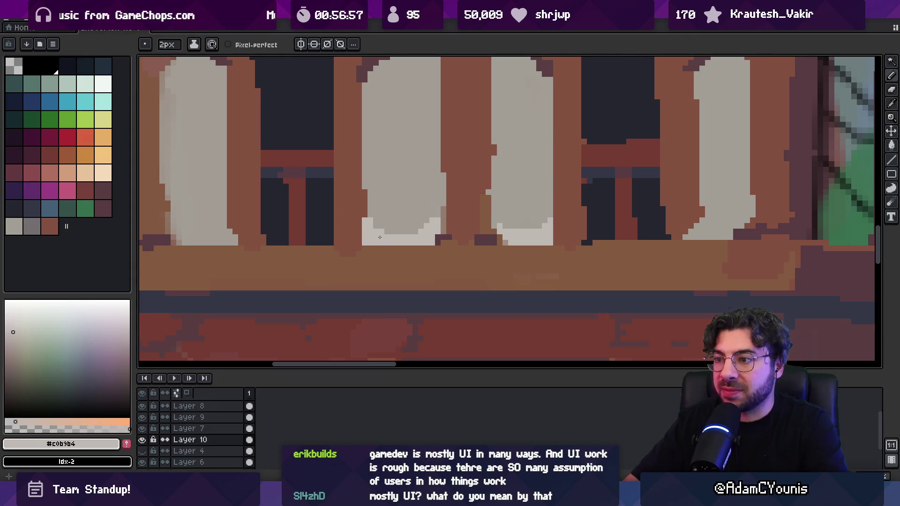
{"action": "key", "text": "minus"}
{"action": "scroll", "coordinate": [328, 234], "scroll_direction": "left", "scroll_amount": 3}
{"action": "left_click_drag", "start_coordinate": [277, 183], "coordinate": [304, 239]}
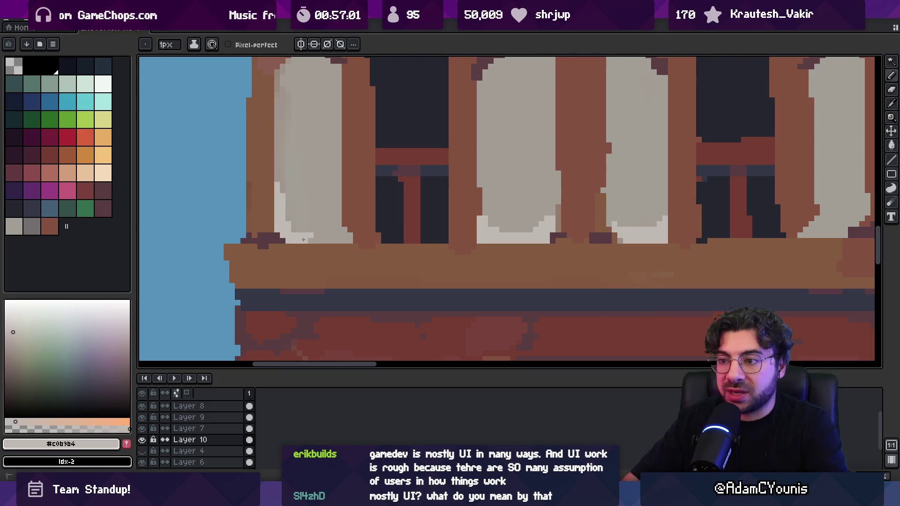
{"action": "left_click", "coordinate": [347, 217], "text": "alt"}
{"action": "left_click_drag", "start_coordinate": [345, 232], "coordinate": [351, 237]}
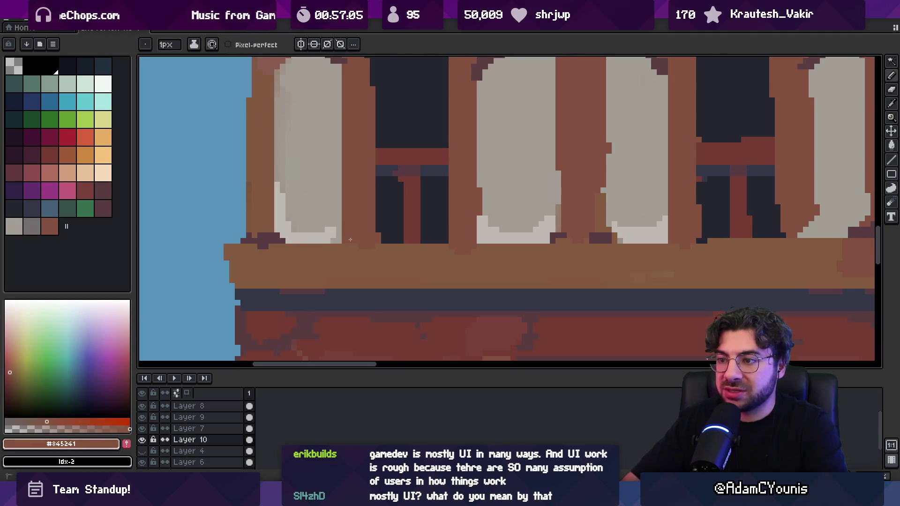
{"action": "left_click", "coordinate": [334, 235], "text": "alt"}
{"action": "scroll", "coordinate": [336, 239], "scroll_direction": "down", "scroll_amount": 3}
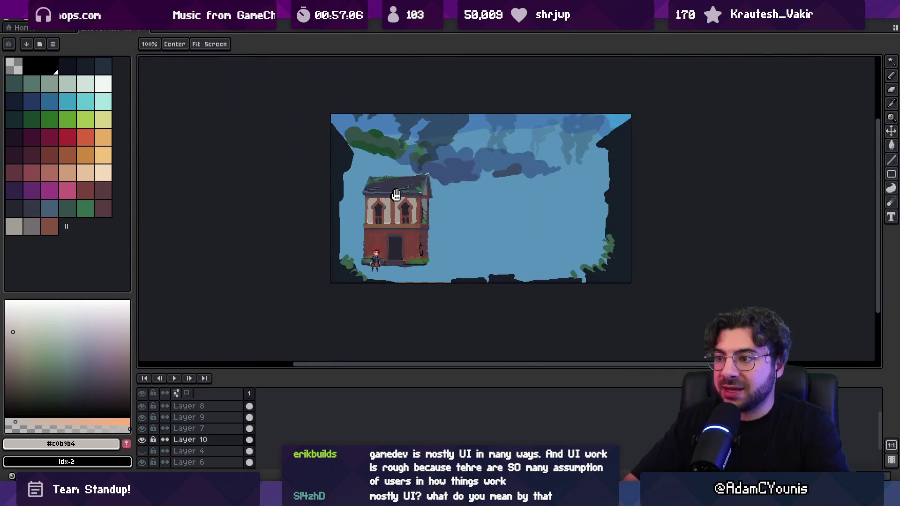
Fill the right panel's lower edge with light grey and repaint stray pixels in timber brown.
{"action": "scroll", "coordinate": [370, 239], "scroll_direction": "up", "scroll_amount": 3}
{"action": "mouse_move", "coordinate": [513, 251]}
{"action": "left_mouse_down"}
{"action": "mouse_move", "coordinate": [535, 242]}
{"action": "mouse_move", "coordinate": [535, 225]}
{"action": "mouse_move", "coordinate": [568, 248]}
{"action": "mouse_move", "coordinate": [560, 214]}
{"action": "left_mouse_up"}
{"action": "mouse_move", "coordinate": [558, 244]}
{"action": "left_mouse_down"}
{"action": "mouse_move", "coordinate": [549, 228]}
{"action": "mouse_move", "coordinate": [509, 248]}
{"action": "left_mouse_up"}
{"action": "left_click", "coordinate": [543, 221], "text": "alt"}
{"action": "left_click", "coordinate": [517, 227], "text": "alt"}
{"action": "scroll", "coordinate": [514, 253], "scroll_direction": "down", "scroll_amount": 3}
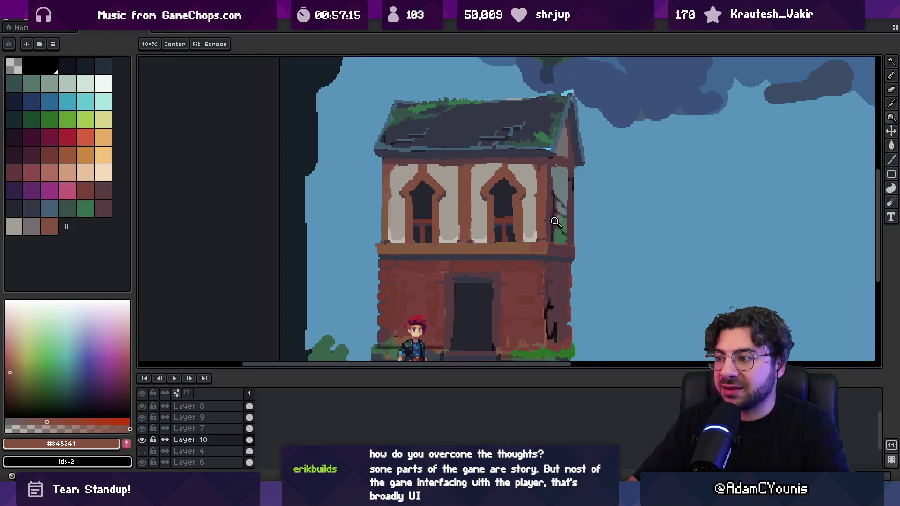
{"action": "scroll", "coordinate": [551, 223], "scroll_direction": "up", "scroll_amount": 3}
{"action": "left_click", "coordinate": [521, 217], "text": "alt"}
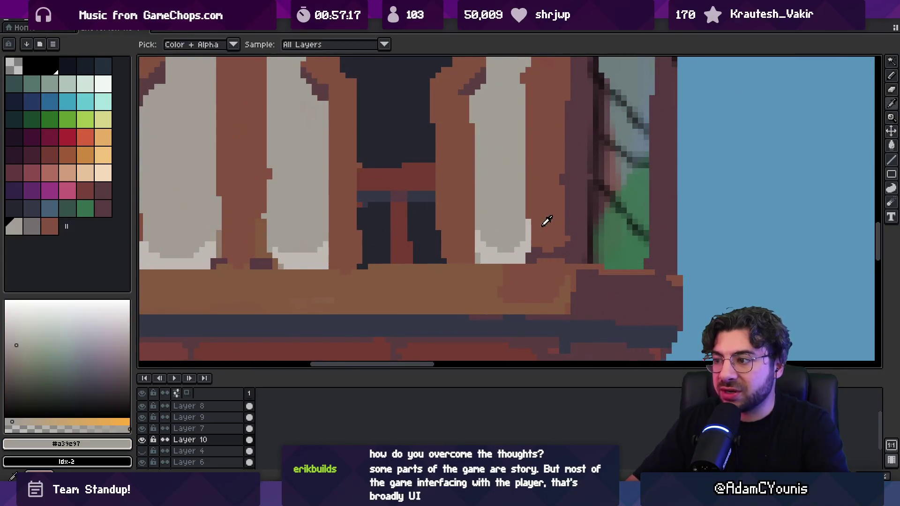
{"action": "left_click", "coordinate": [542, 222], "text": "alt"}
{"action": "left_click", "coordinate": [527, 257], "text": "alt"}
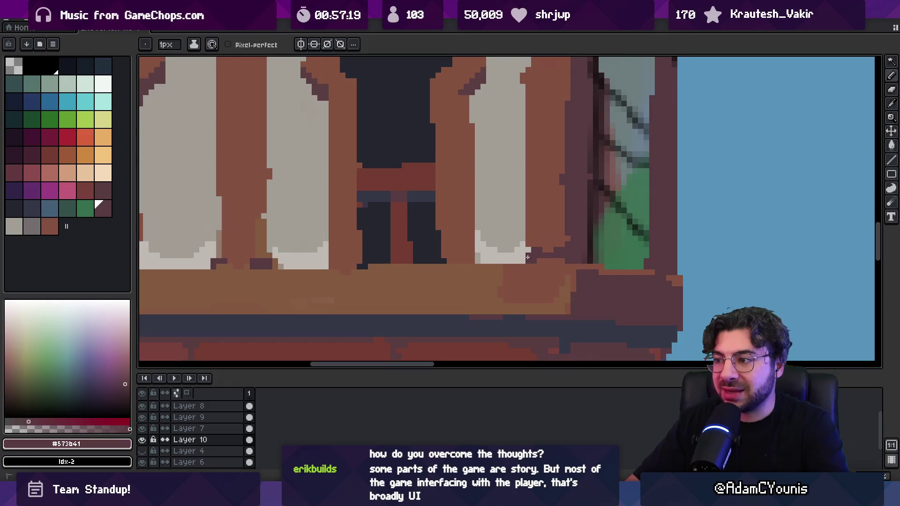
{"action": "left_click", "coordinate": [527, 241], "text": "alt"}
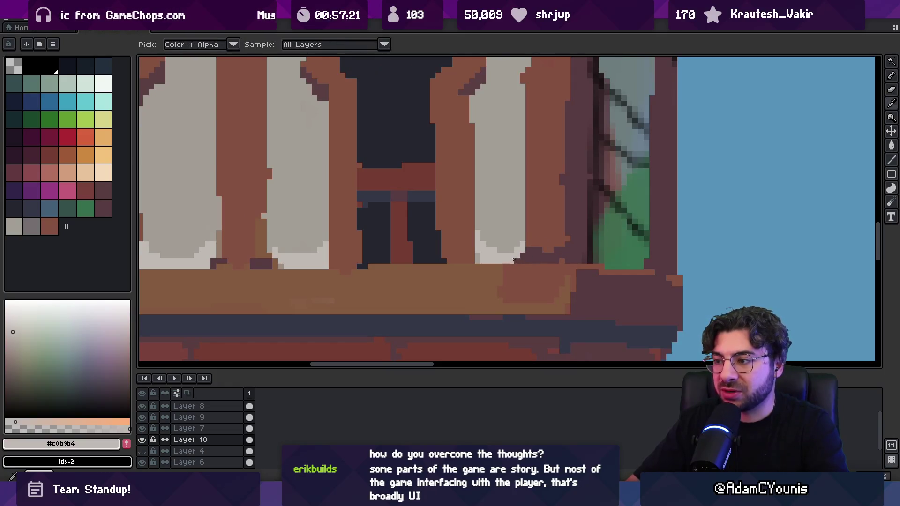
{"action": "scroll", "coordinate": [534, 238], "scroll_direction": "down", "scroll_amount": 3}
{"action": "scroll", "coordinate": [486, 225], "scroll_direction": "up", "scroll_amount": 3}
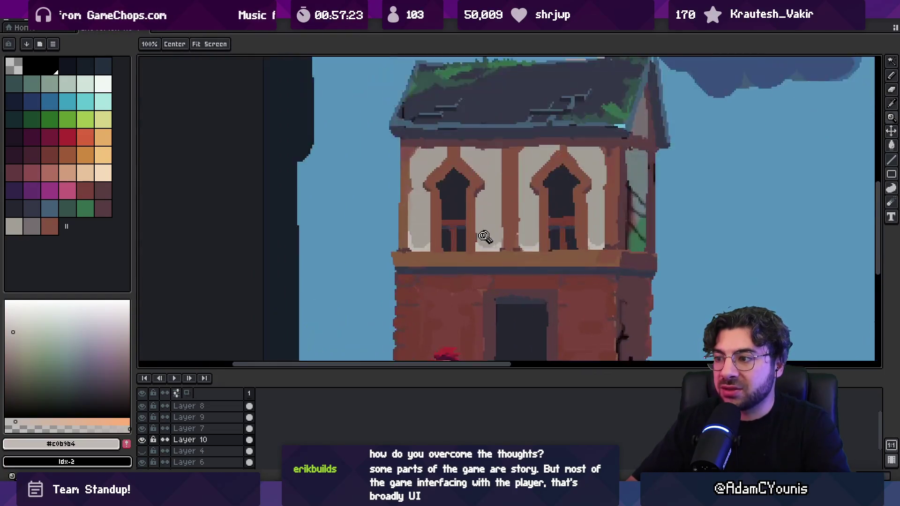
Redraw a 4px brown timber column down the left wall.
{"action": "scroll", "coordinate": [428, 286], "scroll_direction": "up", "scroll_amount": 1}
{"action": "scroll", "coordinate": [376, 229], "scroll_direction": "down", "scroll_amount": 1}
{"action": "left_click", "coordinate": [381, 247], "text": "alt"}
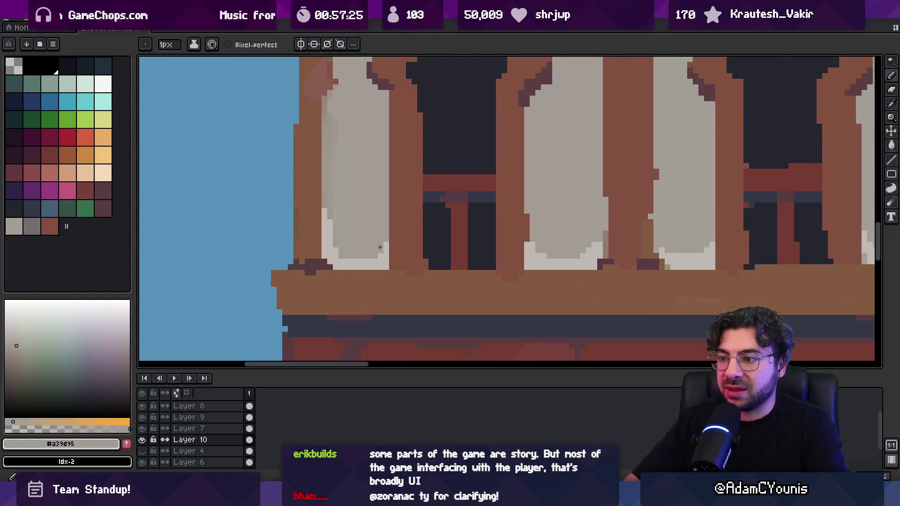
{"action": "left_click", "coordinate": [335, 243], "text": "alt"}
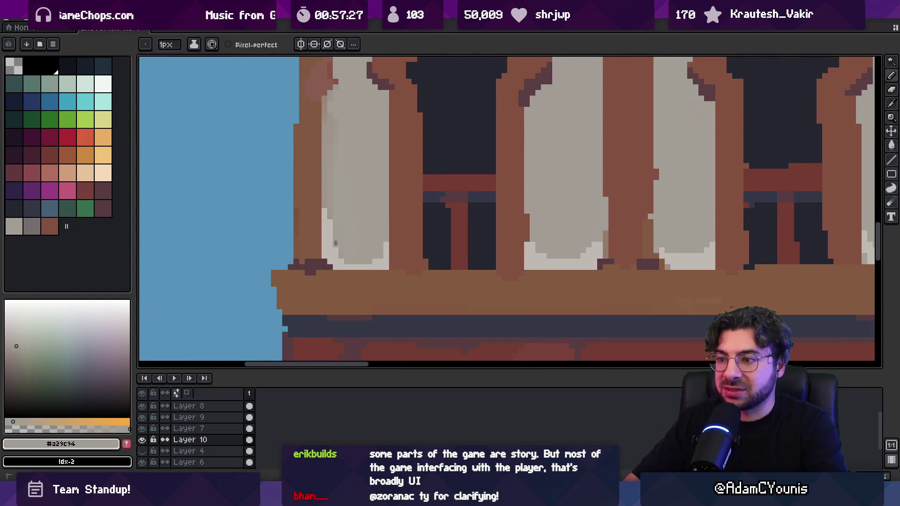
{"action": "left_click", "coordinate": [334, 213], "text": "alt"}
{"action": "key", "text": "plus"}
{"action": "key", "text": "plus"}
{"action": "key", "text": "plus"}
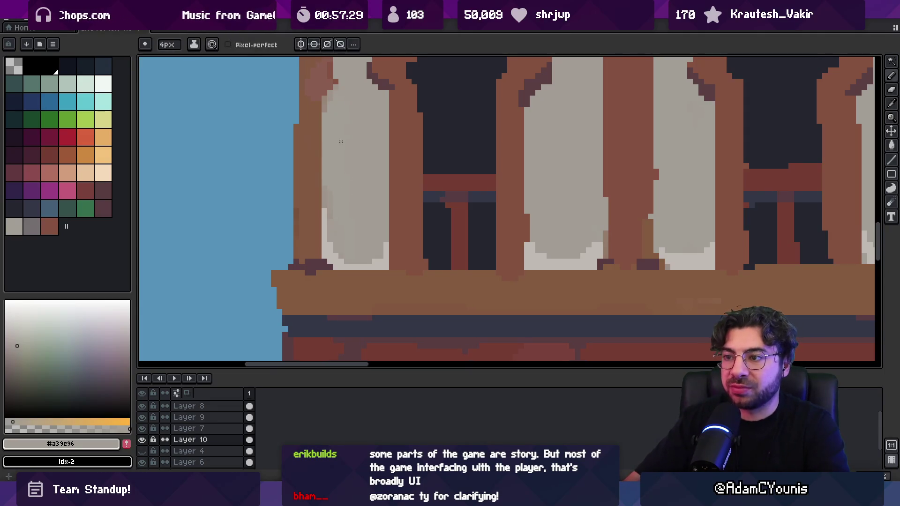
{"action": "scroll", "coordinate": [350, 175], "scroll_direction": "up", "scroll_amount": 2}
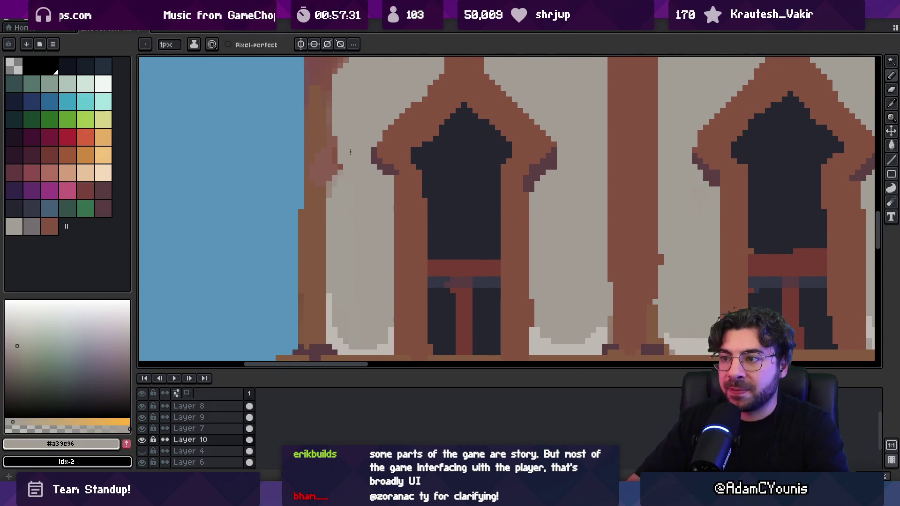
{"action": "left_click", "coordinate": [319, 202], "text": "alt"}
{"action": "left_click_drag", "start_coordinate": [329, 183], "coordinate": [329, 271]}
Zoom in on the upper panels, sampling the dark reddish-brown and light wall grey.
{"action": "key", "text": "z"}
{"action": "scroll", "coordinate": [353, 244], "scroll_direction": "down", "scroll_amount": 3}
{"action": "scroll", "coordinate": [347, 235], "scroll_direction": "up", "scroll_amount": 2}
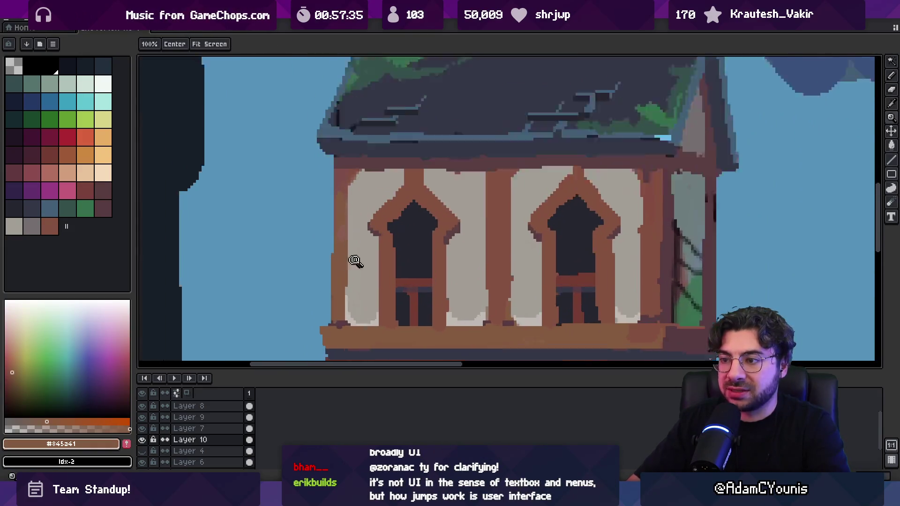
{"action": "key", "text": "g"}
{"action": "key", "text": "b"}
{"action": "left_click", "coordinate": [340, 165], "text": "alt"}
{"action": "scroll", "coordinate": [344, 169], "scroll_direction": "down", "scroll_amount": 1}
{"action": "scroll", "coordinate": [345, 155], "scroll_direction": "up", "scroll_amount": 3}
{"action": "left_click", "coordinate": [389, 145], "text": "alt"}
{"action": "key", "text": "z"}
{"action": "scroll", "coordinate": [385, 140], "scroll_direction": "down", "scroll_amount": 1}
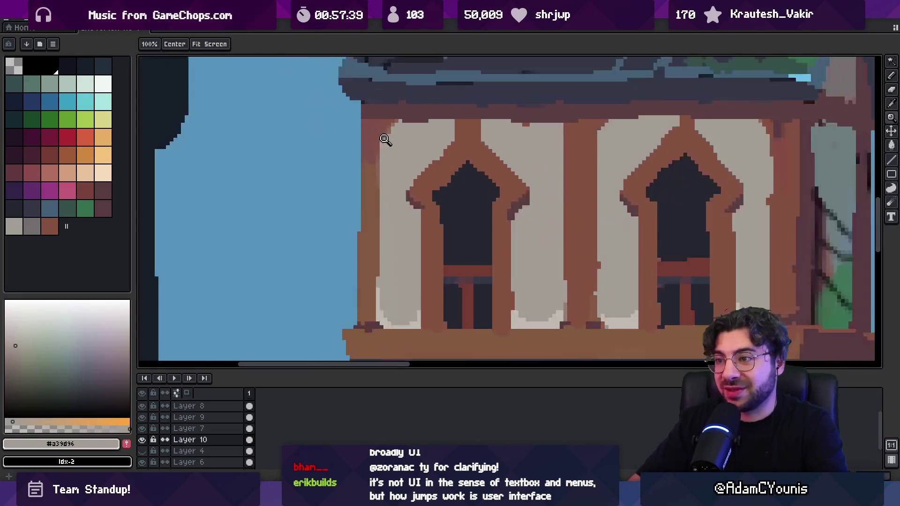
{"action": "key", "text": "z"}
{"action": "left_click", "coordinate": [386, 140]}
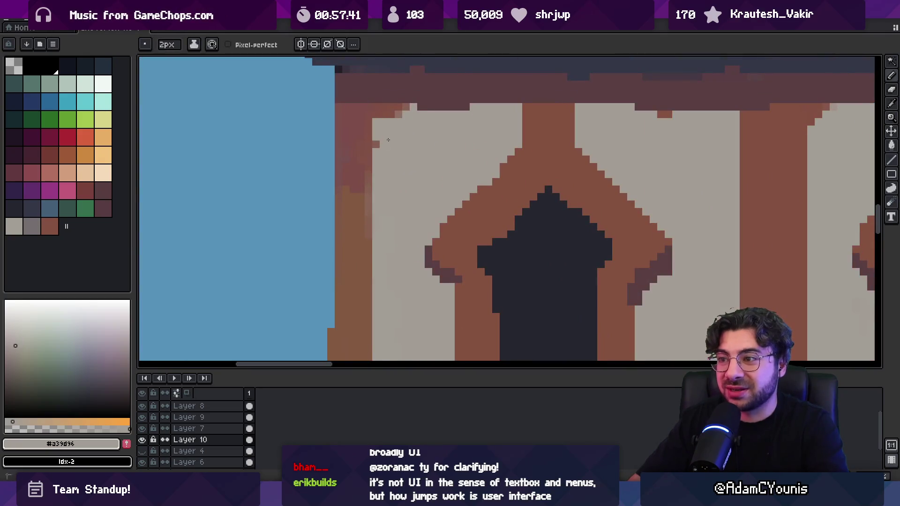
Draw a 1px light plaster-grey highlight along the sloped arch frame.
{"action": "key", "text": "z"}
{"action": "scroll", "coordinate": [403, 142], "scroll_direction": "down", "scroll_amount": 2}
{"action": "key", "text": "i"}
{"action": "left_click", "coordinate": [473, 270]}
{"action": "key", "text": "b"}
{"action": "scroll", "coordinate": [461, 157], "scroll_direction": "up", "scroll_amount": 3}
{"action": "left_click_drag", "start_coordinate": [426, 114], "coordinate": [514, 204]}
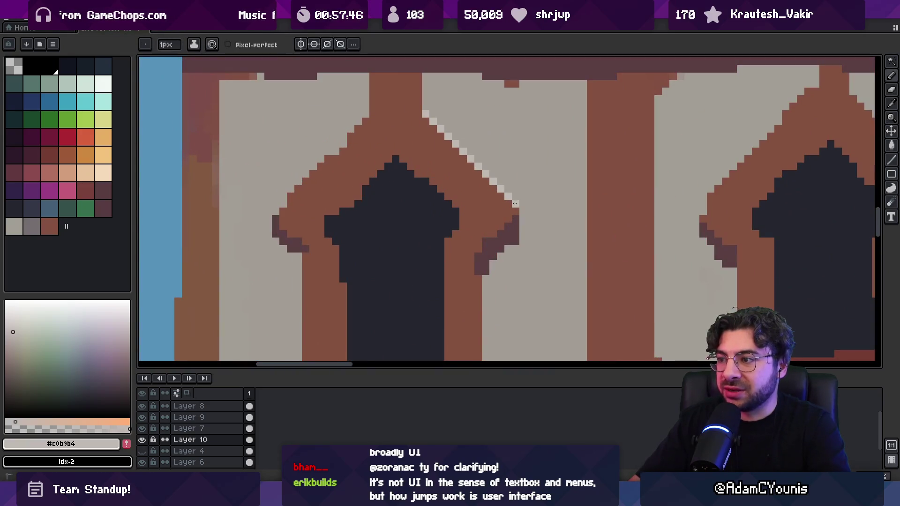
{"action": "left_click", "coordinate": [366, 118], "text": "shift"}
Add light highlight pixels beside the left window's arch.
{"action": "key", "text": "z"}
{"action": "scroll", "coordinate": [365, 120], "scroll_direction": "down", "scroll_amount": 5}
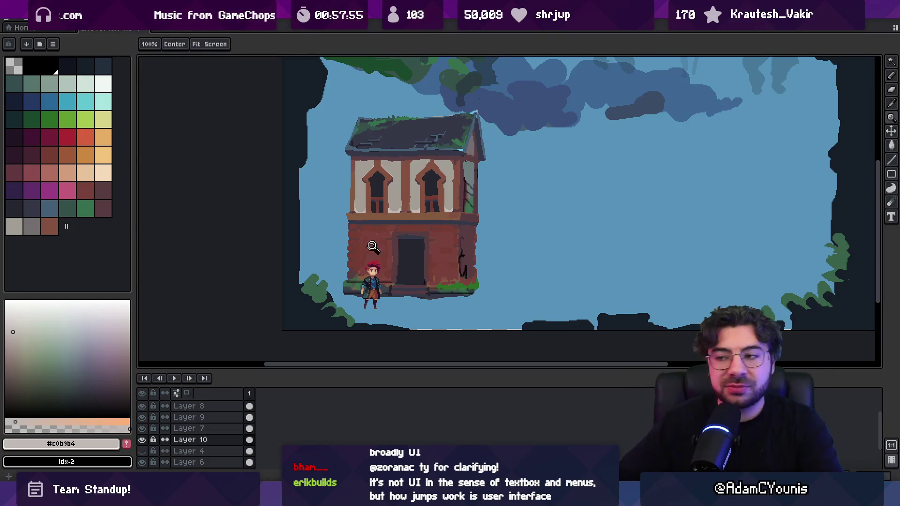
{"action": "scroll", "coordinate": [384, 179], "scroll_direction": "up", "scroll_amount": 4}
{"action": "key", "text": "b"}
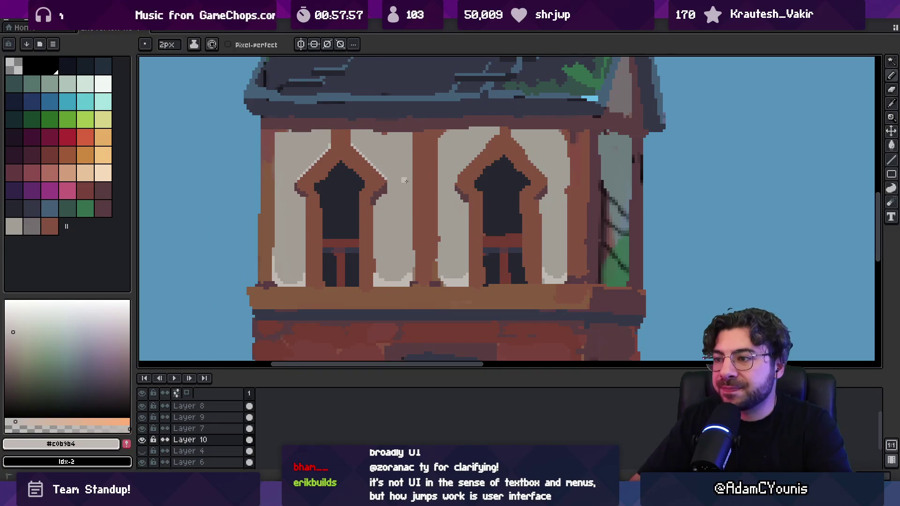
{"action": "left_click", "coordinate": [409, 180]}
{"action": "scroll", "coordinate": [406, 181], "scroll_direction": "up", "scroll_amount": 2}
Paint soft 3px light-grey blobs on the wall panel and beside the left window.
{"action": "key", "text": "x"}
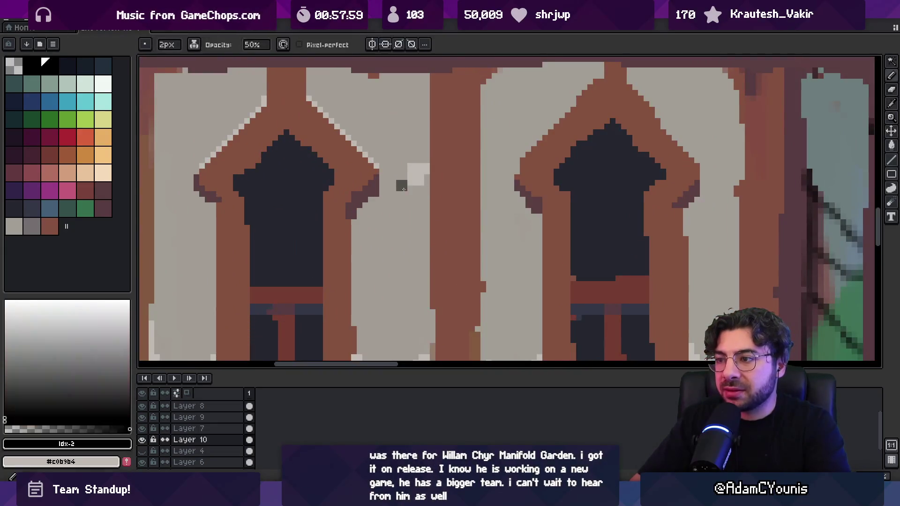
{"action": "left_click", "coordinate": [404, 190], "text": "alt"}
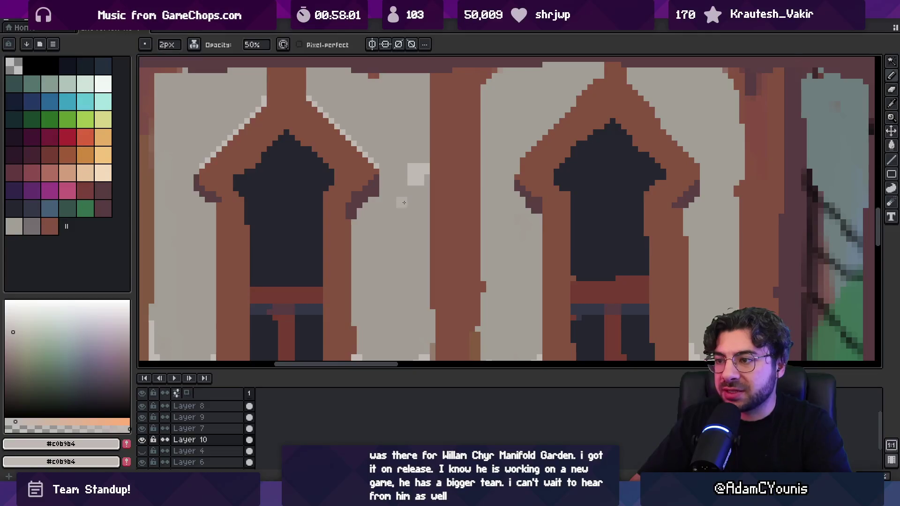
{"action": "key", "text": "plus"}
{"action": "left_click_drag", "start_coordinate": [396, 216], "coordinate": [387, 232]}
{"action": "key", "text": "v"}
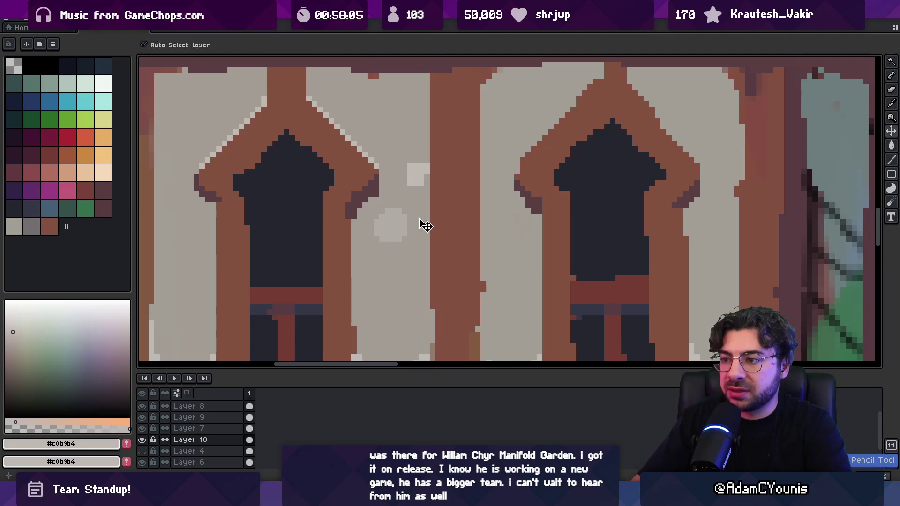
{"action": "scroll", "coordinate": [425, 226], "scroll_direction": "down", "scroll_amount": 3}
{"action": "scroll", "coordinate": [398, 225], "scroll_direction": "up", "scroll_amount": 2}
{"action": "key", "text": "b"}
{"action": "left_click", "coordinate": [438, 219], "text": "alt"}
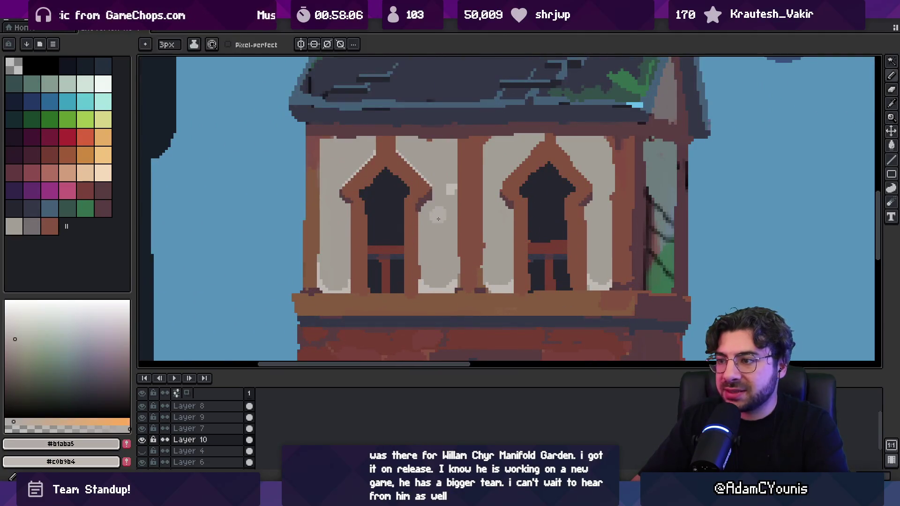
{"action": "left_click_drag", "start_coordinate": [337, 251], "coordinate": [333, 240]}
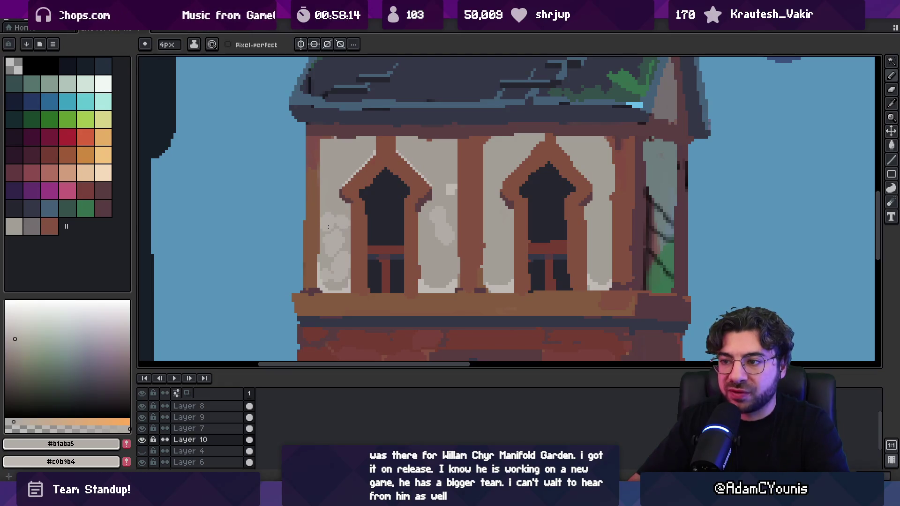
Dab 4px light blotches and a light stroke down the left plaster panel.
{"action": "scroll", "coordinate": [328, 227], "scroll_direction": "down", "scroll_amount": 4}
{"action": "key", "text": "z"}
{"action": "scroll", "coordinate": [361, 196], "scroll_direction": "up", "scroll_amount": 5}
{"action": "key", "text": "b"}
{"action": "left_click_drag", "start_coordinate": [361, 196], "coordinate": [369, 202]}
{"action": "left_click", "coordinate": [339, 187]}
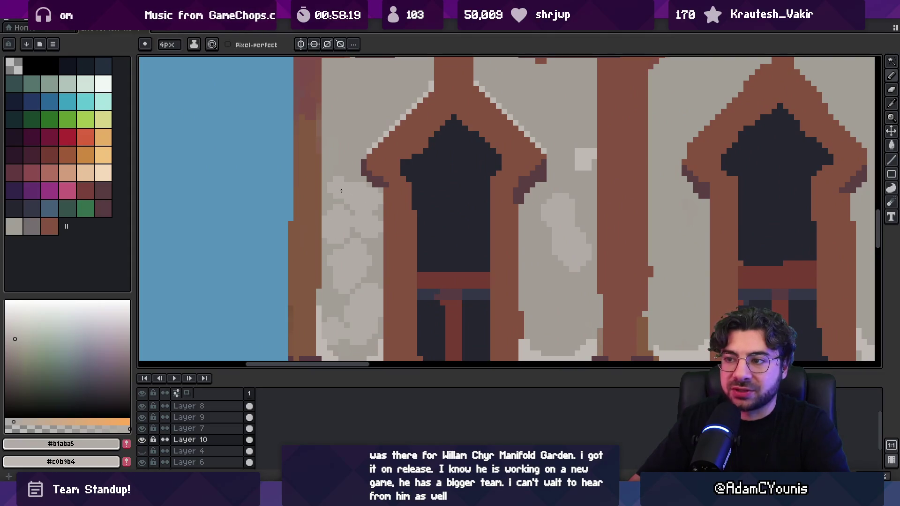
{"action": "left_click_drag", "start_coordinate": [486, 195], "coordinate": [385, 176]}
{"action": "mouse_move", "coordinate": [429, 199]}
{"action": "left_mouse_down"}
{"action": "mouse_move", "coordinate": [474, 289]}
{"action": "mouse_move", "coordinate": [440, 296]}
{"action": "mouse_move", "coordinate": [452, 308]}
{"action": "left_mouse_up"}
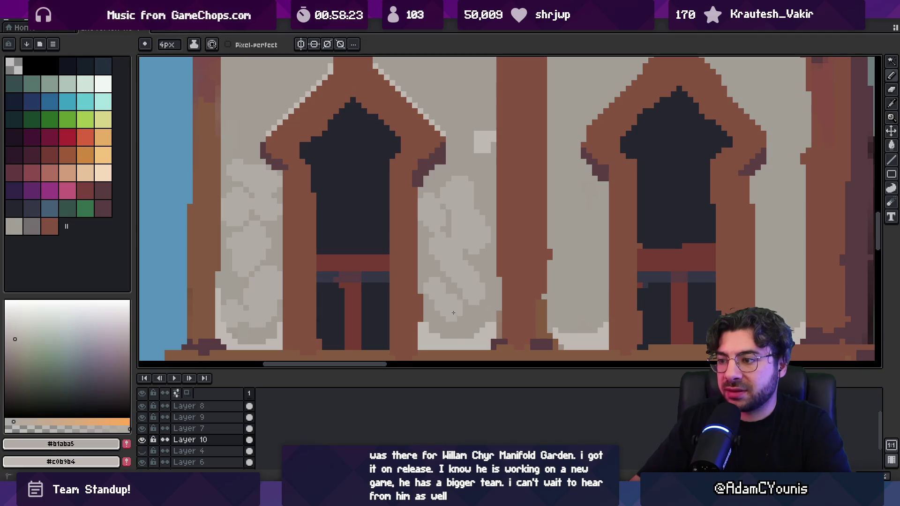
Add light mottling to the lower part of the wall panel.
{"action": "key", "text": "z"}
{"action": "scroll", "coordinate": [420, 232], "scroll_direction": "down", "scroll_amount": 4}
{"action": "scroll", "coordinate": [420, 232], "scroll_direction": "down", "scroll_amount": 2}
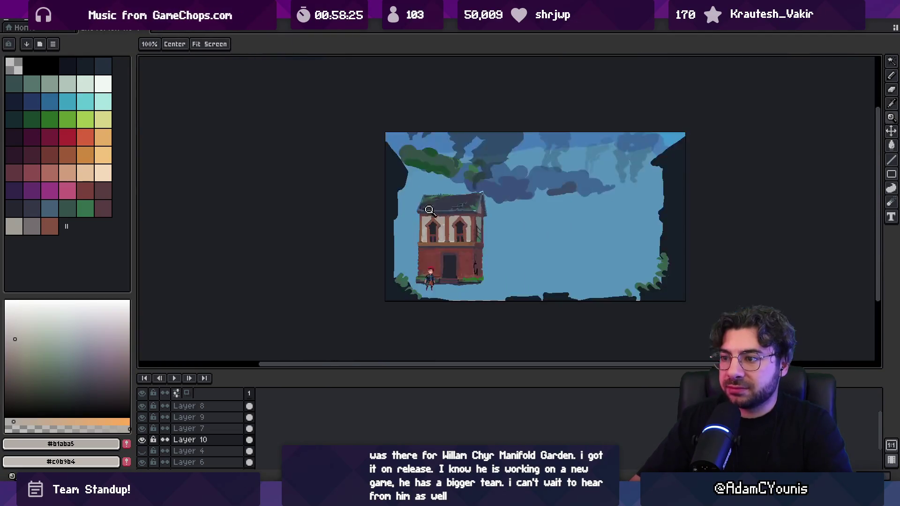
{"action": "scroll", "coordinate": [459, 229], "scroll_direction": "up", "scroll_amount": 5}
{"action": "key", "text": "b"}
{"action": "mouse_move", "coordinate": [429, 259]}
{"action": "left_mouse_down"}
{"action": "mouse_move", "coordinate": [429, 281]}
{"action": "mouse_move", "coordinate": [413, 292]}
{"action": "left_mouse_up"}
Sample the light, mid and darker plaster greys from the wall, ending on a 1px brush.
{"action": "key", "text": "i"}
{"action": "scroll", "coordinate": [431, 200], "scroll_direction": "up", "scroll_amount": 2}
{"action": "left_click", "coordinate": [446, 176]}
{"action": "left_click", "coordinate": [446, 183]}
{"action": "key", "text": "b"}
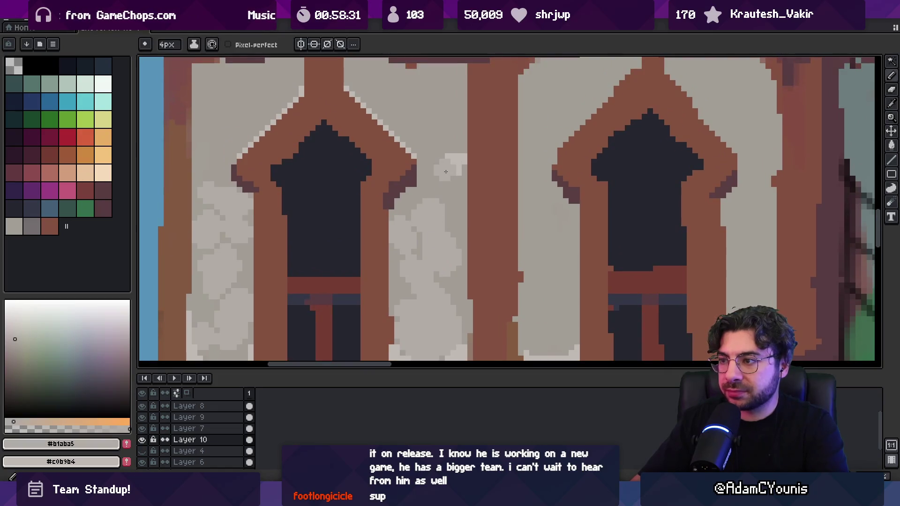
{"action": "scroll", "coordinate": [378, 185], "scroll_direction": "up", "scroll_amount": 3}
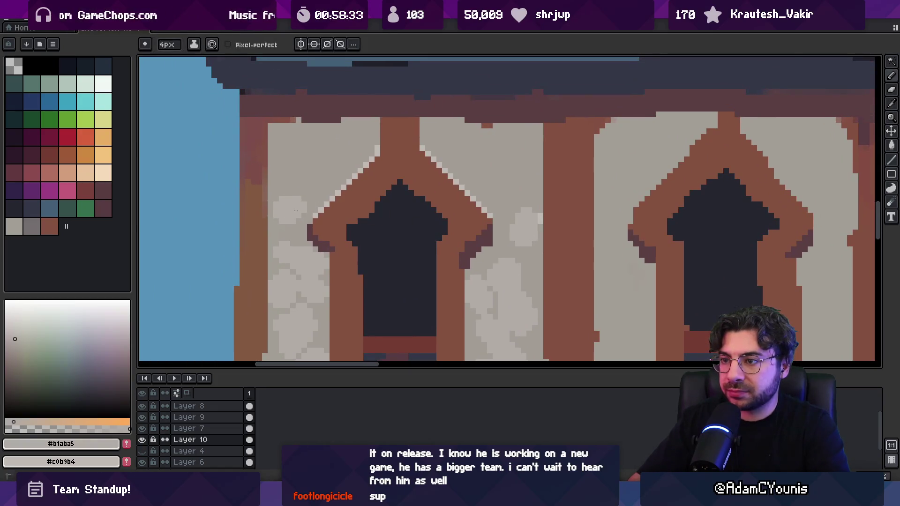
{"action": "key", "text": "z"}
{"action": "scroll", "coordinate": [362, 177], "scroll_direction": "down", "scroll_amount": 5}
{"action": "scroll", "coordinate": [390, 178], "scroll_direction": "up", "scroll_amount": 5}
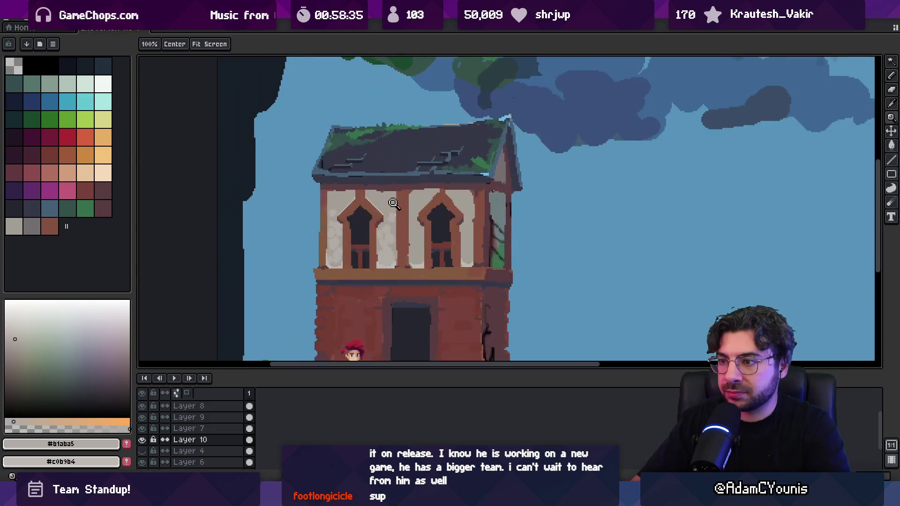
{"action": "key", "text": "i"}
{"action": "left_click", "coordinate": [392, 203]}
{"action": "key", "text": "b"}
{"action": "key", "text": "i"}
{"action": "left_click", "coordinate": [426, 221]}
{"action": "key", "text": "b"}
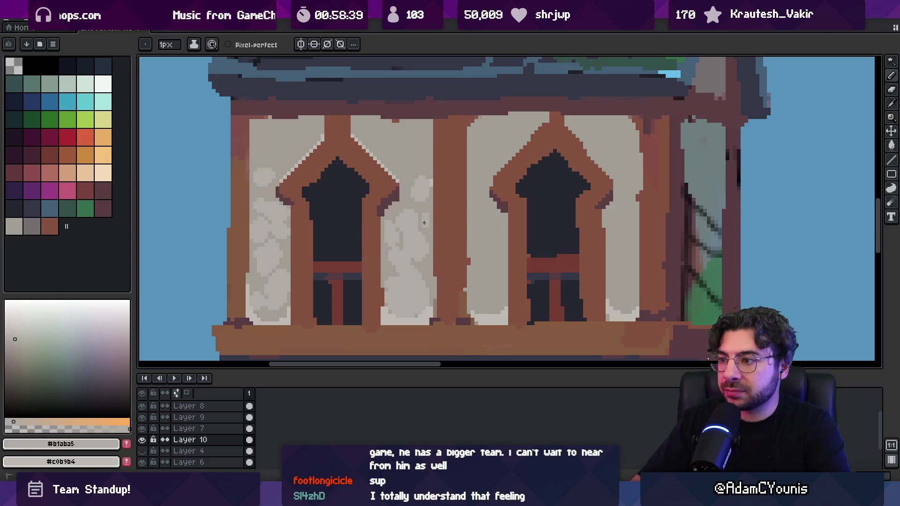
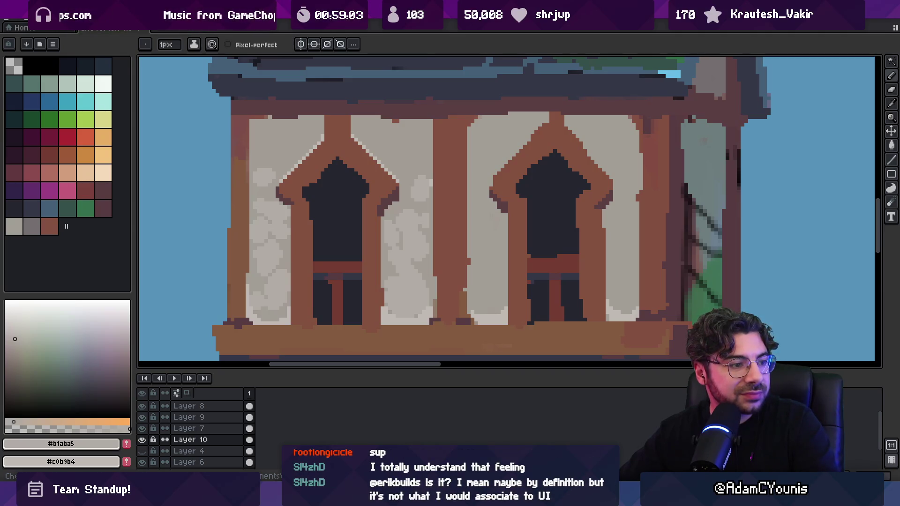
Darken the left window arch's tip and left edge with #252630.
{"action": "key", "text": "z"}
{"action": "scroll", "coordinate": [416, 199], "scroll_direction": "down", "scroll_amount": 4}
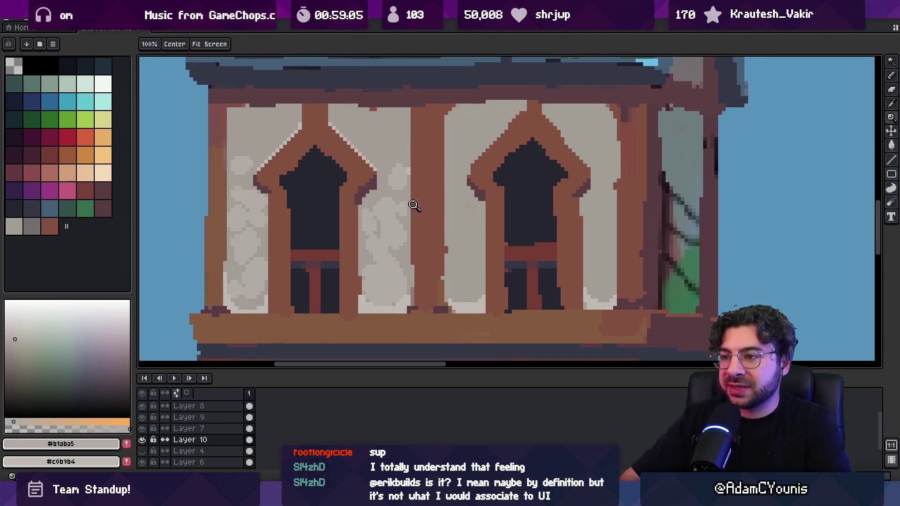
{"action": "scroll", "coordinate": [378, 193], "scroll_direction": "up", "scroll_amount": 5}
{"action": "key", "text": "b"}
{"action": "left_click", "coordinate": [421, 164], "text": "alt"}
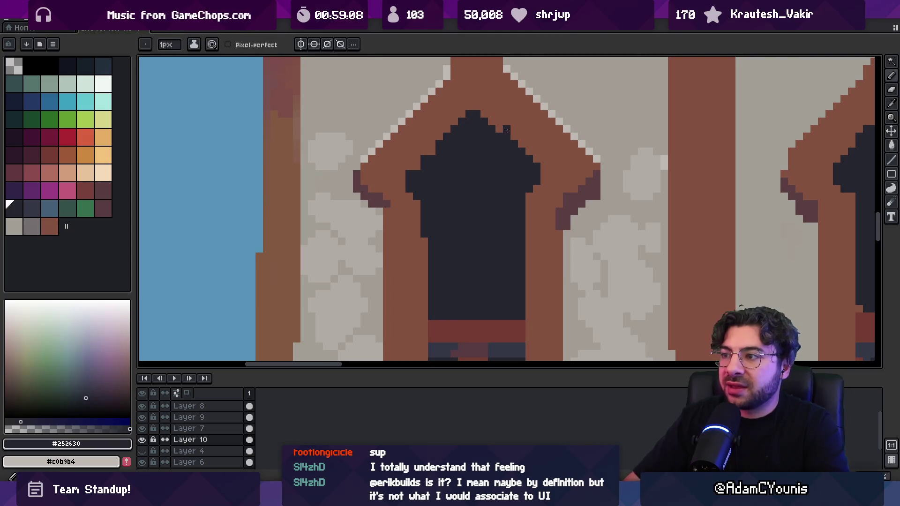
{"action": "left_click", "coordinate": [465, 105], "text": "alt"}
{"action": "scroll", "coordinate": [492, 171], "scroll_direction": "down", "scroll_amount": 3}
{"action": "scroll", "coordinate": [469, 169], "scroll_direction": "up", "scroll_amount": 4}
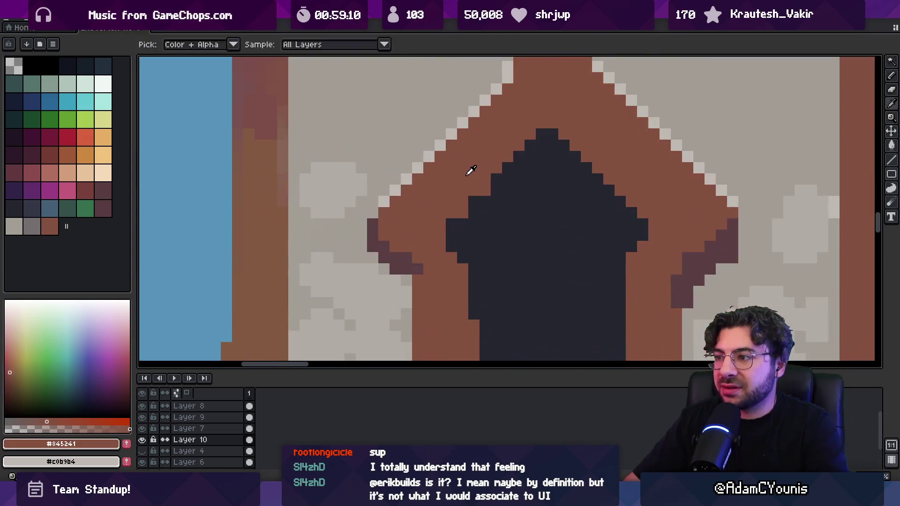
{"action": "left_click", "coordinate": [483, 202], "text": "alt"}
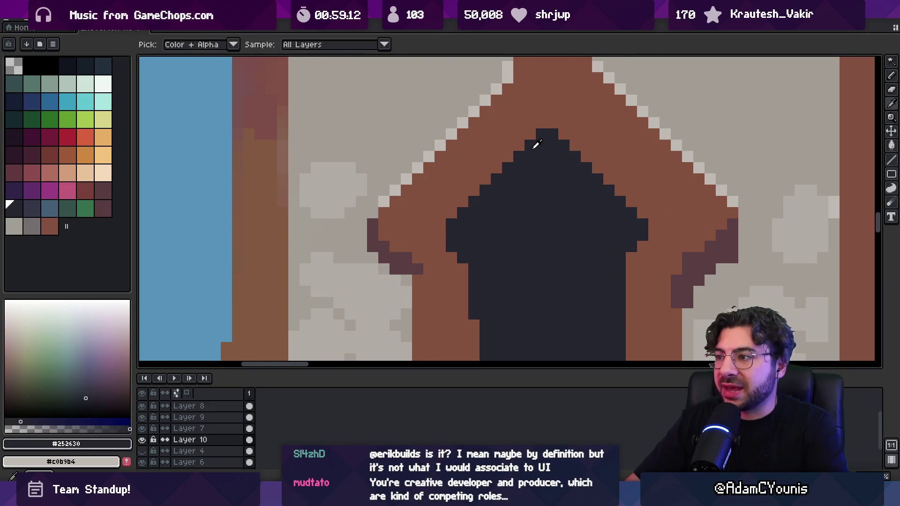
{"action": "left_click", "coordinate": [542, 123]}
{"action": "left_click_drag", "start_coordinate": [539, 132], "coordinate": [440, 233]}
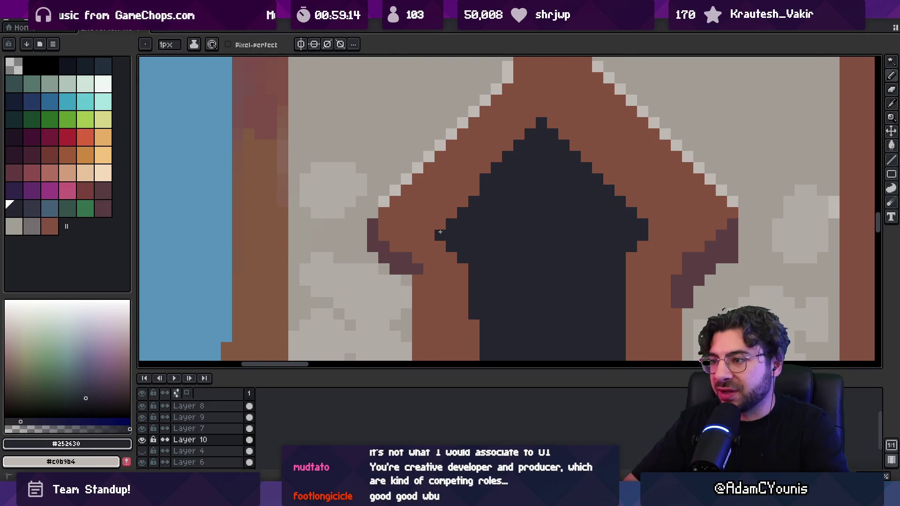
Paint dark #252630 pixels along the arch's right diagonal.
{"action": "scroll", "coordinate": [463, 203], "scroll_direction": "down", "scroll_amount": 3}
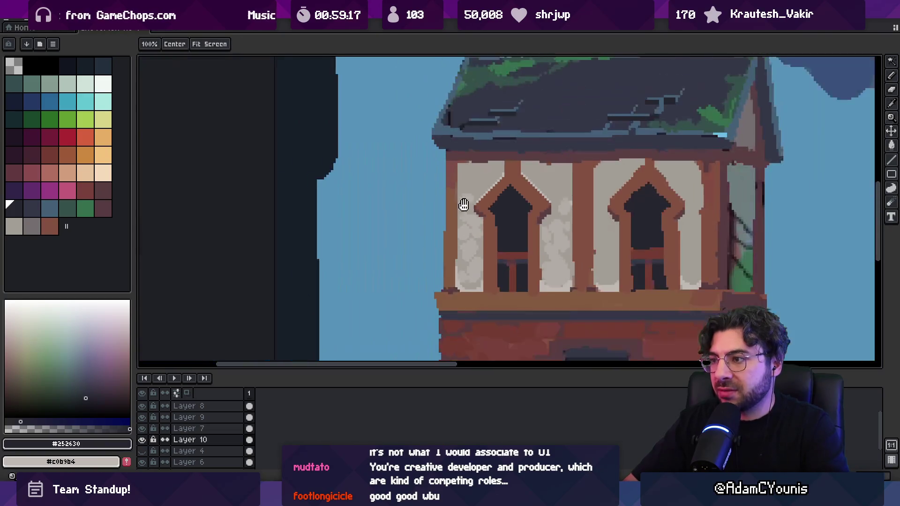
{"action": "scroll", "coordinate": [474, 195], "scroll_direction": "up", "scroll_amount": 4}
{"action": "left_click", "coordinate": [426, 227], "text": "alt"}
{"action": "key", "text": "b"}
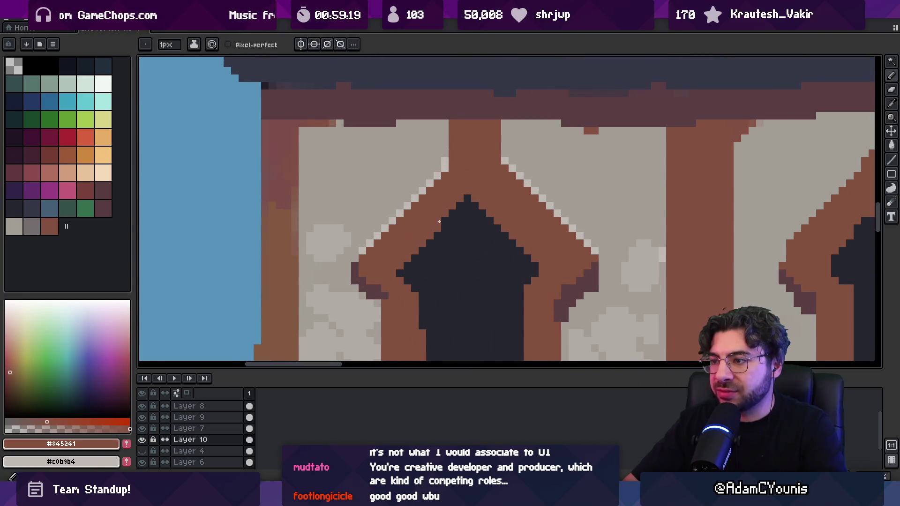
{"action": "left_click", "coordinate": [476, 208], "text": "alt"}
{"action": "mouse_move", "coordinate": [479, 202]}
{"action": "left_mouse_down"}
{"action": "mouse_move", "coordinate": [544, 266]}
{"action": "mouse_move", "coordinate": [525, 247]}
{"action": "left_mouse_up"}
{"action": "left_click", "coordinate": [540, 237], "text": "alt"}
{"action": "left_click", "coordinate": [530, 244]}
Touch up the arch edge pixels, alternating dark #252630 and brown #845241.
{"action": "scroll", "coordinate": [499, 210], "scroll_direction": "down", "scroll_amount": 5}
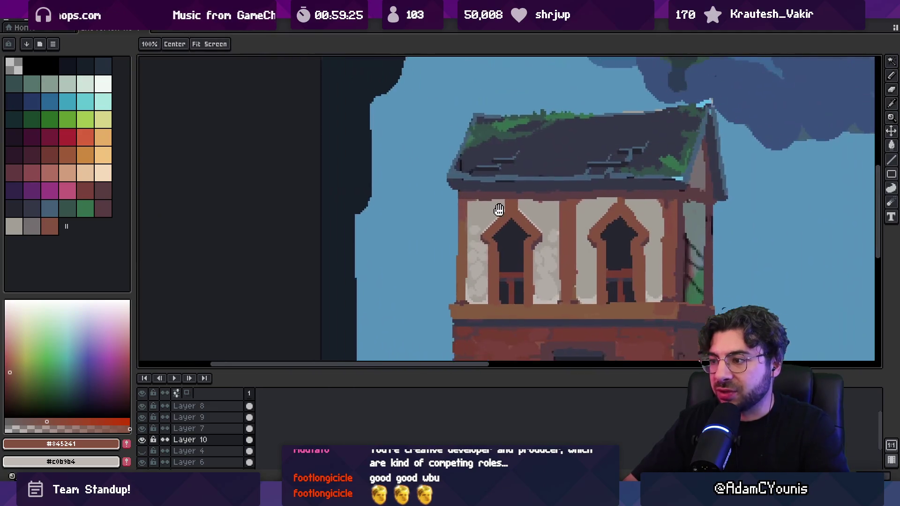
{"action": "scroll", "coordinate": [499, 209], "scroll_direction": "up", "scroll_amount": 5}
{"action": "left_click", "coordinate": [499, 225], "text": "alt"}
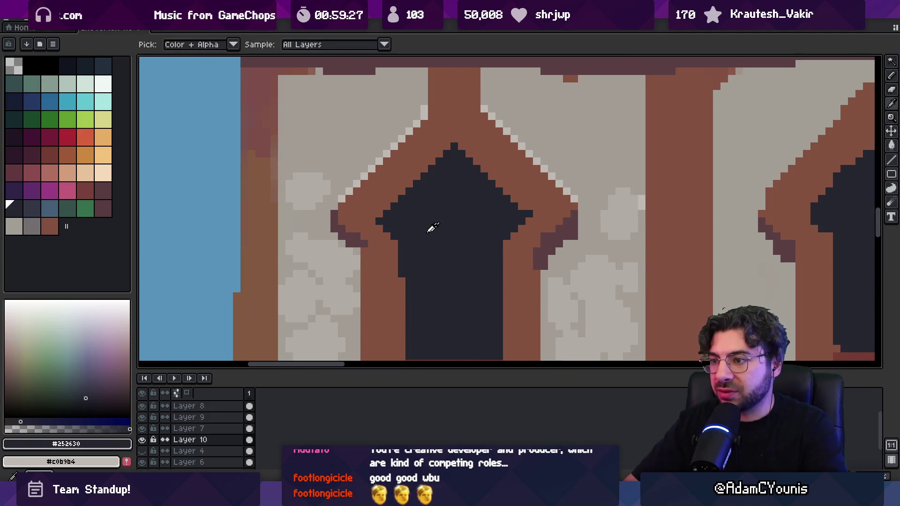
{"action": "left_click", "coordinate": [377, 243], "text": "alt"}
{"action": "scroll", "coordinate": [441, 242], "scroll_direction": "down", "scroll_amount": 5}
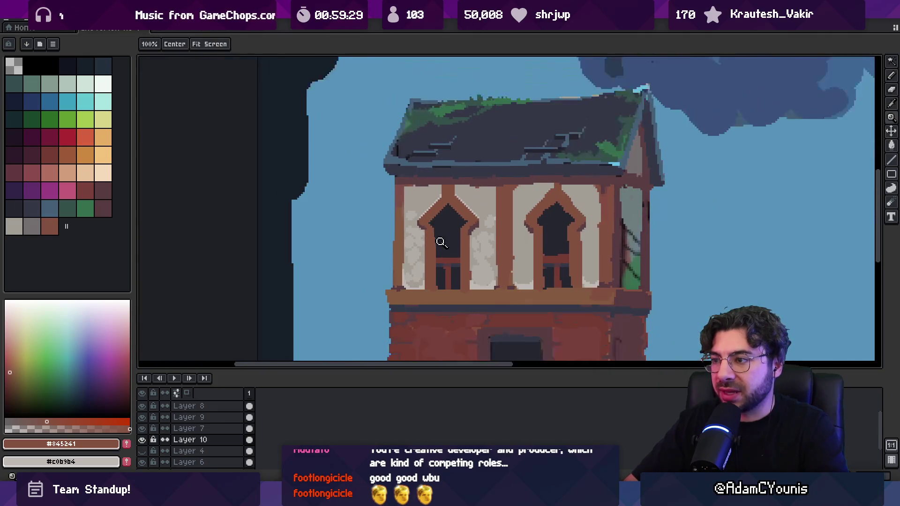
{"action": "scroll", "coordinate": [440, 242], "scroll_direction": "up", "scroll_amount": 5}
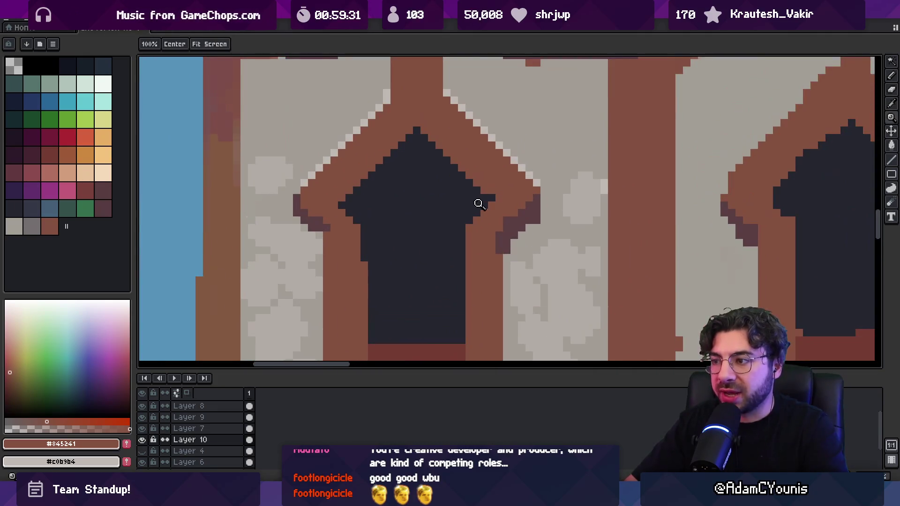
{"action": "key", "text": "b"}
{"action": "left_click", "coordinate": [484, 206], "text": "alt"}
{"action": "left_click", "coordinate": [490, 211]}
{"action": "left_click", "coordinate": [494, 194], "text": "alt"}
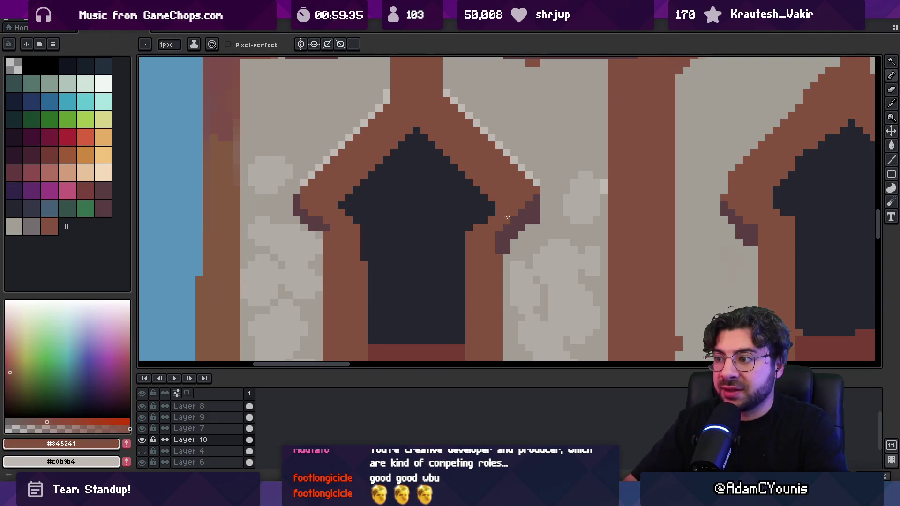
{"action": "left_click", "coordinate": [479, 220], "text": "alt"}
Cover the dark shadow on the arch's right and left edges with #845241 brown.
{"action": "key", "text": "z"}
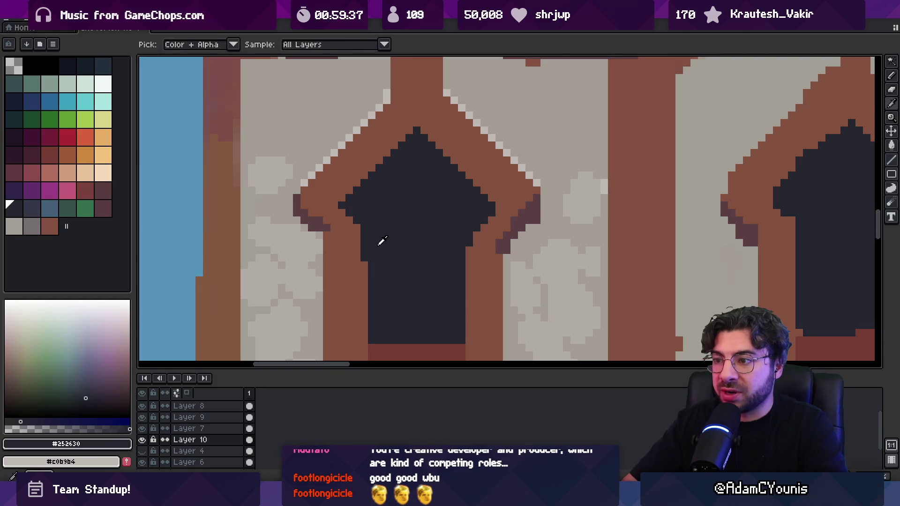
{"action": "scroll", "coordinate": [380, 244], "scroll_direction": "down", "scroll_amount": 3}
{"action": "scroll", "coordinate": [485, 229], "scroll_direction": "up", "scroll_amount": 3}
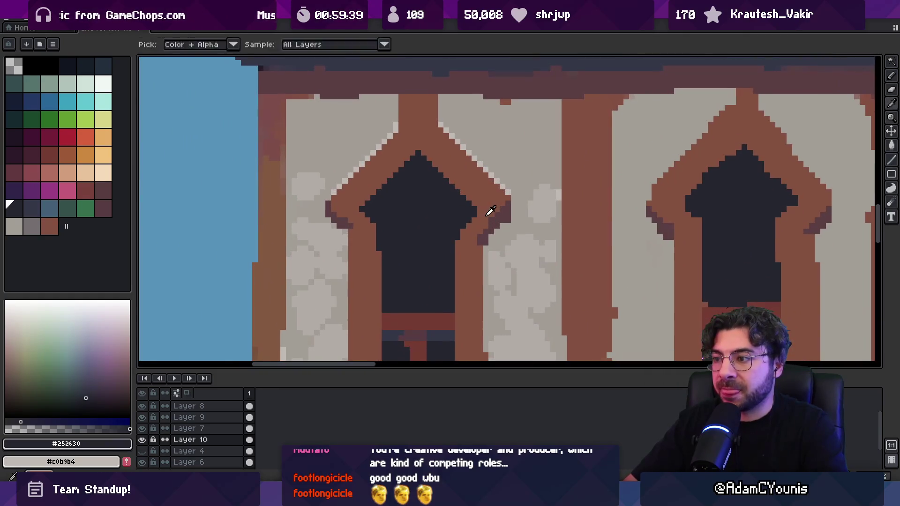
{"action": "left_click", "coordinate": [488, 207], "text": "alt"}
{"action": "key", "text": "b"}
{"action": "left_click_drag", "start_coordinate": [497, 216], "coordinate": [501, 213]}
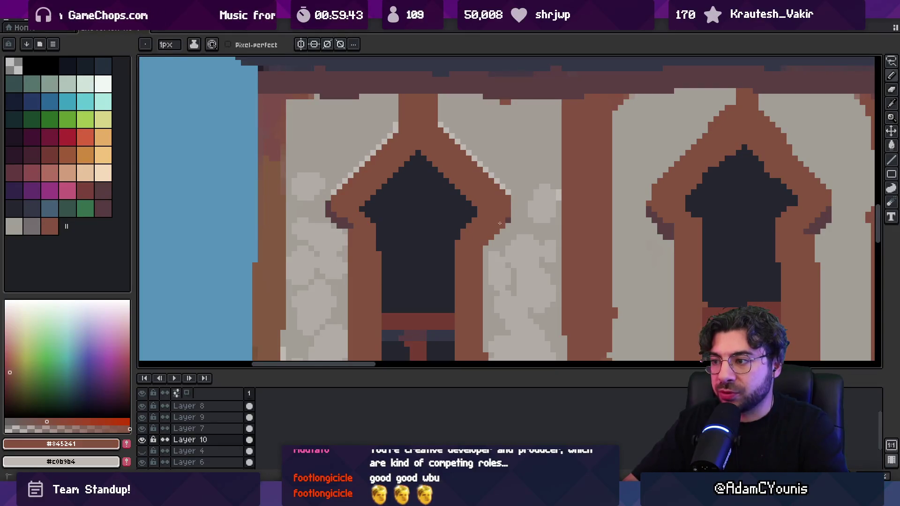
{"action": "left_click_drag", "start_coordinate": [337, 212], "coordinate": [346, 220]}
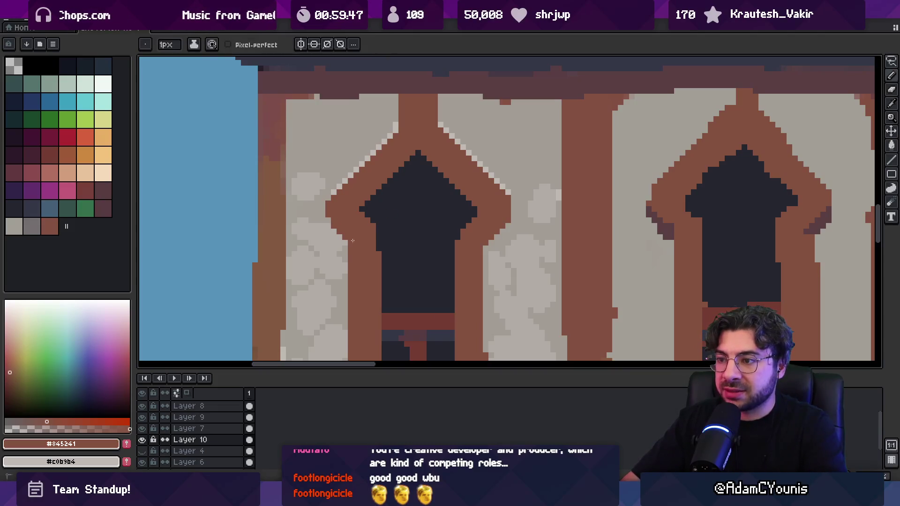
Sample the light grey wall colour from the canvas.
{"action": "key", "text": "alt"}
{"action": "left_click", "coordinate": [328, 222]}
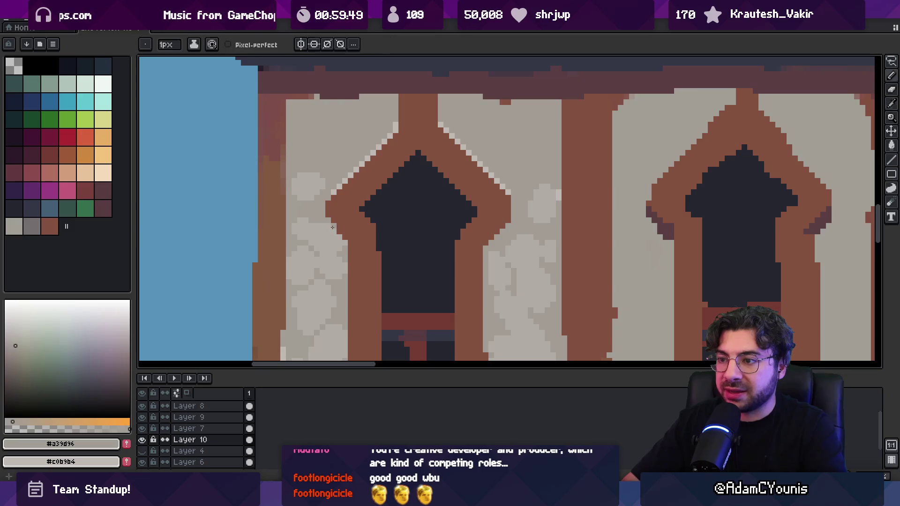
{"action": "scroll", "coordinate": [426, 181], "scroll_direction": "down", "scroll_amount": 4}
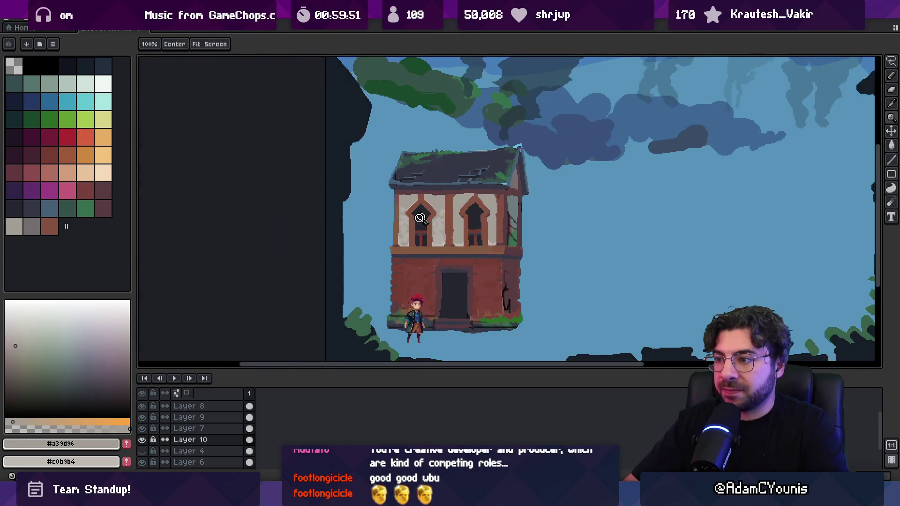
{"action": "scroll", "coordinate": [428, 212], "scroll_direction": "up", "scroll_amount": 4}
{"action": "key", "text": "alt"}
Paint the left window's right frame strip stone grey.
{"action": "left_click", "coordinate": [505, 104]}
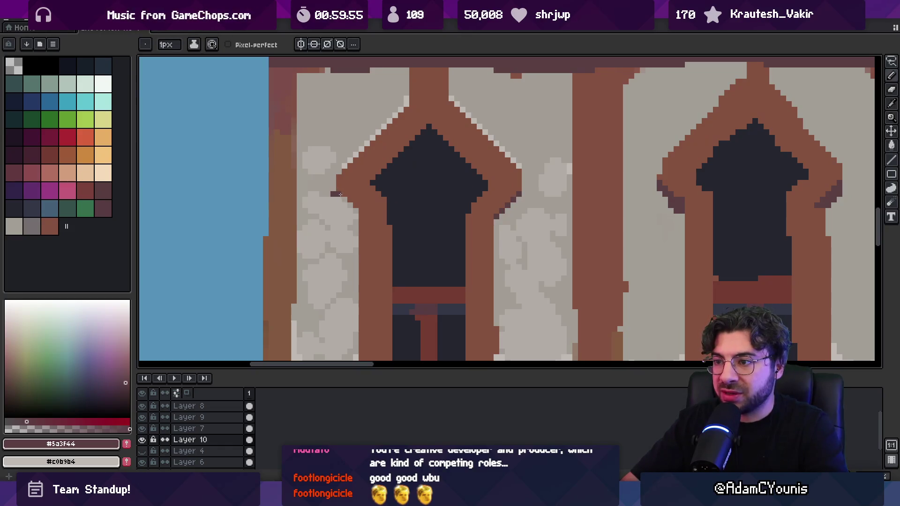
{"action": "scroll", "coordinate": [358, 217], "scroll_direction": "right", "scroll_amount": 5}
{"action": "key", "text": "z"}
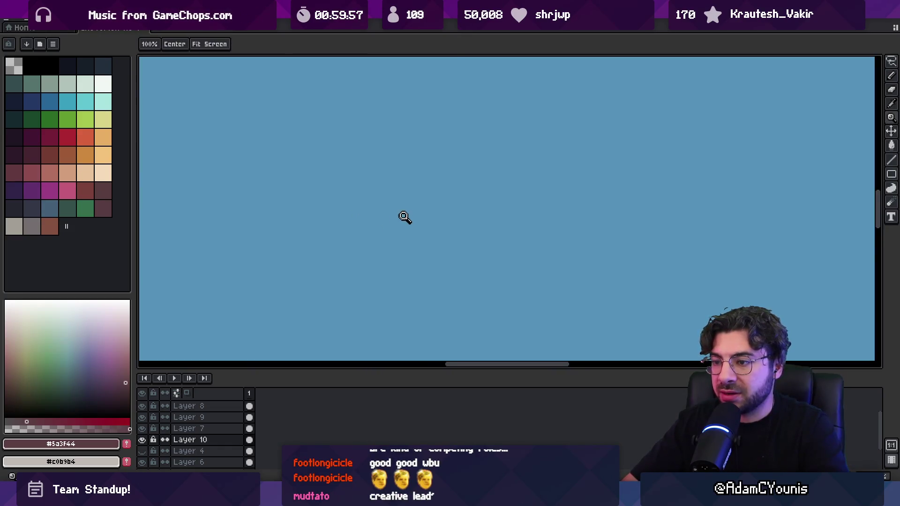
{"action": "scroll", "coordinate": [375, 220], "scroll_direction": "down", "scroll_amount": 3}
{"action": "scroll", "coordinate": [392, 209], "scroll_direction": "up", "scroll_amount": 4}
{"action": "key", "text": "b"}
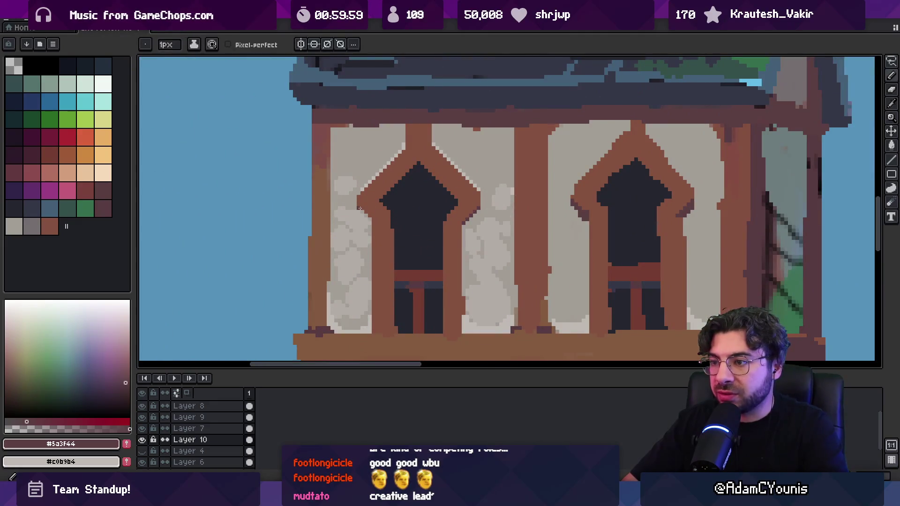
{"action": "key", "text": "z"}
{"action": "scroll", "coordinate": [388, 197], "scroll_direction": "down", "scroll_amount": 3}
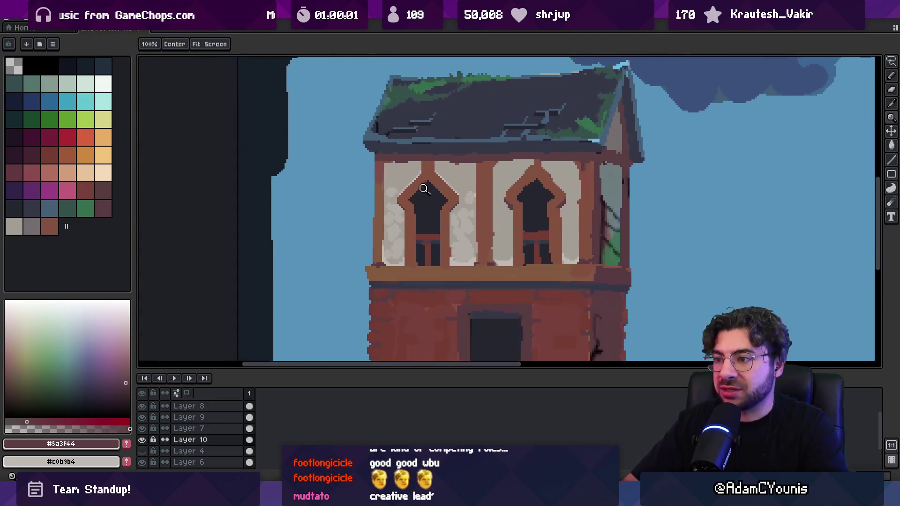
{"action": "scroll", "coordinate": [423, 214], "scroll_direction": "up", "scroll_amount": 3}
{"action": "scroll", "coordinate": [416, 211], "scroll_direction": "up", "scroll_amount": 2}
{"action": "key", "text": "b"}
{"action": "left_click", "coordinate": [413, 213], "text": "alt"}
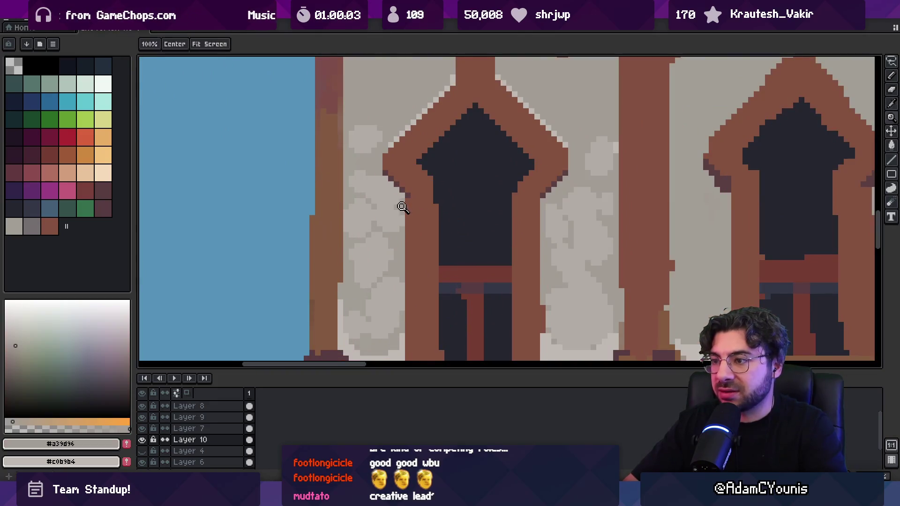
{"action": "scroll", "coordinate": [421, 201], "scroll_direction": "up", "scroll_amount": 1}
{"action": "left_click_drag", "start_coordinate": [417, 99], "coordinate": [417, 251]}
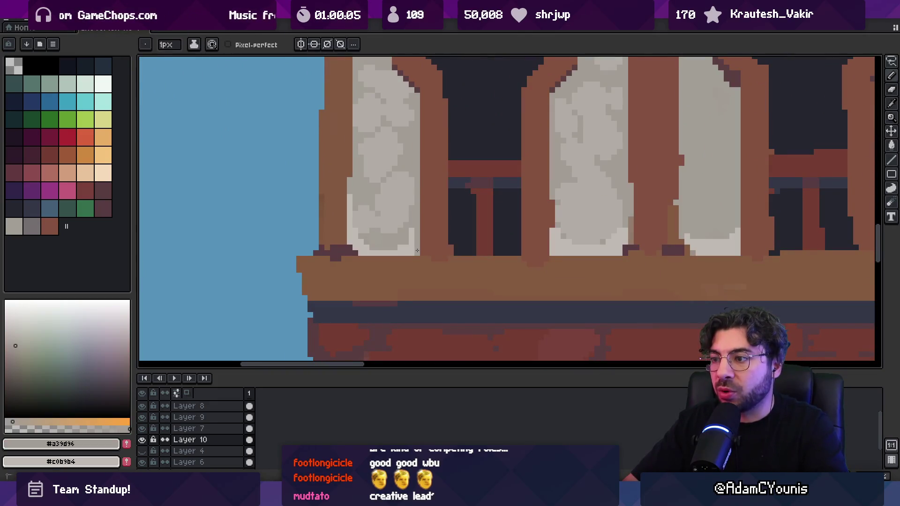
Shade the window opening's inner left edge dark purple #5a3f44, top to bottom.
{"action": "left_click", "coordinate": [418, 226], "text": "alt"}
{"action": "key", "text": "h"}
{"action": "scroll", "coordinate": [428, 207], "scroll_direction": "down", "scroll_amount": 5}
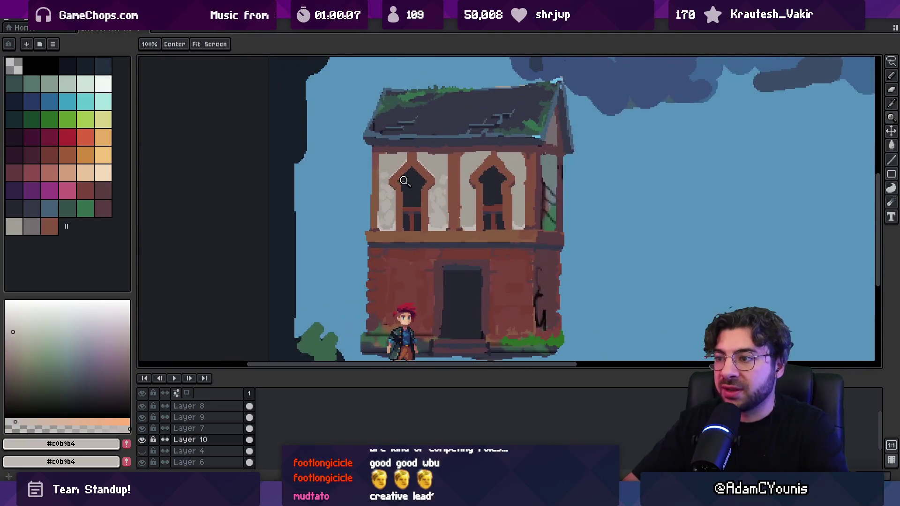
{"action": "left_click_drag", "start_coordinate": [445, 195], "coordinate": [445, 218]}
{"action": "scroll", "coordinate": [445, 218], "scroll_direction": "up", "scroll_amount": 2}
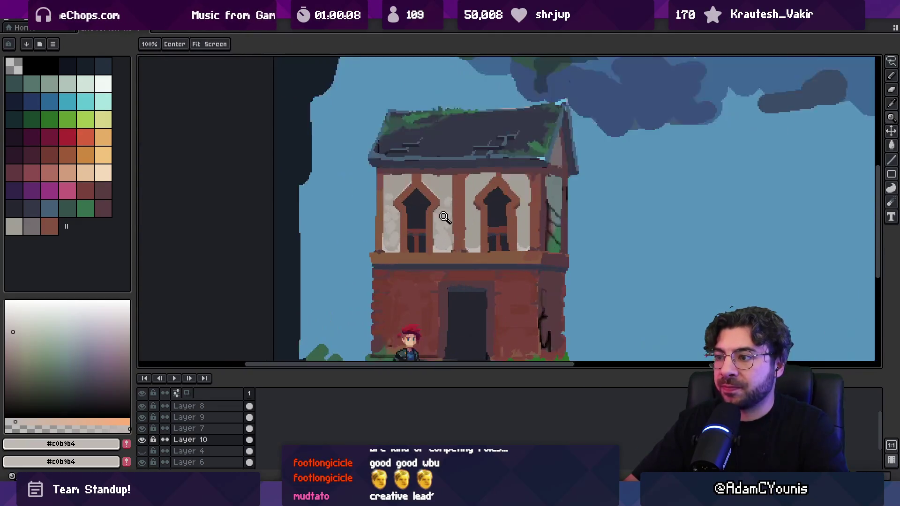
{"action": "scroll", "coordinate": [430, 223], "scroll_direction": "up", "scroll_amount": 3}
{"action": "left_click", "coordinate": [435, 202], "text": "alt"}
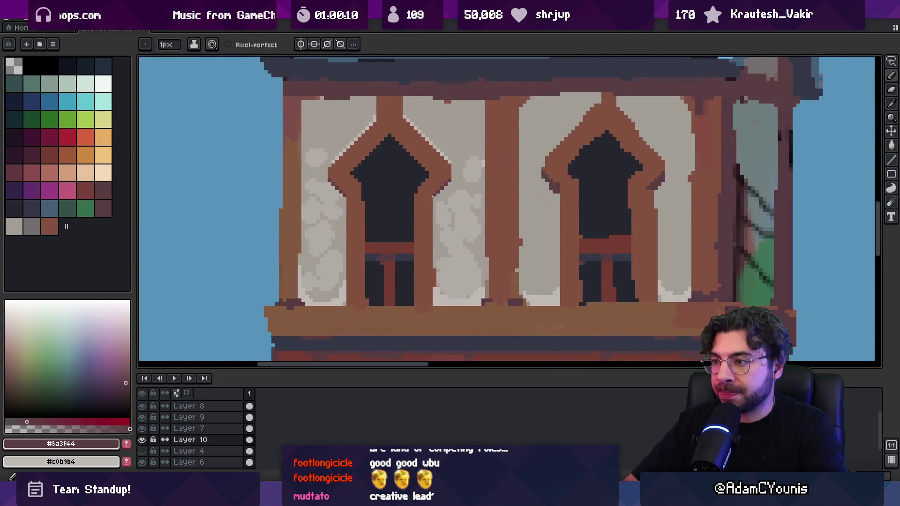
{"action": "left_click", "coordinate": [434, 311], "text": "alt"}
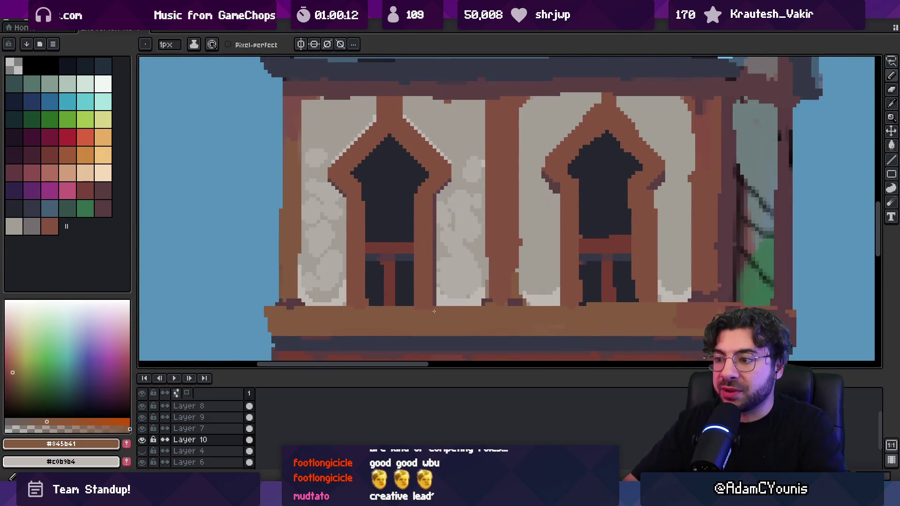
{"action": "scroll", "coordinate": [388, 287], "scroll_direction": "down", "scroll_amount": 2}
{"action": "scroll", "coordinate": [418, 238], "scroll_direction": "up", "scroll_amount": 3}
{"action": "left_click", "coordinate": [483, 245], "text": "alt"}
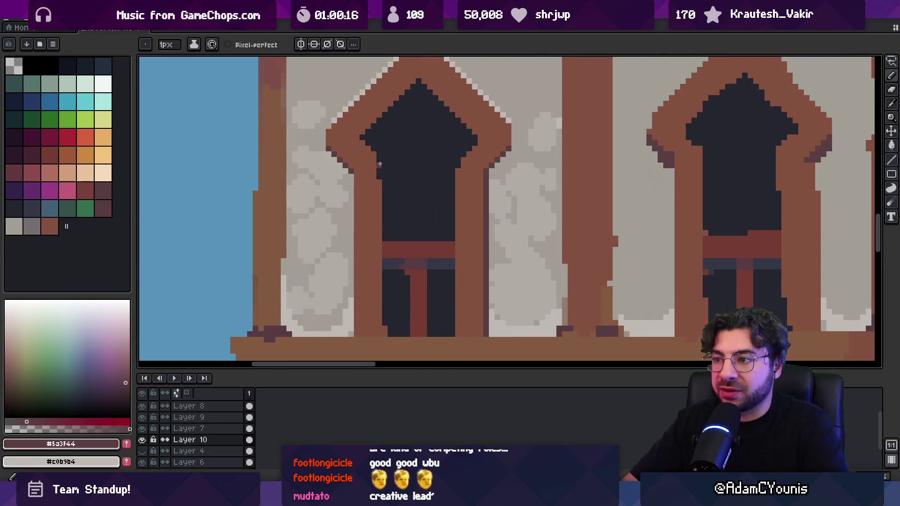
{"action": "left_click_drag", "start_coordinate": [385, 183], "coordinate": [387, 239]}
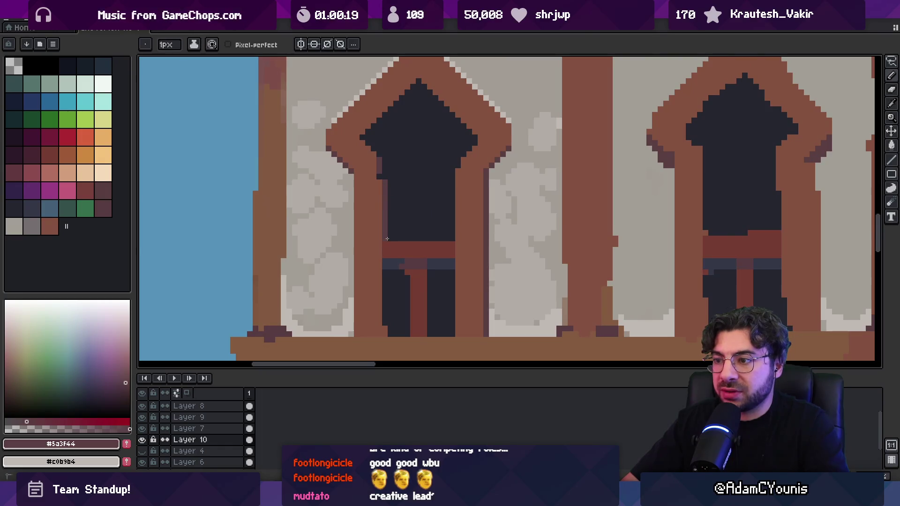
{"action": "left_click_drag", "start_coordinate": [388, 298], "coordinate": [385, 331]}
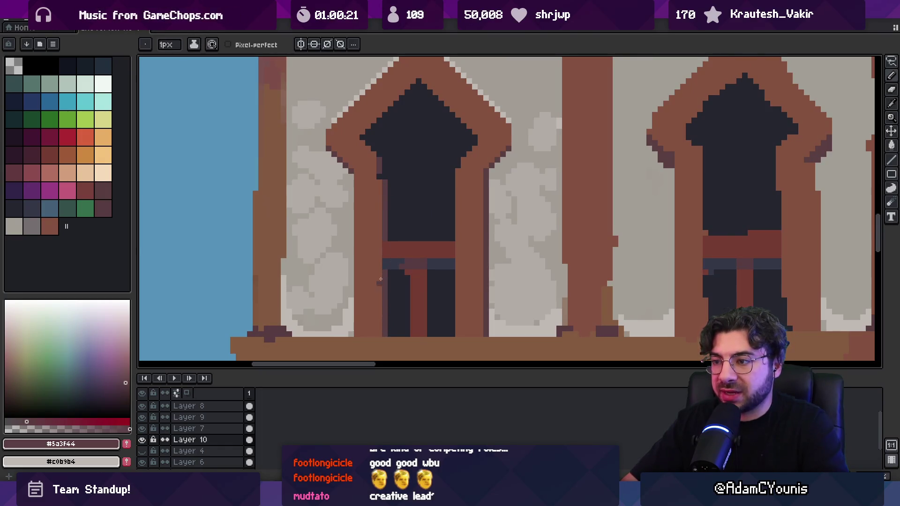
Extend the #5a3f44 outline along the arch's upper-left edge and diagonal.
{"action": "key", "text": "space"}
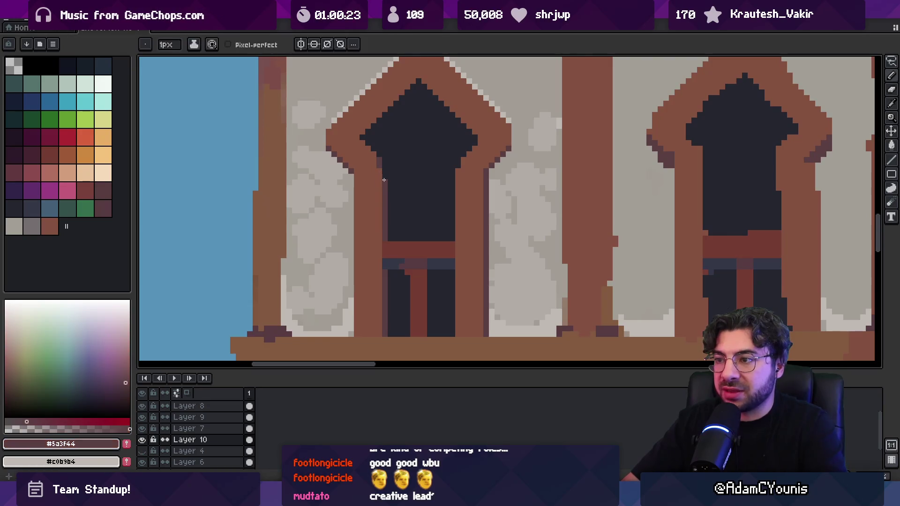
{"action": "mouse_move", "coordinate": [381, 191]}
{"action": "left_mouse_down"}
{"action": "mouse_move", "coordinate": [377, 219]}
{"action": "mouse_move", "coordinate": [412, 154]}
{"action": "left_mouse_up"}
{"action": "scroll", "coordinate": [414, 150], "scroll_direction": "down", "scroll_amount": 5}
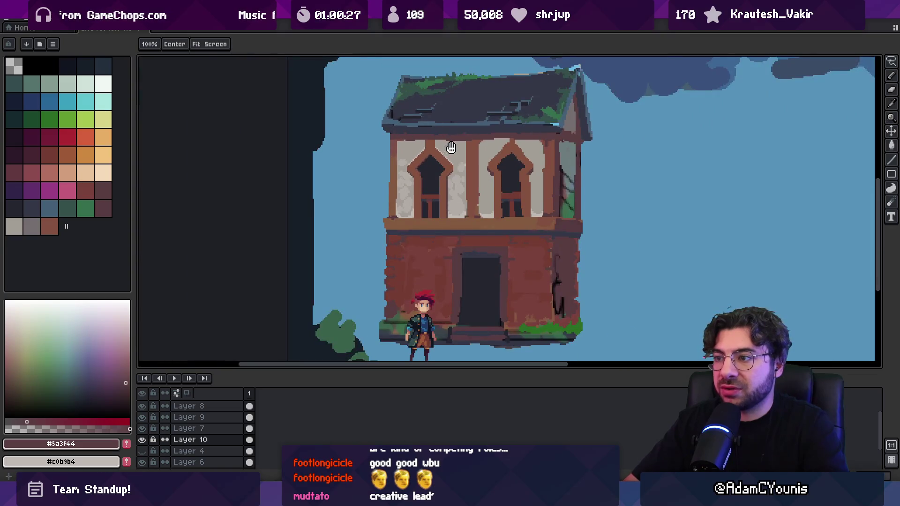
{"action": "scroll", "coordinate": [422, 190], "scroll_direction": "up", "scroll_amount": 6}
{"action": "left_click_drag", "start_coordinate": [455, 171], "coordinate": [521, 108]}
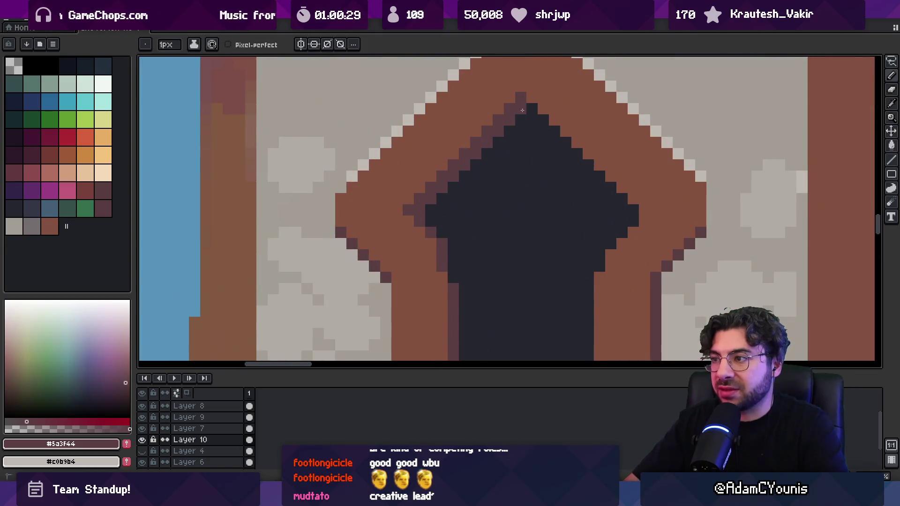
{"action": "scroll", "coordinate": [484, 170], "scroll_direction": "down", "scroll_amount": 2}
{"action": "scroll", "coordinate": [382, 171], "scroll_direction": "right", "scroll_amount": 2}
{"action": "mouse_move", "coordinate": [380, 173]}
{"action": "left_mouse_down"}
{"action": "mouse_move", "coordinate": [404, 195]}
{"action": "mouse_move", "coordinate": [401, 237]}
{"action": "mouse_move", "coordinate": [396, 177]}
{"action": "mouse_move", "coordinate": [406, 206]}
{"action": "mouse_move", "coordinate": [407, 300]}
{"action": "left_mouse_up"}
{"action": "key", "text": "z"}
{"action": "scroll", "coordinate": [412, 197], "scroll_direction": "down", "scroll_amount": 3}
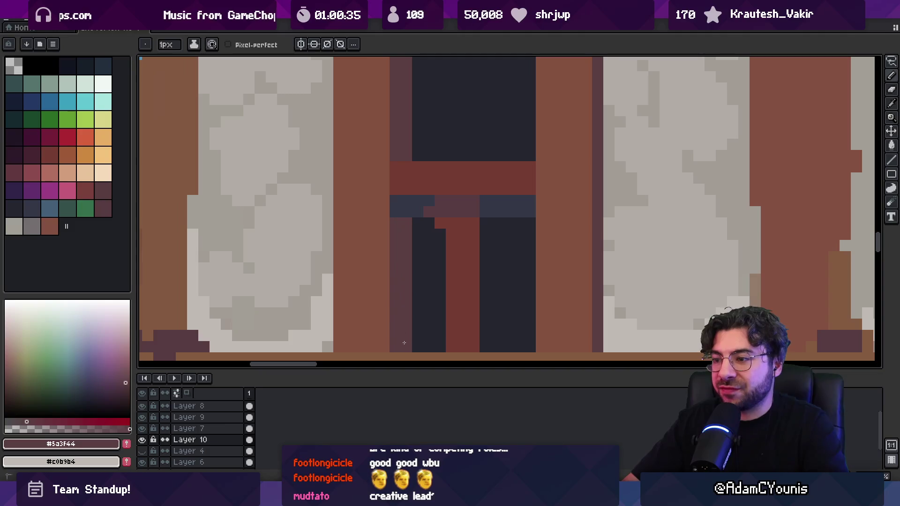
Paint a lighter column down the left window's bar.
{"action": "left_click", "coordinate": [418, 270]}
{"action": "scroll", "coordinate": [415, 253], "scroll_direction": "down", "scroll_amount": 5}
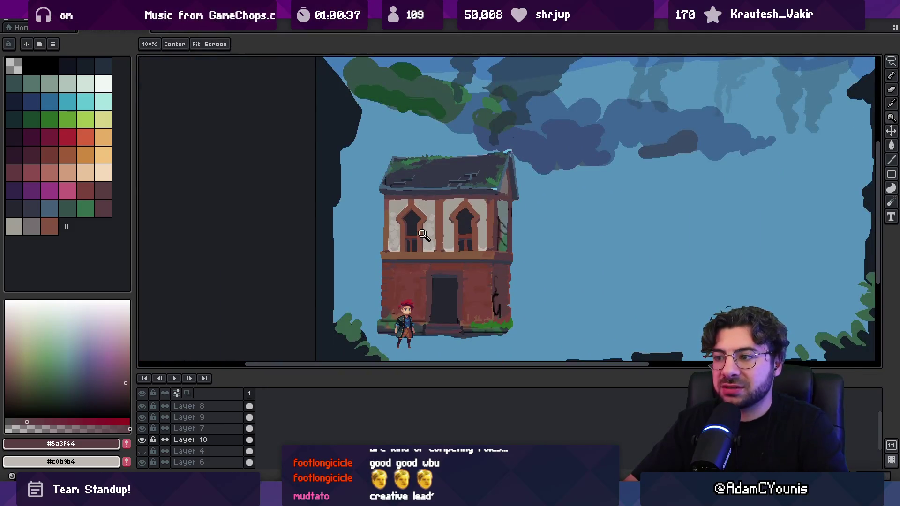
{"action": "scroll", "coordinate": [431, 244], "scroll_direction": "up", "scroll_amount": 5}
{"action": "key", "text": "b"}
{"action": "left_click_drag", "start_coordinate": [434, 249], "coordinate": [434, 327]}
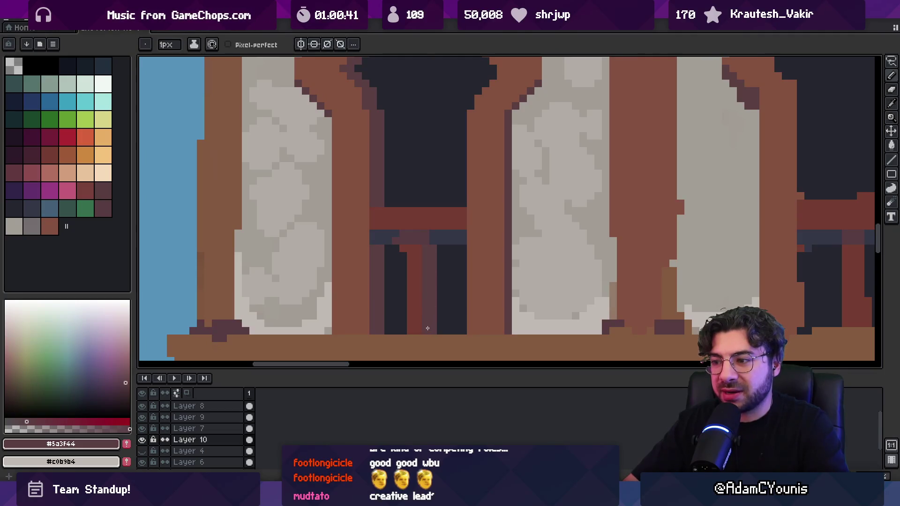
Sample the dark red of the window trim and zoom out to check the scene.
{"action": "left_click", "coordinate": [400, 235], "text": "alt"}
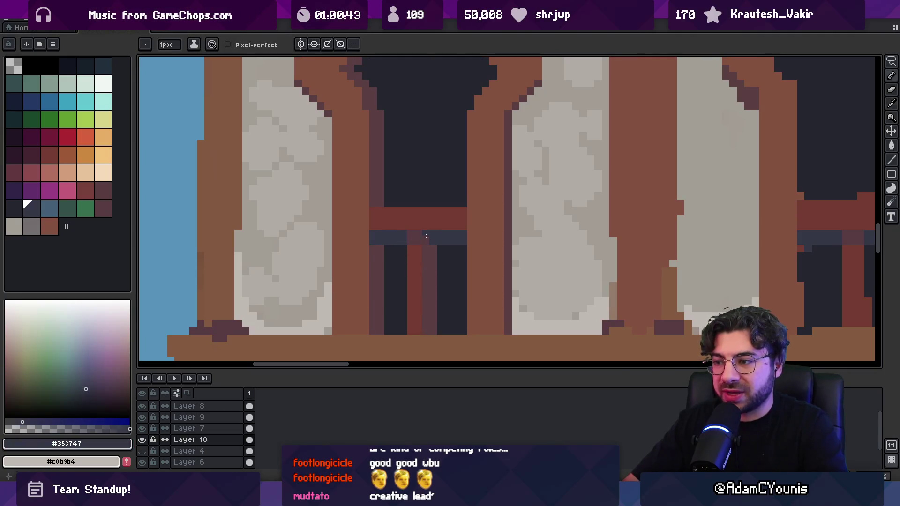
{"action": "key", "text": "z"}
{"action": "scroll", "coordinate": [402, 247], "scroll_direction": "down", "scroll_amount": 5}
{"action": "scroll", "coordinate": [402, 247], "scroll_direction": "down", "scroll_amount": 3}
{"action": "scroll", "coordinate": [445, 248], "scroll_direction": "up", "scroll_amount": 5}
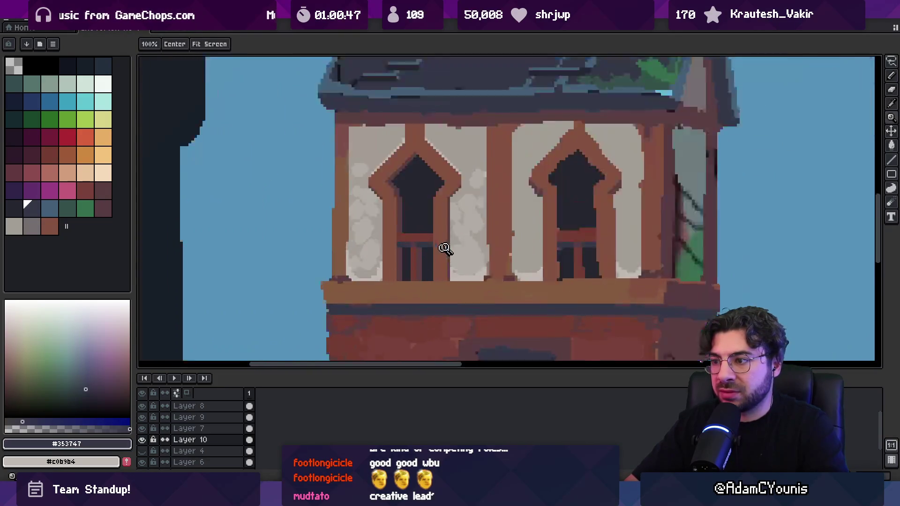
{"action": "scroll", "coordinate": [444, 249], "scroll_direction": "up", "scroll_amount": 3}
{"action": "left_click", "coordinate": [398, 224], "text": "alt"}
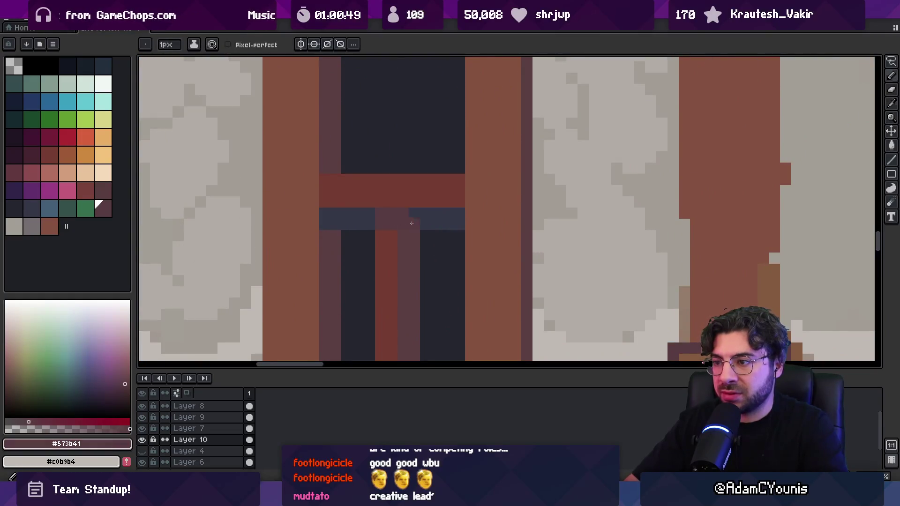
{"action": "key", "text": "z"}
{"action": "scroll", "coordinate": [440, 243], "scroll_direction": "down", "scroll_amount": 3}
{"action": "scroll", "coordinate": [458, 233], "scroll_direction": "up", "scroll_amount": 3}
{"action": "left_click", "coordinate": [469, 185], "text": "alt"}
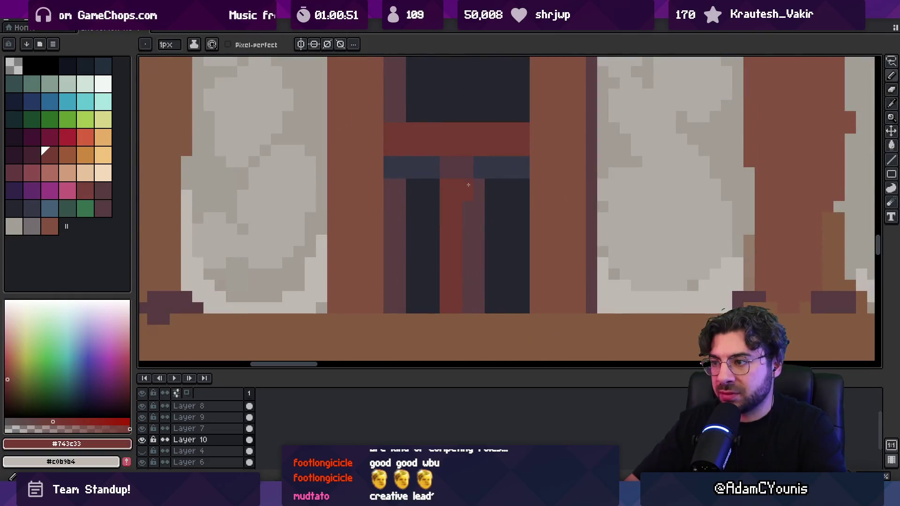
{"action": "key", "text": "z"}
{"action": "scroll", "coordinate": [465, 277], "scroll_direction": "down", "scroll_amount": 5}
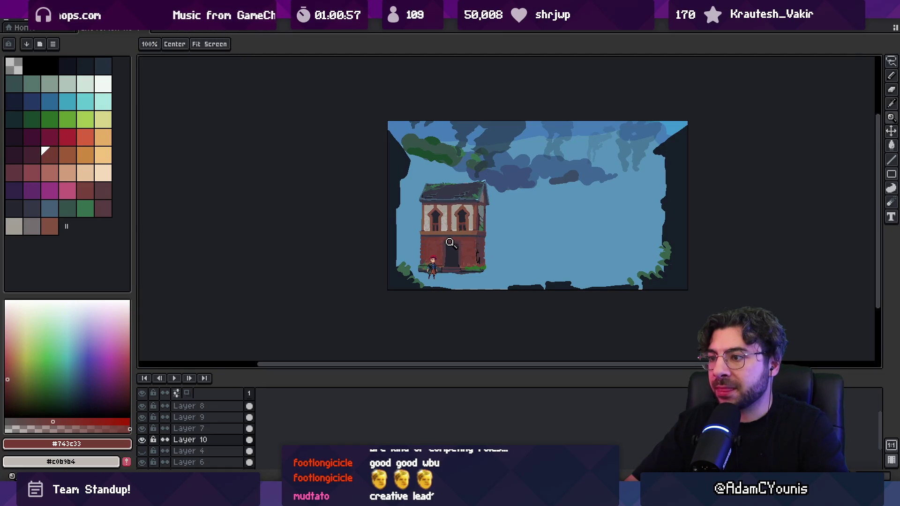
{"action": "scroll", "coordinate": [450, 242], "scroll_direction": "up", "scroll_amount": 6}
Draw dark-red bands across the arch's left and right sides, plus its left corner.
{"action": "key", "text": "i"}
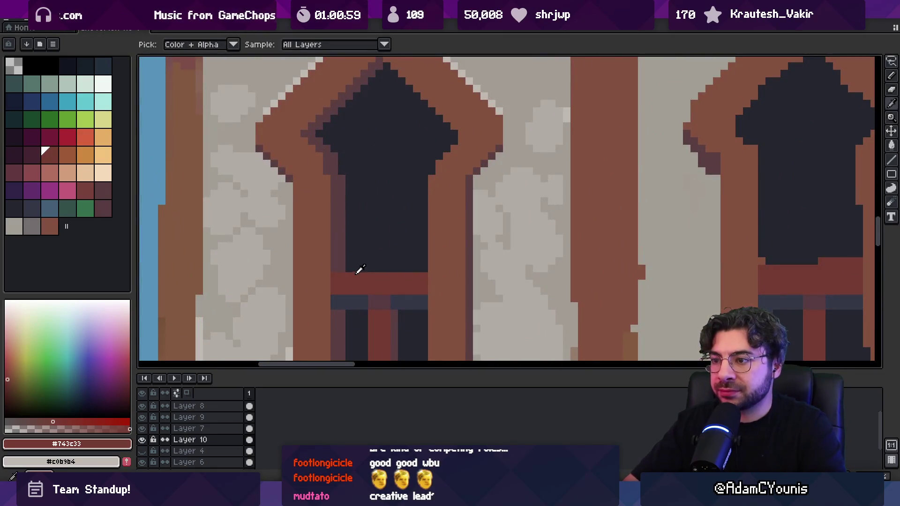
{"action": "key", "text": "b"}
{"action": "left_click_drag", "start_coordinate": [301, 183], "coordinate": [303, 185]}
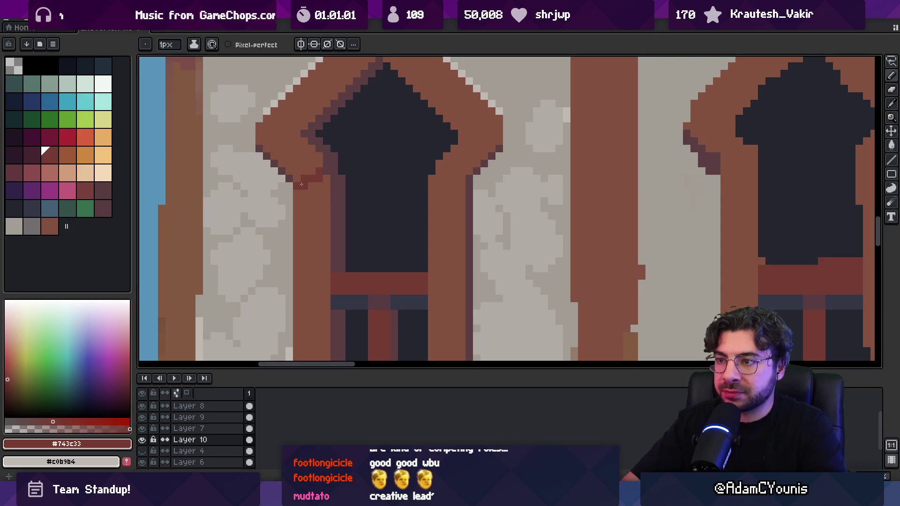
{"action": "left_click_drag", "start_coordinate": [257, 133], "coordinate": [295, 133]}
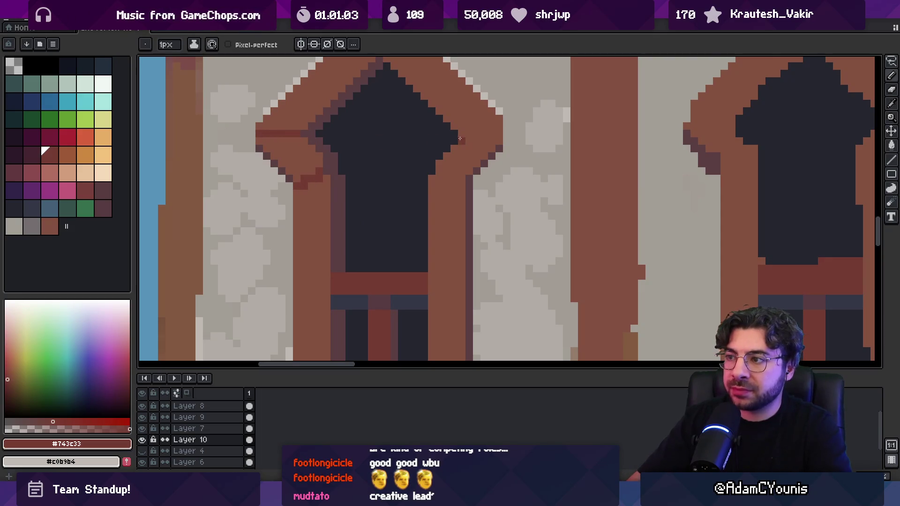
{"action": "left_click_drag", "start_coordinate": [466, 134], "coordinate": [499, 133]}
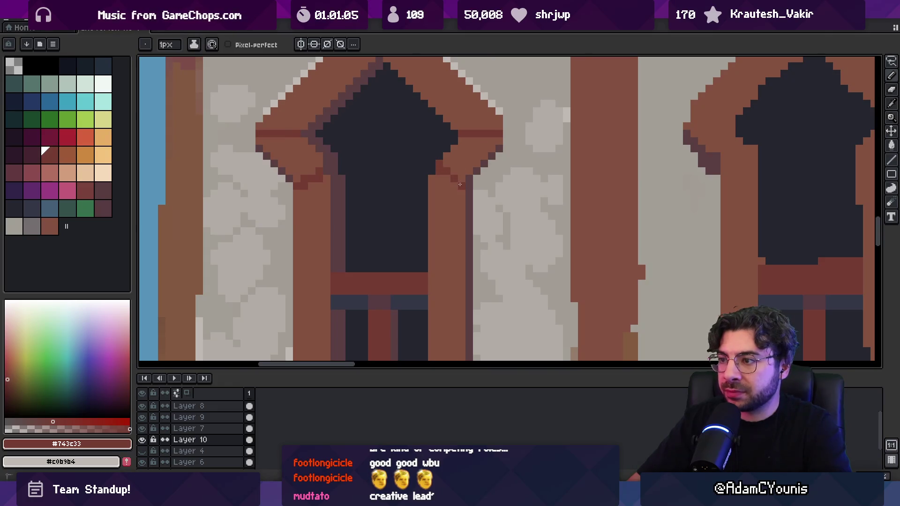
{"action": "key", "text": "z"}
{"action": "scroll", "coordinate": [448, 164], "scroll_direction": "down", "scroll_amount": 5}
{"action": "scroll", "coordinate": [449, 126], "scroll_direction": "up", "scroll_amount": 5}
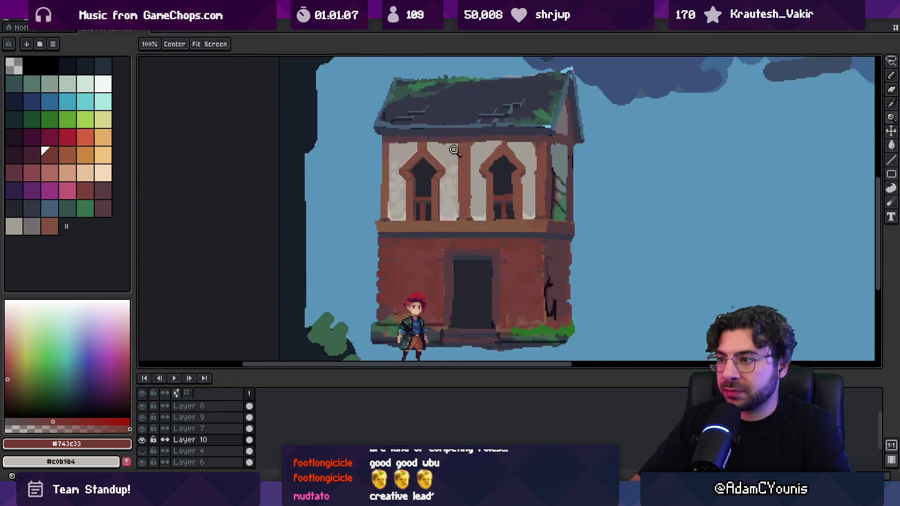
Add dark-red pixels along the arch's upper diagonal.
{"action": "key", "text": "b"}
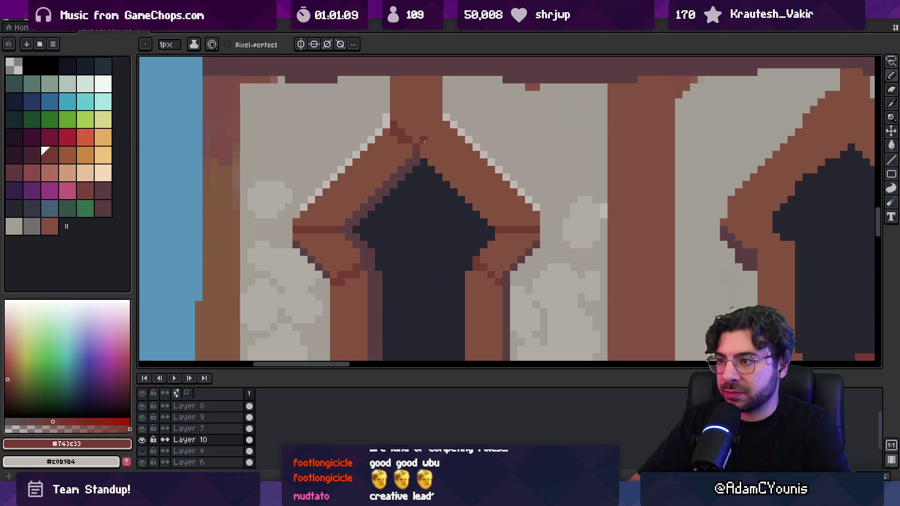
{"action": "left_click_drag", "start_coordinate": [425, 142], "coordinate": [429, 138]}
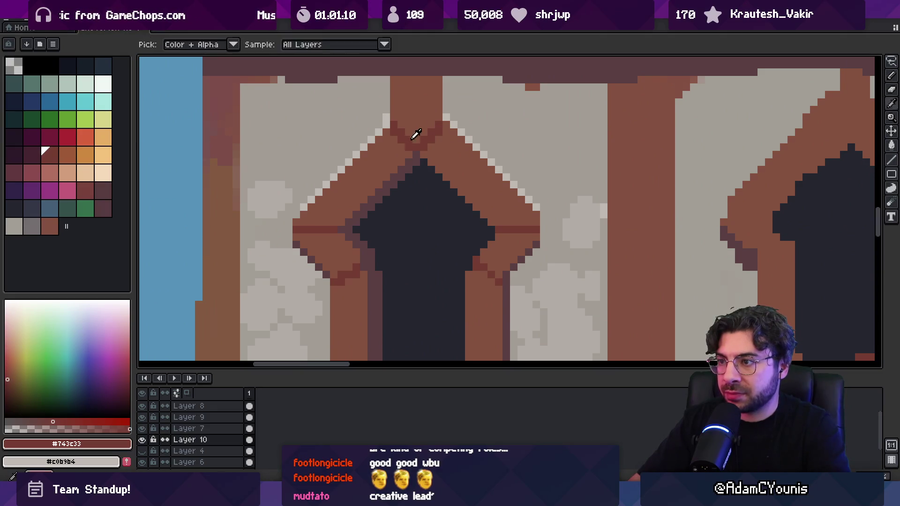
{"action": "left_click", "coordinate": [400, 125], "text": "alt"}
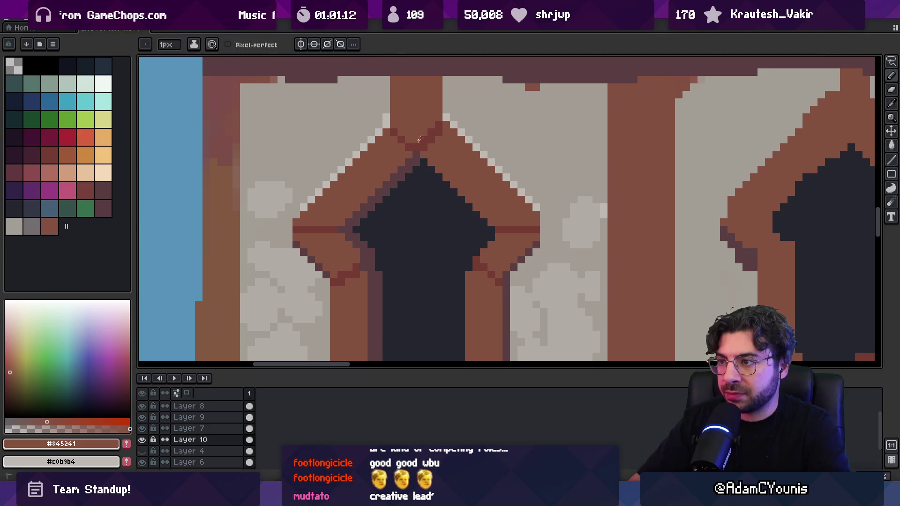
{"action": "left_click", "coordinate": [444, 125], "text": "alt"}
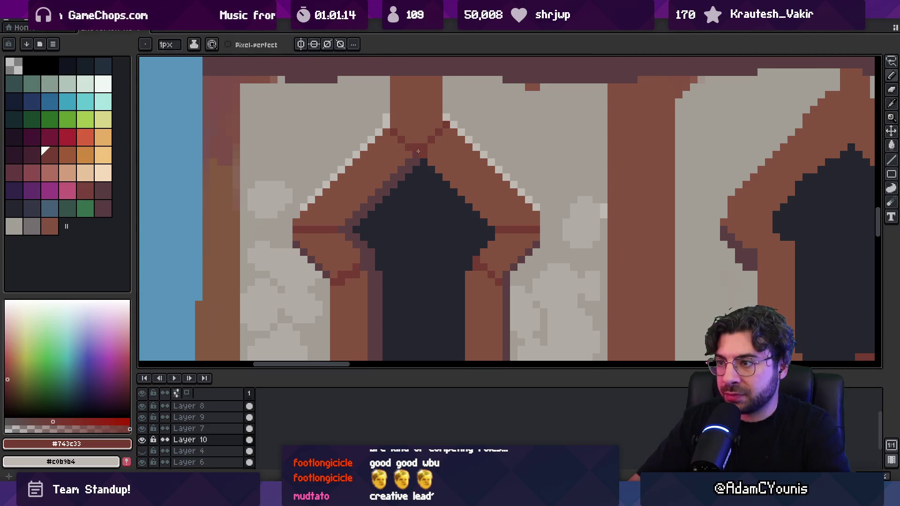
{"action": "key", "text": "z"}
{"action": "scroll", "coordinate": [421, 135], "scroll_direction": "down", "scroll_amount": 4}
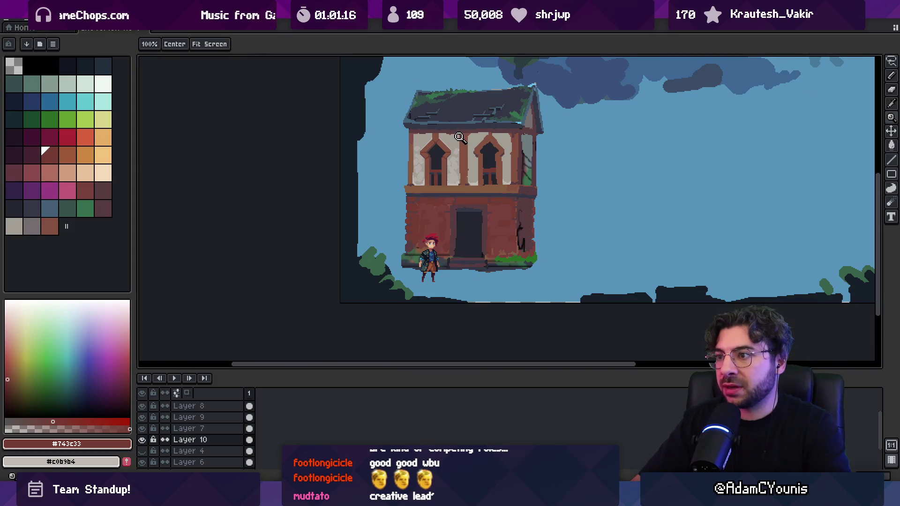
{"action": "scroll", "coordinate": [447, 152], "scroll_direction": "up", "scroll_amount": 3}
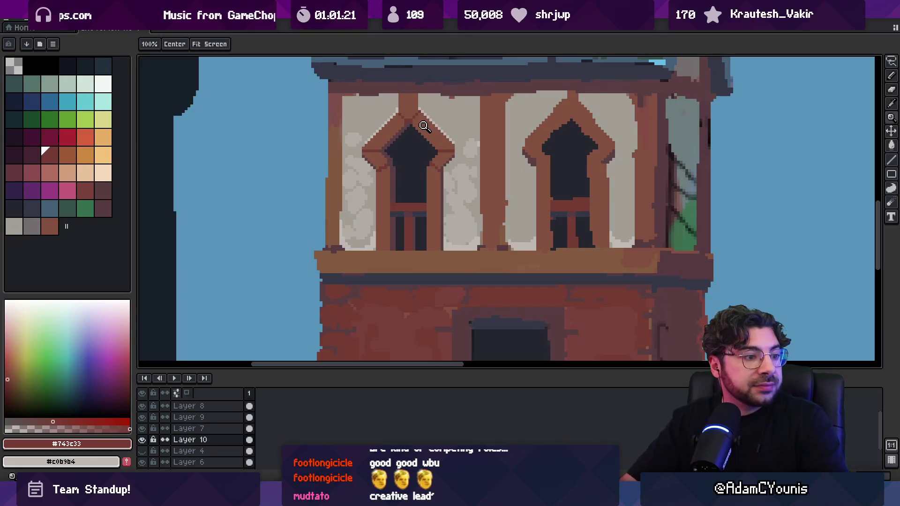
Fill the arch's shaded lower wedges on both sides with dark red.
{"action": "left_click_drag", "start_coordinate": [422, 161], "coordinate": [442, 195]}
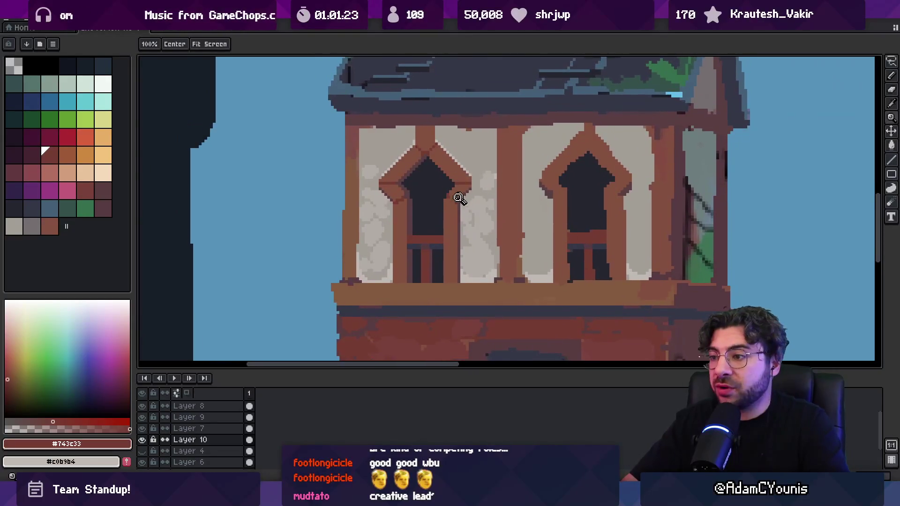
{"action": "scroll", "coordinate": [453, 191], "scroll_direction": "up", "scroll_amount": 3}
{"action": "key", "text": "b"}
{"action": "left_click", "coordinate": [444, 179], "text": "alt"}
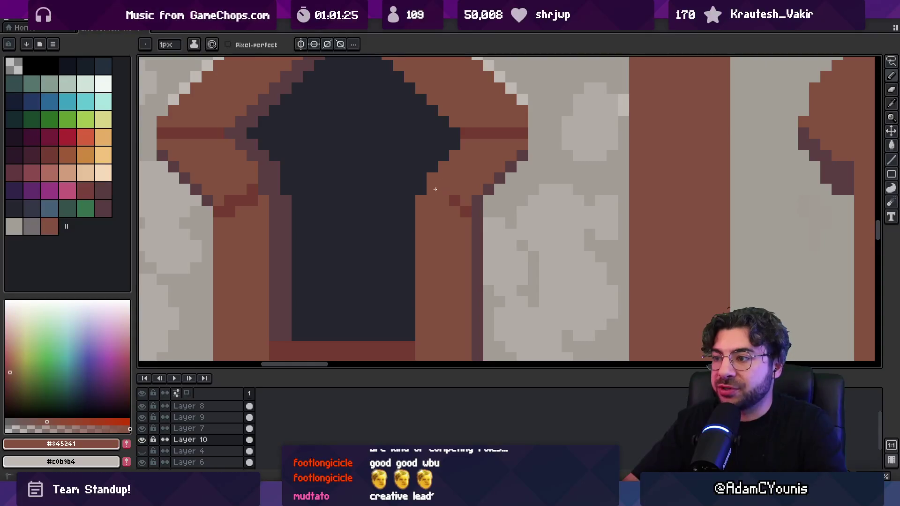
{"action": "left_click", "coordinate": [454, 201], "text": "alt"}
{"action": "mouse_move", "coordinate": [432, 201]}
{"action": "left_mouse_down"}
{"action": "mouse_move", "coordinate": [458, 218]}
{"action": "mouse_move", "coordinate": [567, 190]}
{"action": "left_mouse_up"}
{"action": "left_click", "coordinate": [444, 201]}
{"action": "left_click_drag", "start_coordinate": [332, 201], "coordinate": [321, 201]}
{"action": "left_click", "coordinate": [320, 212]}
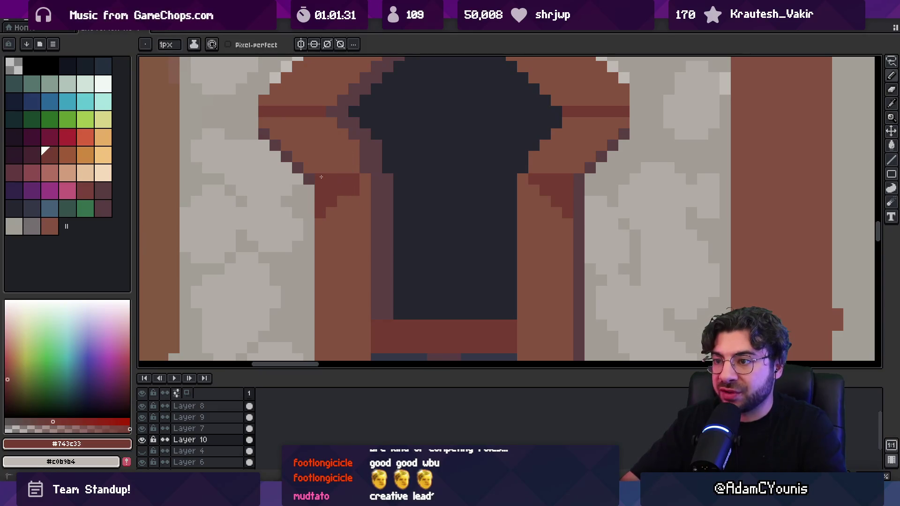
Pan and zoom out to inspect the whole house and its arched windows.
{"action": "key", "text": "z"}
{"action": "scroll", "coordinate": [327, 203], "scroll_direction": "down", "scroll_amount": 5}
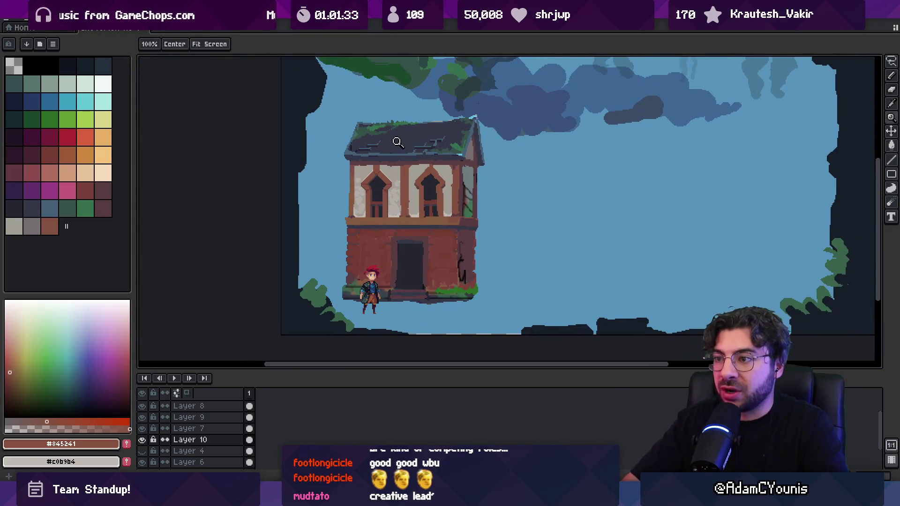
{"action": "scroll", "coordinate": [384, 171], "scroll_direction": "up", "scroll_amount": 5}
{"action": "key", "text": "g"}
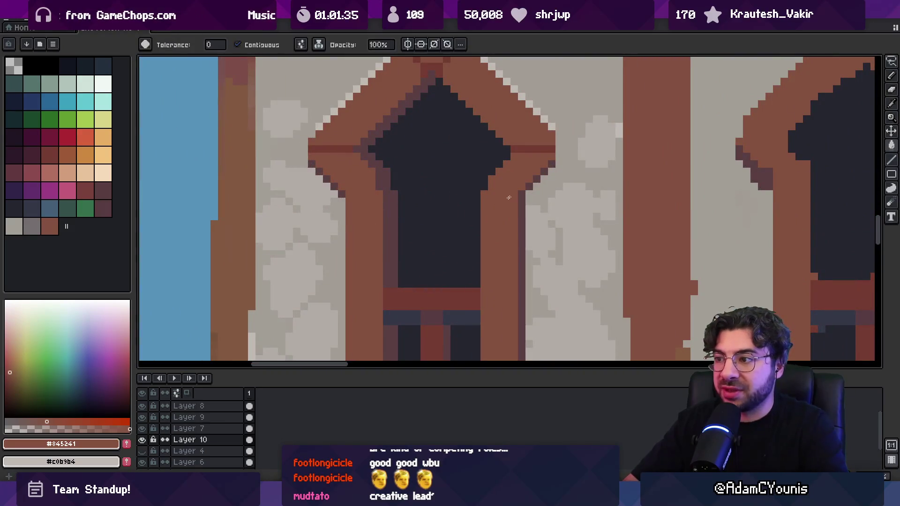
{"action": "scroll", "coordinate": [484, 178], "scroll_direction": "down", "scroll_amount": 2}
{"action": "left_click_drag", "start_coordinate": [484, 178], "coordinate": [444, 183]}
{"action": "scroll", "coordinate": [475, 177], "scroll_direction": "down", "scroll_amount": 2}
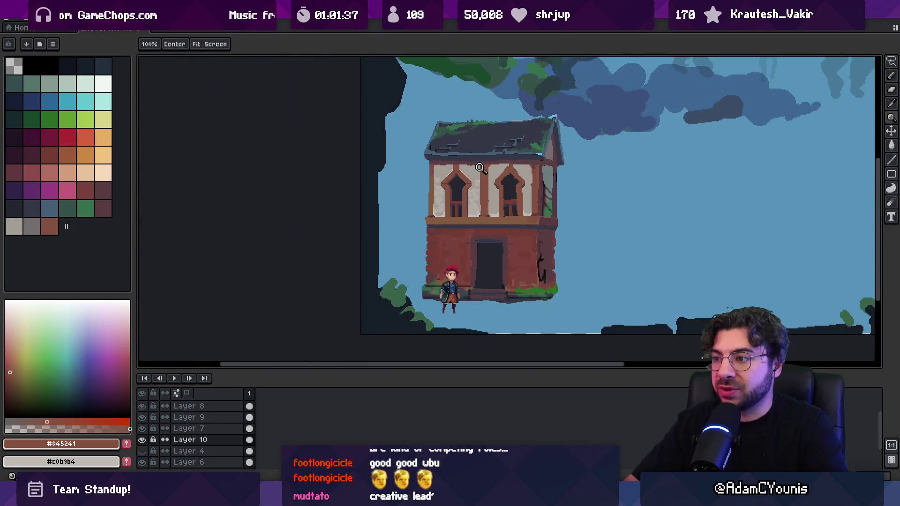
{"action": "scroll", "coordinate": [487, 174], "scroll_direction": "up", "scroll_amount": 4}
{"action": "key", "text": "g"}
{"action": "key", "text": "o"}
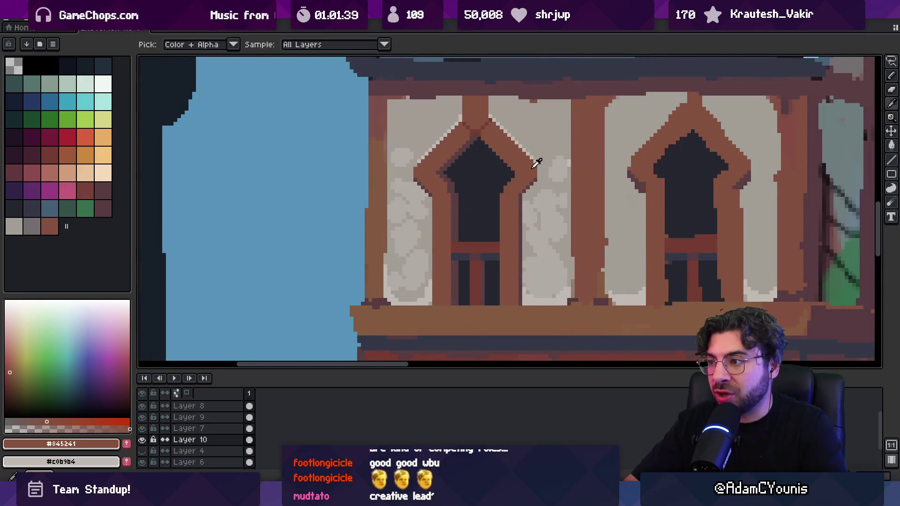
{"action": "scroll", "coordinate": [540, 166], "scroll_direction": "up", "scroll_amount": 3}
{"action": "key", "text": "b"}
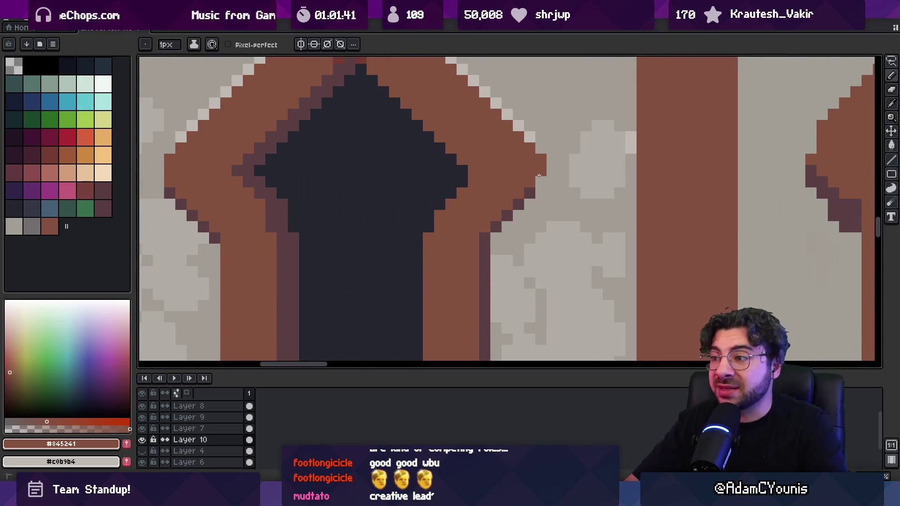
{"action": "key", "text": "h"}
{"action": "scroll", "coordinate": [546, 161], "scroll_direction": "down", "scroll_amount": 5}
{"action": "left_click_drag", "start_coordinate": [548, 145], "coordinate": [486, 153]}
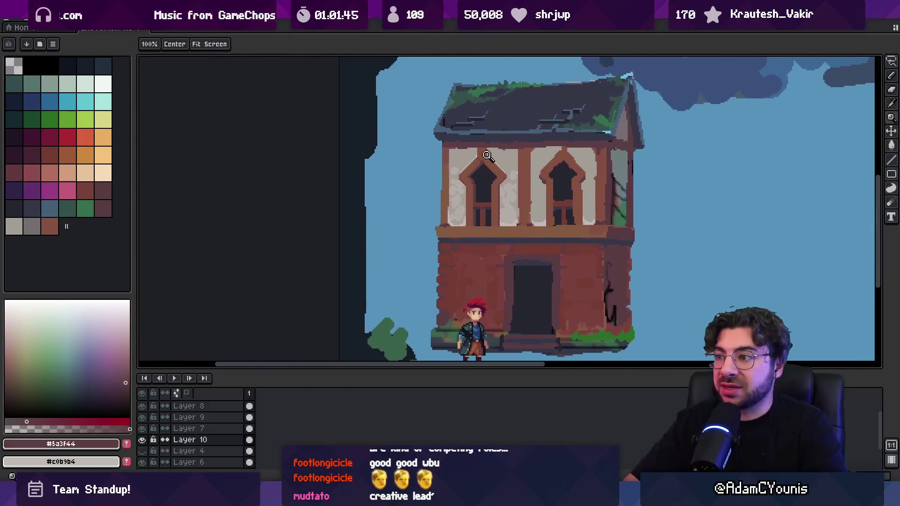
{"action": "scroll", "coordinate": [498, 193], "scroll_direction": "up", "scroll_amount": 4}
Draw a short pencil line along the pillar's right edge.
{"action": "key", "text": "o"}
{"action": "key", "text": "b"}
{"action": "left_click_drag", "start_coordinate": [524, 131], "coordinate": [524, 147]}
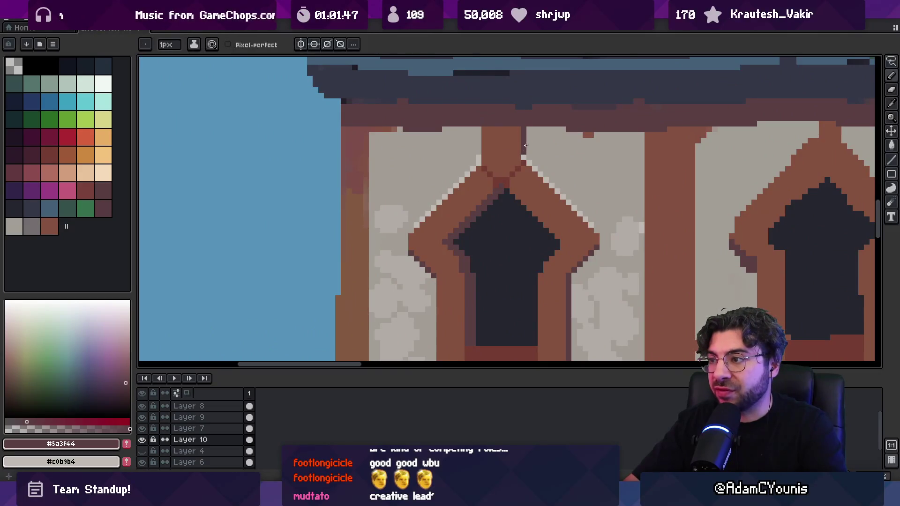
{"action": "key", "text": "z"}
{"action": "scroll", "coordinate": [497, 148], "scroll_direction": "down", "scroll_amount": 5}
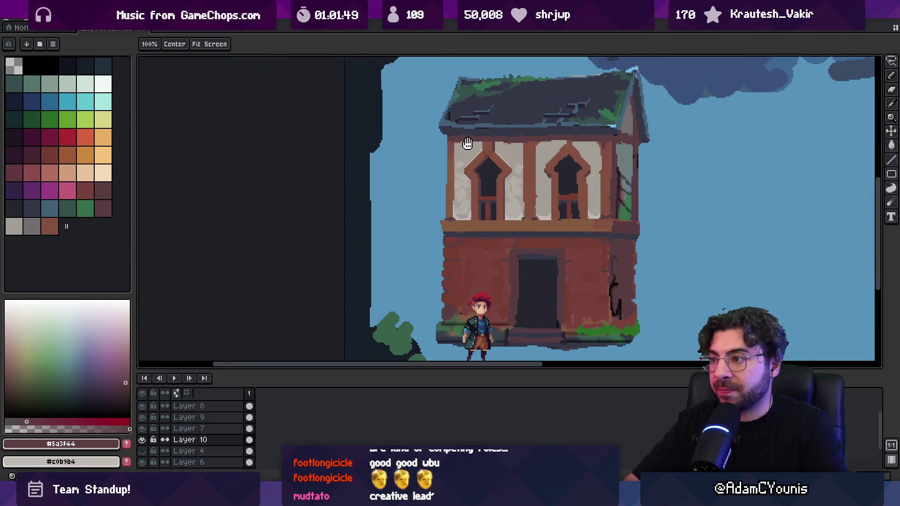
{"action": "scroll", "coordinate": [487, 143], "scroll_direction": "up", "scroll_amount": 5}
Sample the light wall grey and the lighter wall highlight grey from the canvas.
{"action": "key", "text": "i"}
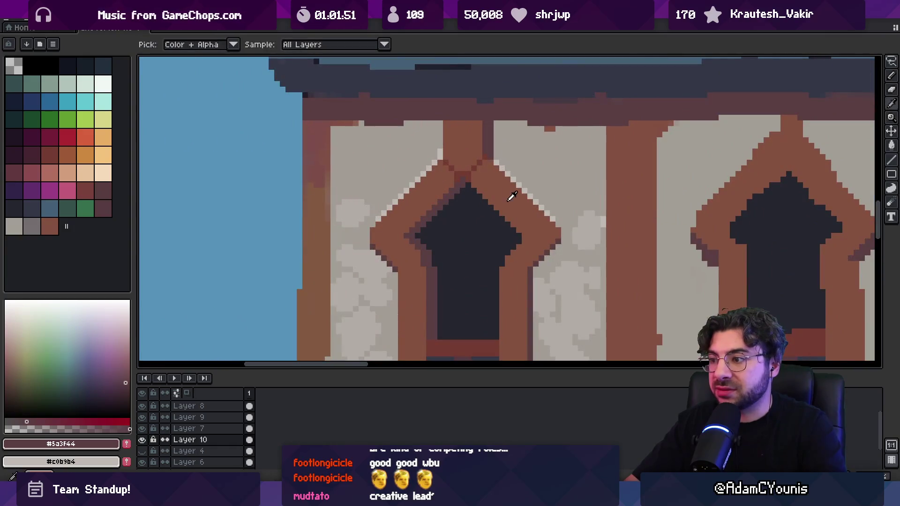
{"action": "left_click", "coordinate": [492, 149]}
{"action": "key", "text": "b"}
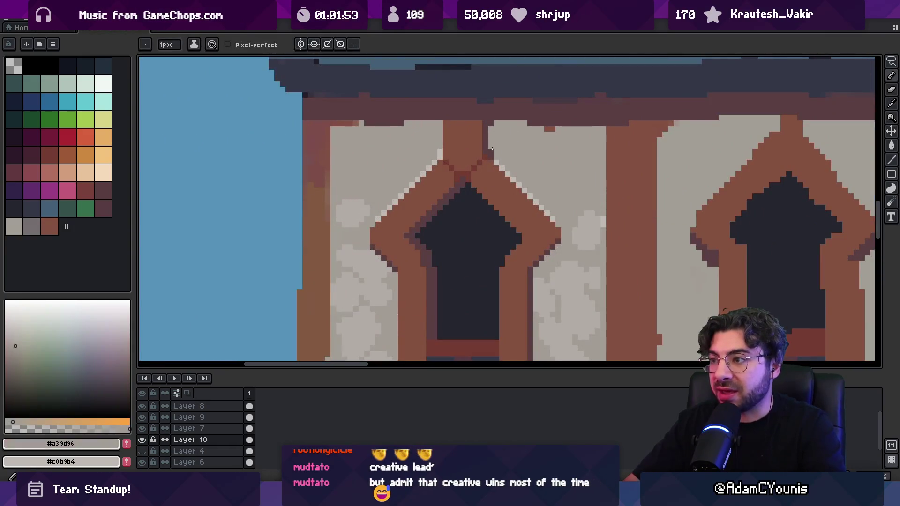
{"action": "key", "text": "i"}
{"action": "left_click", "coordinate": [494, 163]}
{"action": "key", "text": "b"}
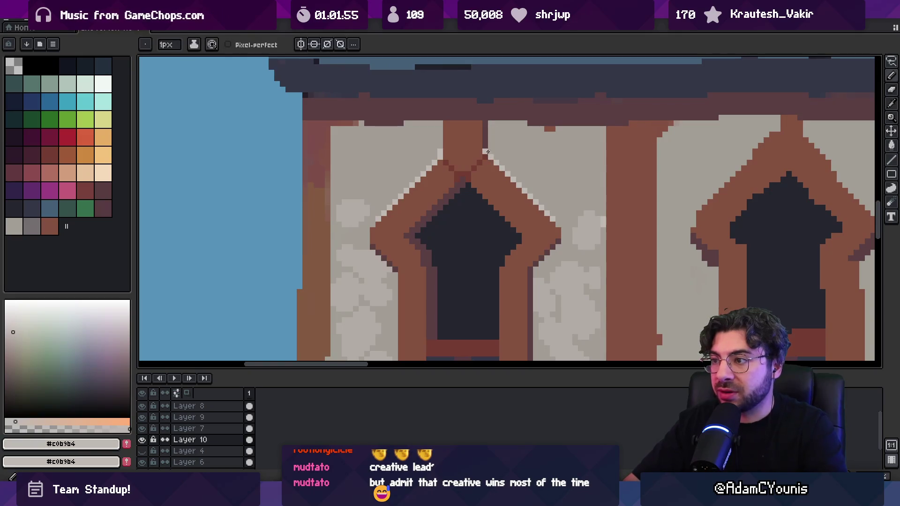
{"action": "key", "text": "z"}
{"action": "scroll", "coordinate": [488, 151], "scroll_direction": "down", "scroll_amount": 4}
{"action": "scroll", "coordinate": [462, 150], "scroll_direction": "up", "scroll_amount": 3}
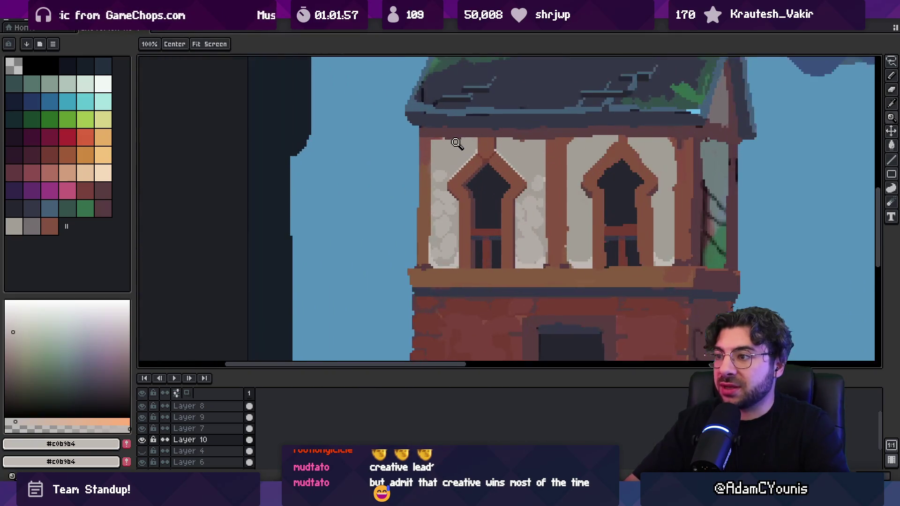
{"action": "scroll", "coordinate": [457, 143], "scroll_direction": "up", "scroll_amount": 2}
Sample brown #845241 and dark red #743c33, then fill and paint the left beam's pixels dark red.
{"action": "key", "text": "i"}
{"action": "left_click", "coordinate": [402, 135]}
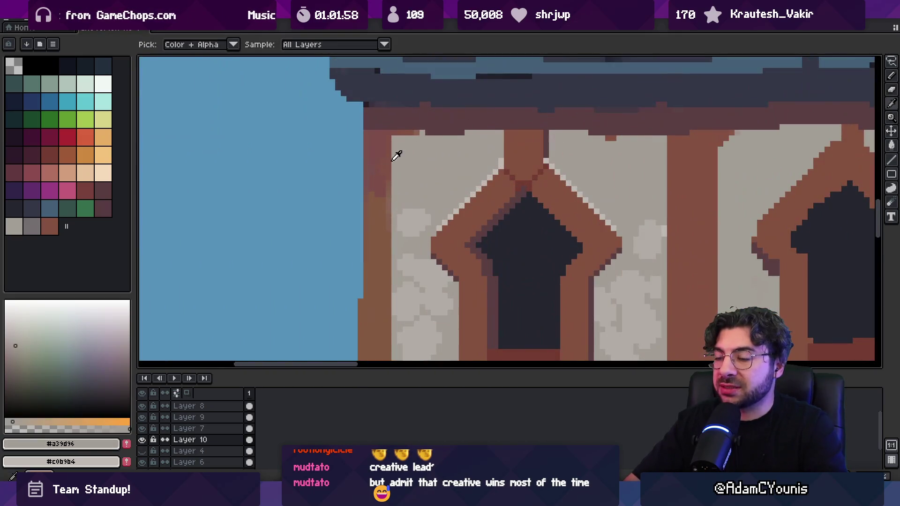
{"action": "left_click", "coordinate": [455, 235]}
{"action": "key", "text": "g"}
{"action": "key", "text": "i"}
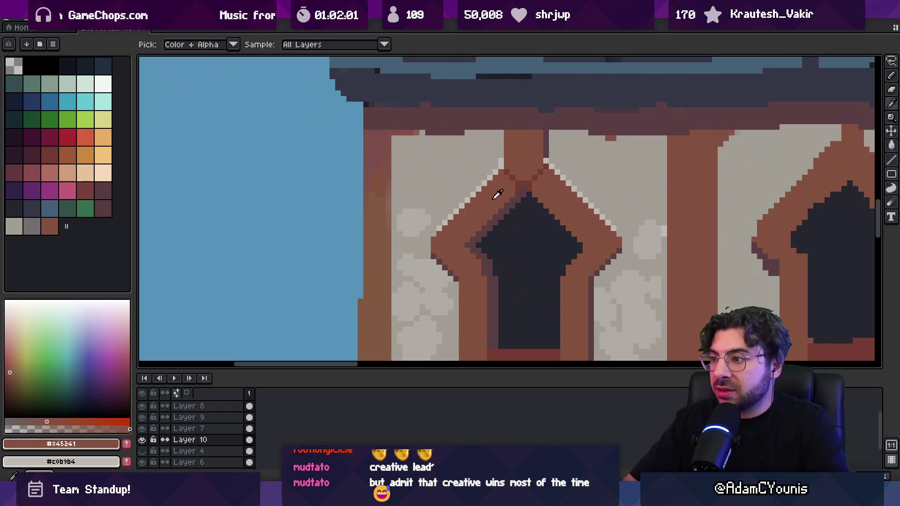
{"action": "left_click", "coordinate": [523, 184]}
{"action": "key", "text": "g"}
{"action": "left_click", "coordinate": [378, 146]}
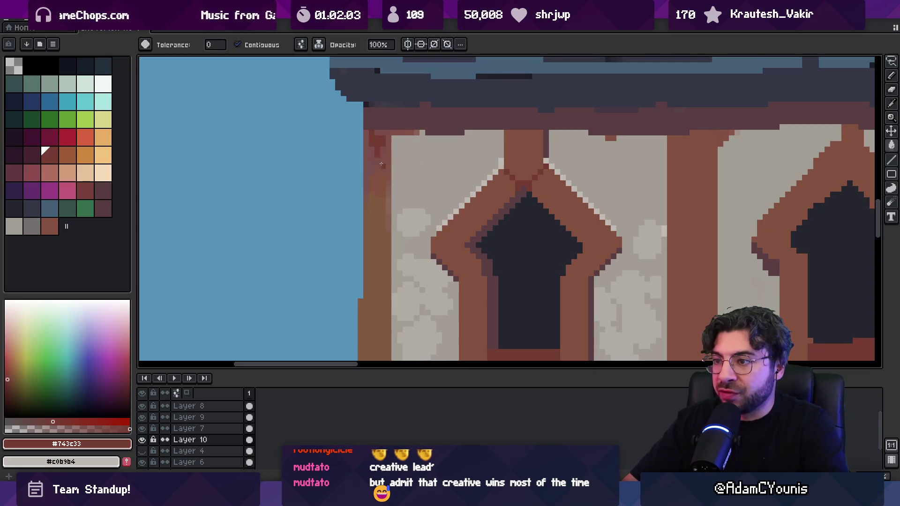
{"action": "key", "text": "b"}
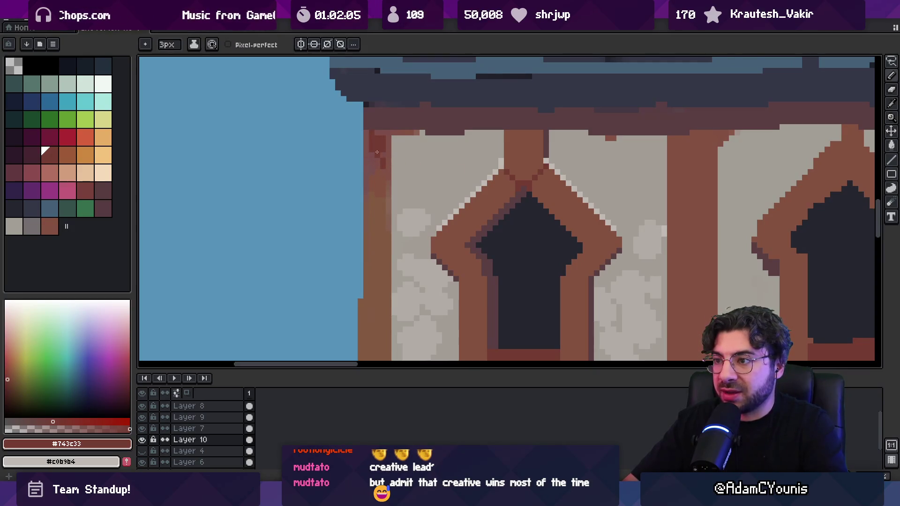
{"action": "left_click_drag", "start_coordinate": [385, 174], "coordinate": [387, 181]}
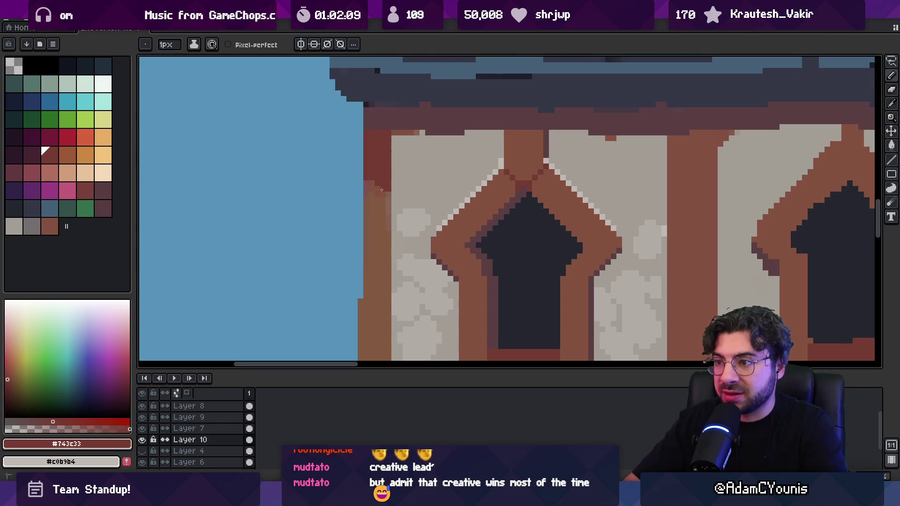
Repaint the lower left beam and its right edge in brown #845241.
{"action": "left_click", "coordinate": [366, 197], "text": "alt"}
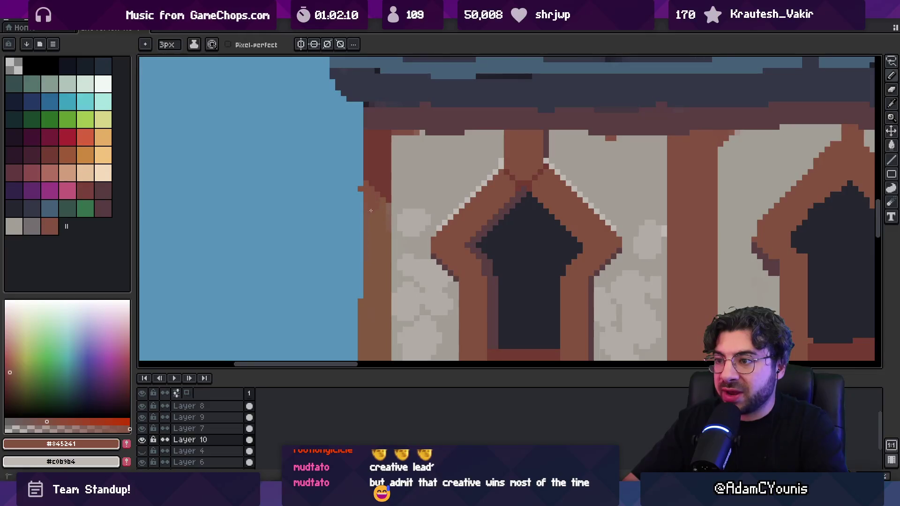
{"action": "left_click_drag", "start_coordinate": [371, 210], "coordinate": [377, 189]}
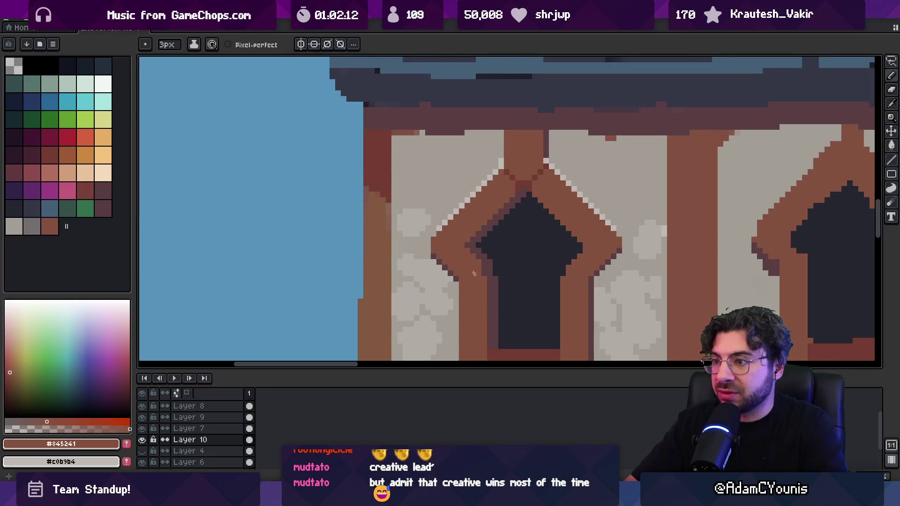
{"action": "left_click", "coordinate": [504, 351], "text": "alt"}
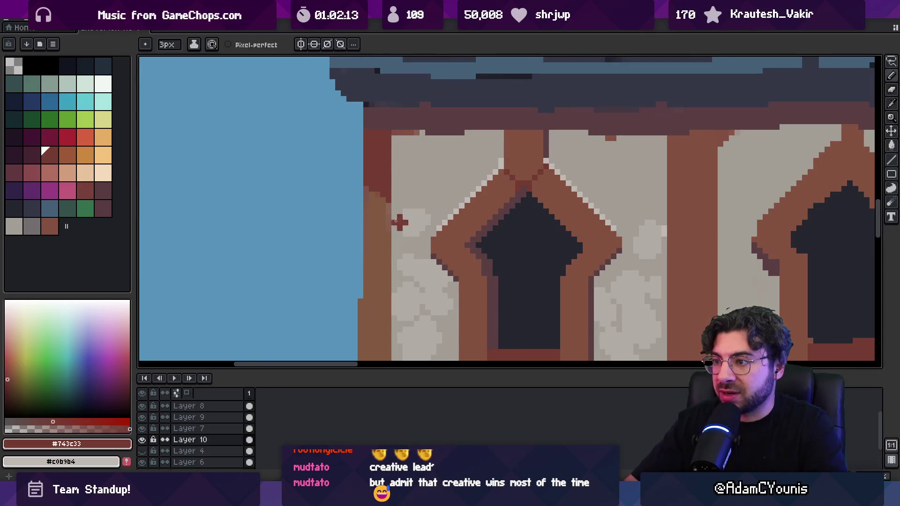
{"action": "left_click", "coordinate": [453, 214], "text": "alt"}
{"action": "left_click_drag", "start_coordinate": [386, 177], "coordinate": [386, 220]}
Zoom in and out on the pillar while switching between fill, eyedropper and pencil.
{"action": "scroll", "coordinate": [385, 231], "scroll_direction": "down", "scroll_amount": 3}
{"action": "scroll", "coordinate": [403, 253], "scroll_direction": "up", "scroll_amount": 2}
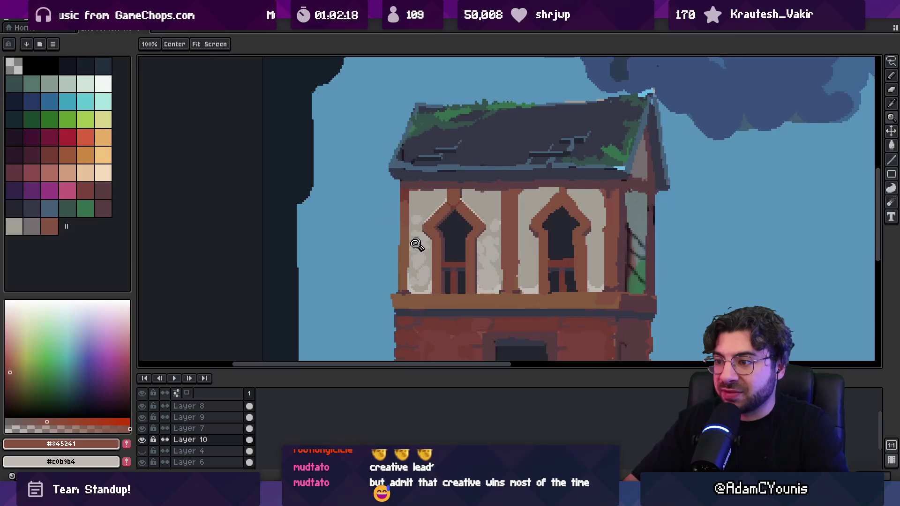
{"action": "key", "text": "z"}
{"action": "key", "text": "g"}
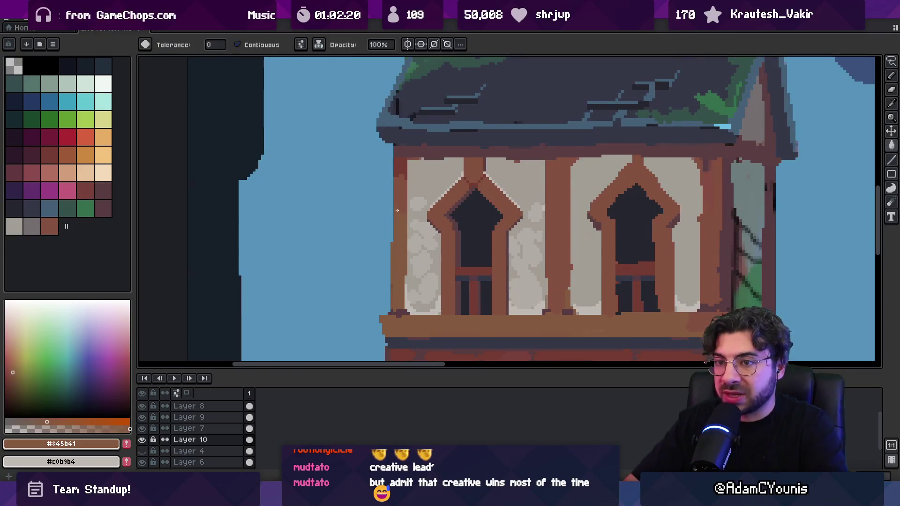
{"action": "key", "text": "o"}
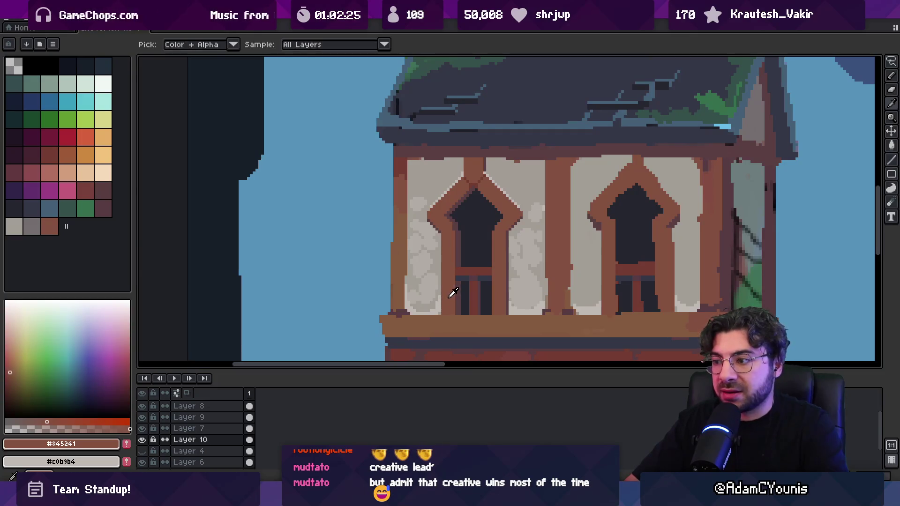
{"action": "key", "text": "z"}
{"action": "scroll", "coordinate": [447, 233], "scroll_direction": "down", "scroll_amount": 2}
{"action": "scroll", "coordinate": [491, 253], "scroll_direction": "up", "scroll_amount": 3}
{"action": "key", "text": "o"}
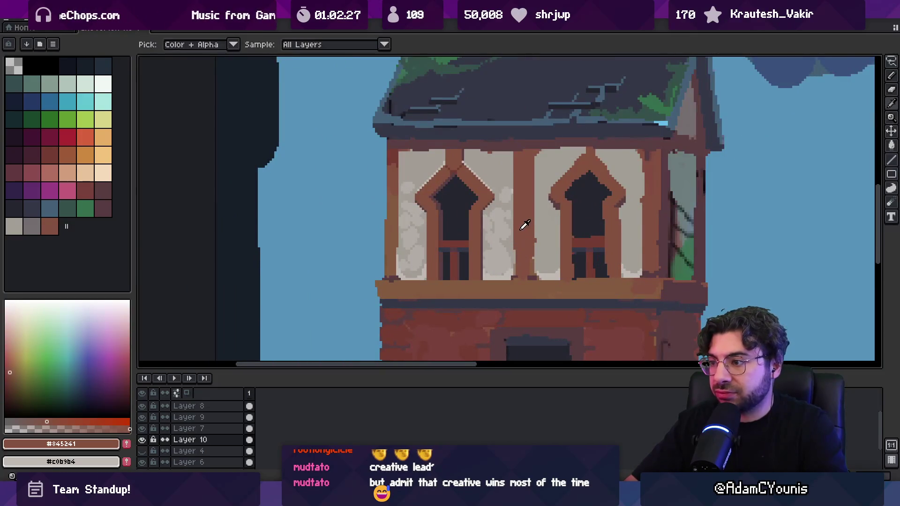
{"action": "key", "text": "g"}
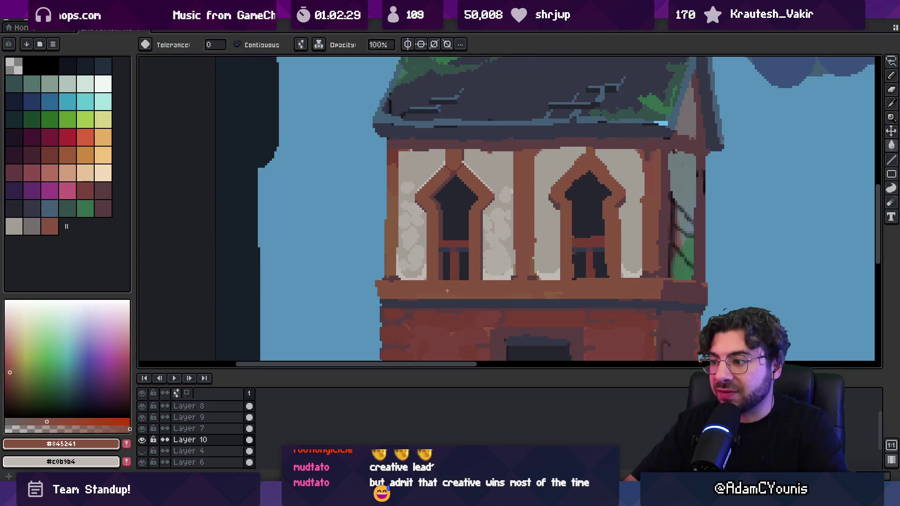
{"action": "key", "text": "b"}
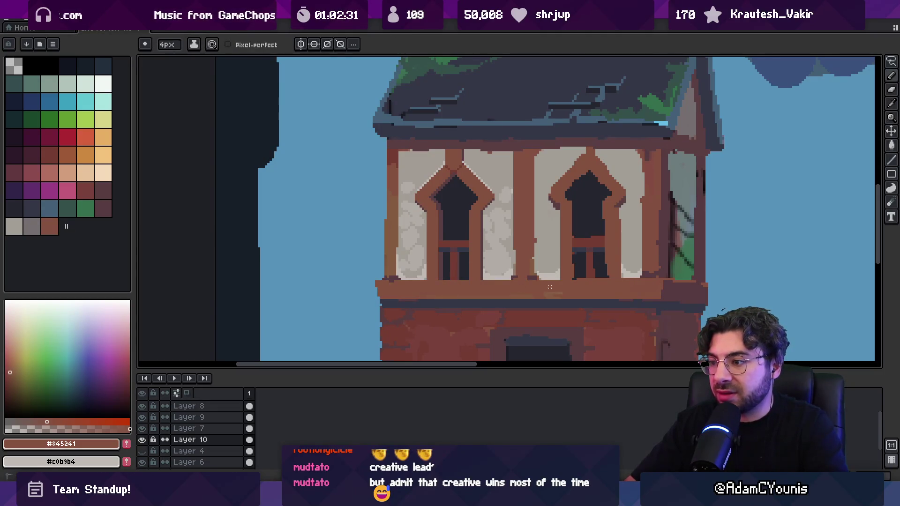
Paint the light wall strip beside the pillar brown.
{"action": "key", "text": "h"}
{"action": "scroll", "coordinate": [515, 229], "scroll_direction": "down", "scroll_amount": 4}
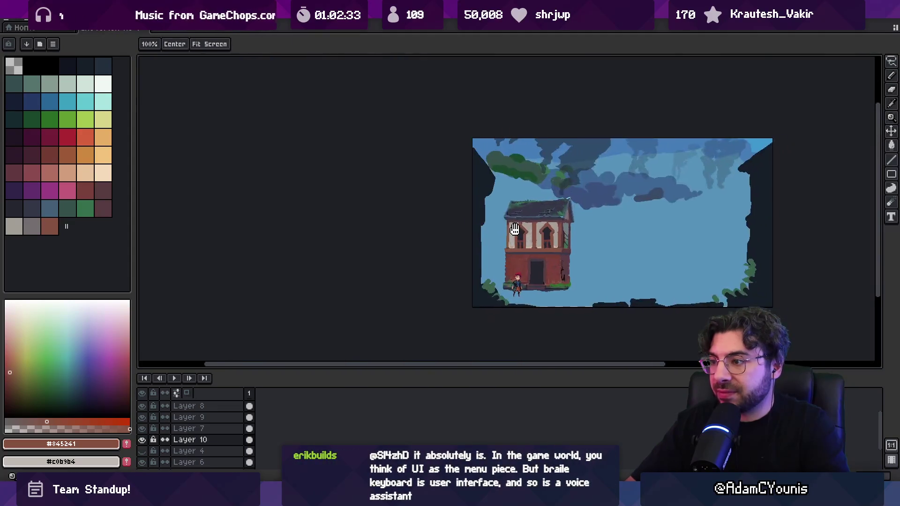
{"action": "scroll", "coordinate": [512, 232], "scroll_direction": "up", "scroll_amount": 5}
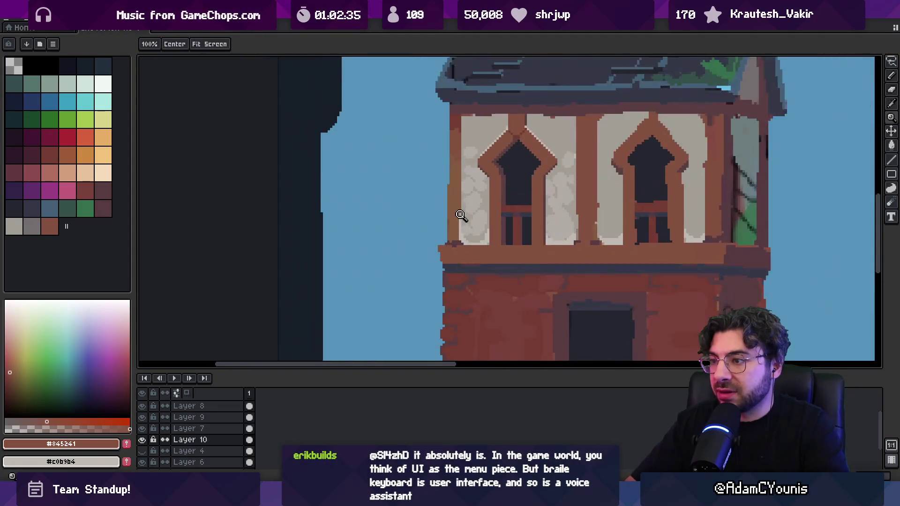
{"action": "scroll", "coordinate": [461, 215], "scroll_direction": "up", "scroll_amount": 1}
{"action": "scroll", "coordinate": [457, 192], "scroll_direction": "up", "scroll_amount": 1}
{"action": "key", "text": "b"}
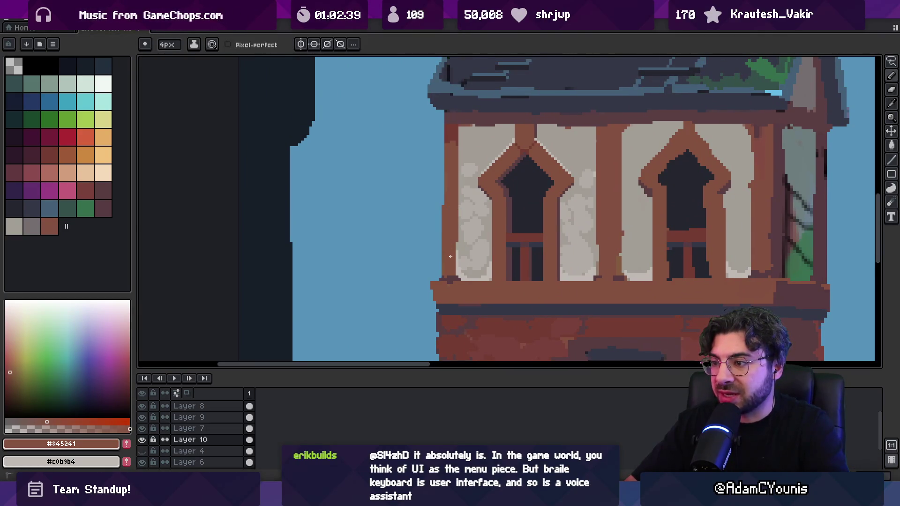
{"action": "scroll", "coordinate": [450, 256], "scroll_direction": "up", "scroll_amount": 1}
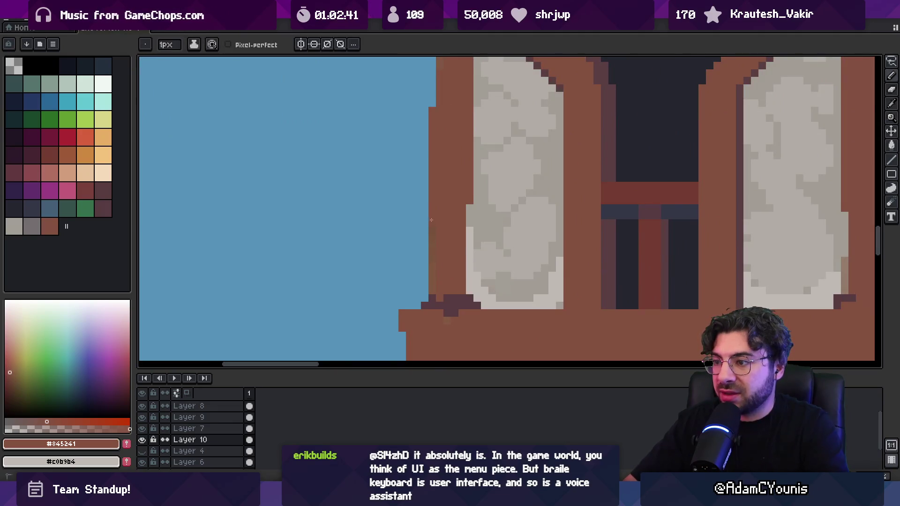
{"action": "left_click_drag", "start_coordinate": [469, 233], "coordinate": [468, 289]}
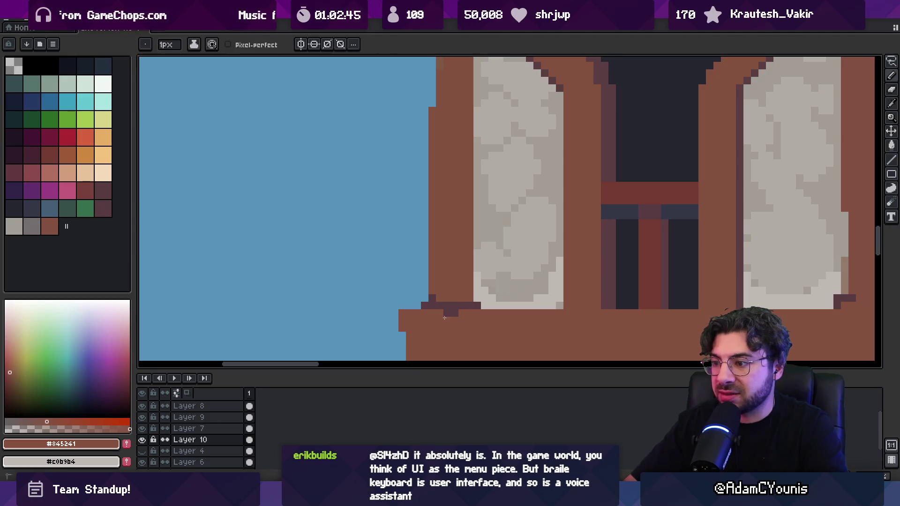
Sample the dark trim, beam brown and wall grey, and bring the upper-floor windows into view.
{"action": "key", "text": "space"}
{"action": "scroll", "coordinate": [473, 297], "scroll_direction": "down", "scroll_amount": 3}
{"action": "scroll", "coordinate": [494, 241], "scroll_direction": "up", "scroll_amount": 3}
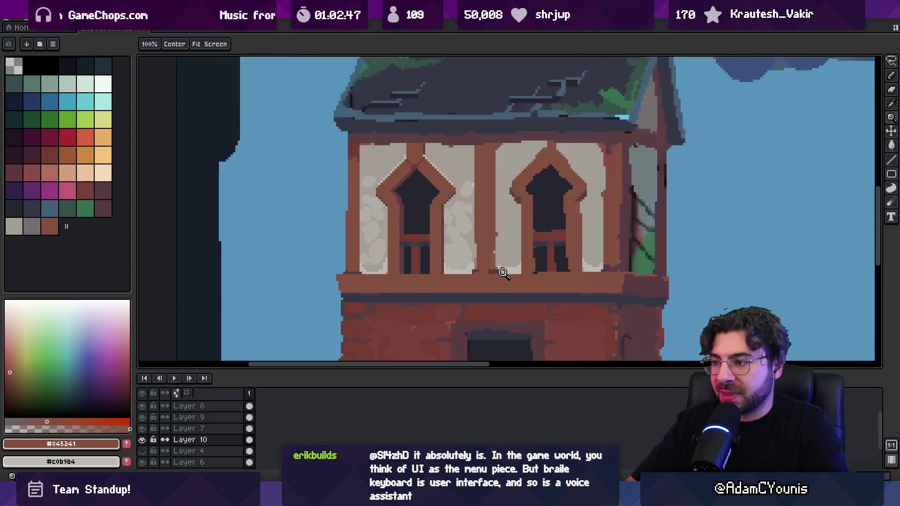
{"action": "left_click", "coordinate": [461, 268], "text": "alt"}
{"action": "left_click", "coordinate": [464, 268], "text": "alt"}
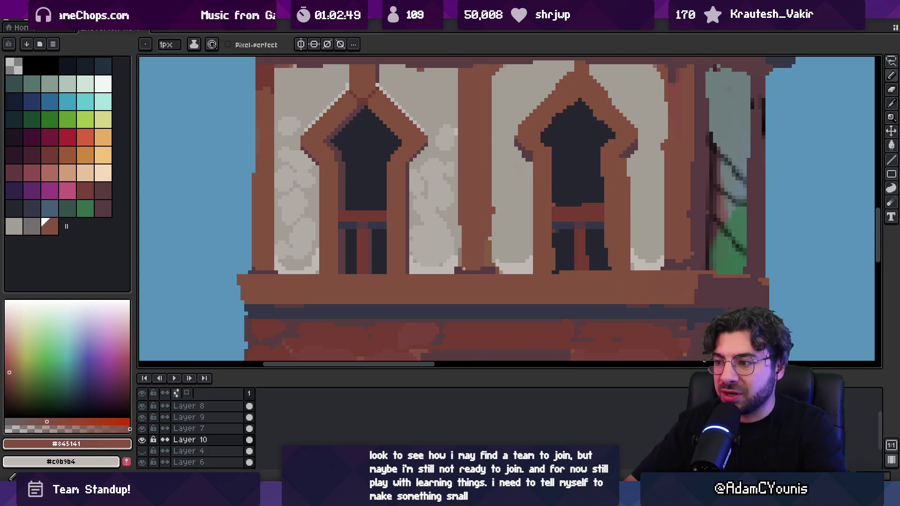
{"action": "left_click", "coordinate": [458, 214], "text": "alt"}
{"action": "left_click_drag", "start_coordinate": [458, 209], "coordinate": [463, 257]}
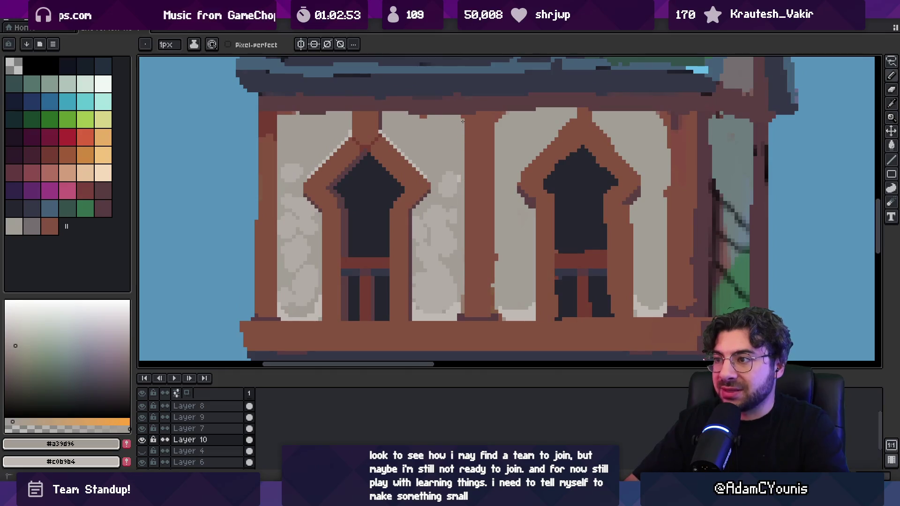
{"action": "mouse_move", "coordinate": [457, 119]}
{"action": "left_mouse_down"}
{"action": "mouse_move", "coordinate": [444, 146]}
{"action": "mouse_move", "coordinate": [527, 174]}
{"action": "left_mouse_up"}
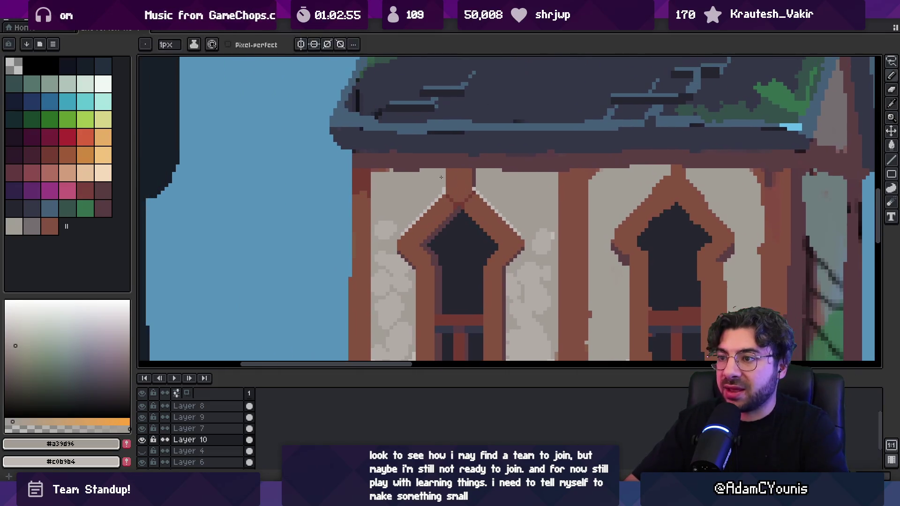
Paint the central pillar's right edge in the dark maroon beam colour.
{"action": "left_click", "coordinate": [369, 167], "text": "alt"}
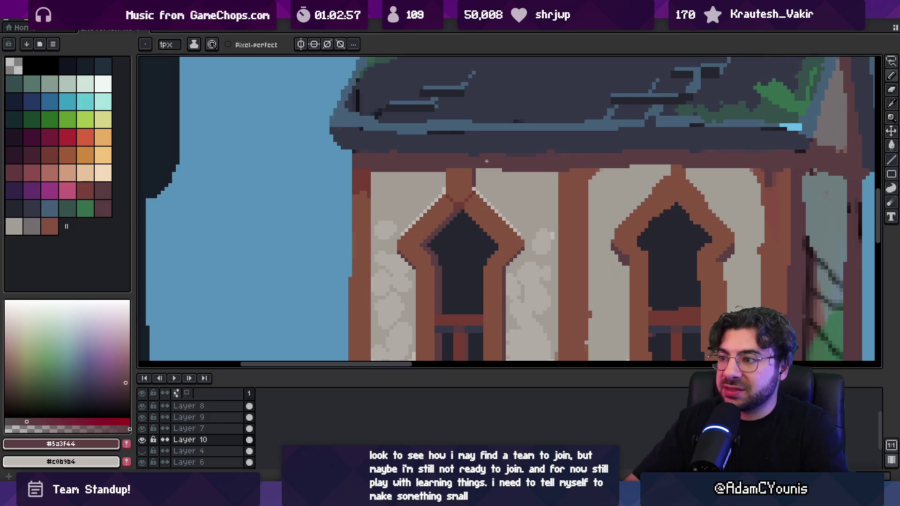
{"action": "scroll", "coordinate": [548, 167], "scroll_direction": "right", "scroll_amount": 2}
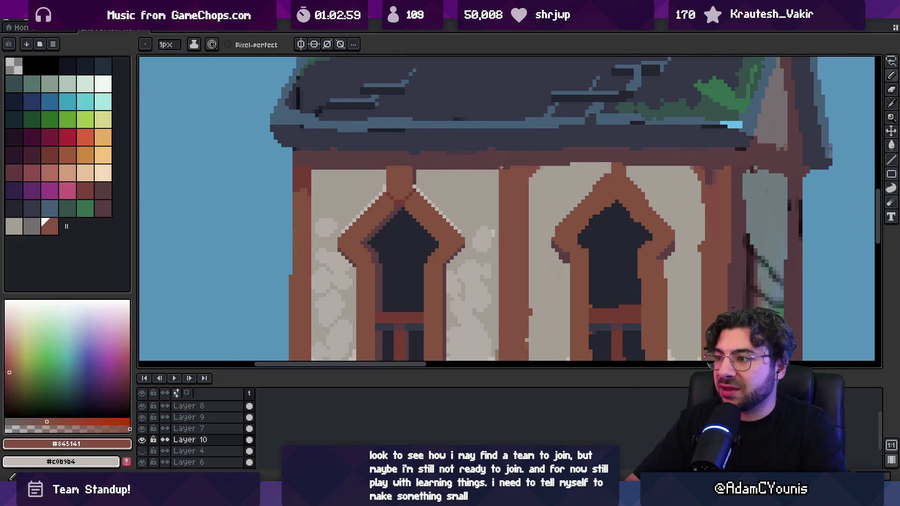
{"action": "left_click", "coordinate": [536, 171], "text": "alt"}
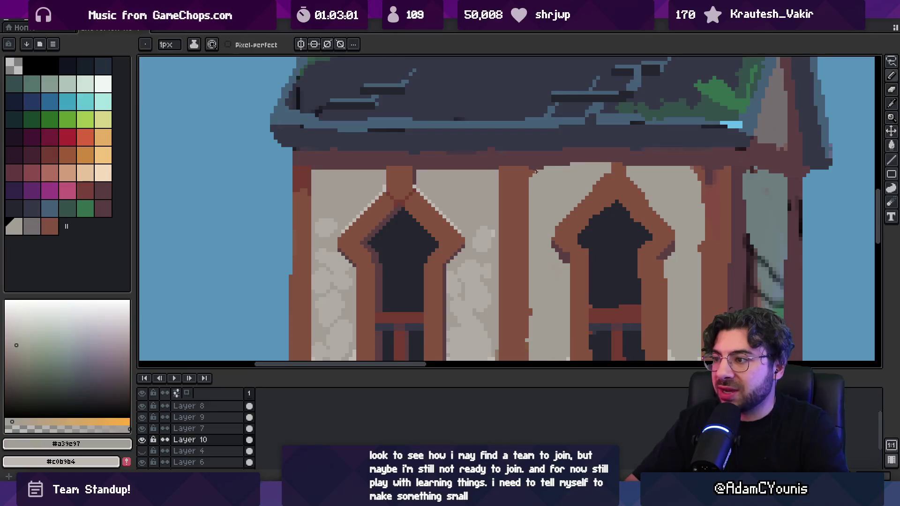
{"action": "left_click", "coordinate": [530, 178], "text": "alt"}
{"action": "mouse_move", "coordinate": [530, 178]}
{"action": "left_mouse_down"}
{"action": "mouse_move", "coordinate": [478, 130]}
{"action": "mouse_move", "coordinate": [474, 327]}
{"action": "mouse_move", "coordinate": [474, 303]}
{"action": "left_mouse_up"}
{"action": "left_click", "coordinate": [474, 303], "text": "alt"}
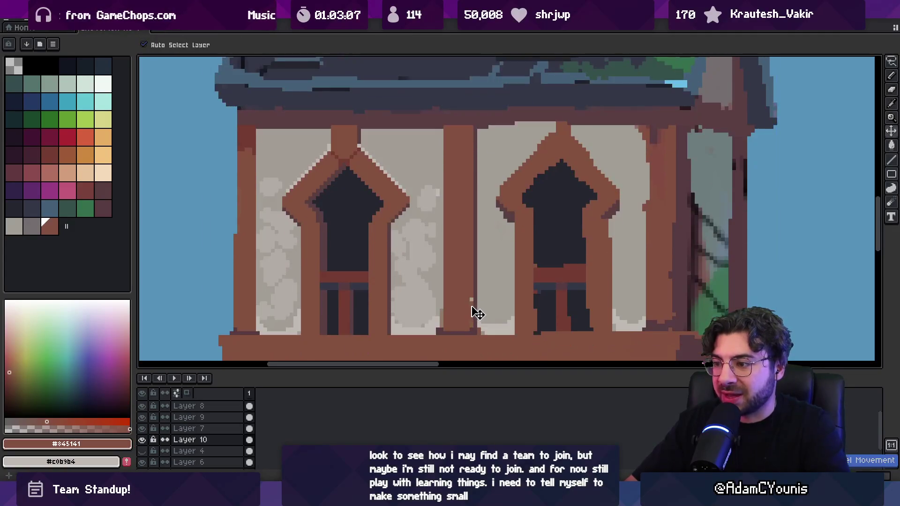
Check the window arches up close and sample the dark maroon and light wall colours.
{"action": "key", "text": "z"}
{"action": "scroll", "coordinate": [474, 302], "scroll_direction": "down", "scroll_amount": 3}
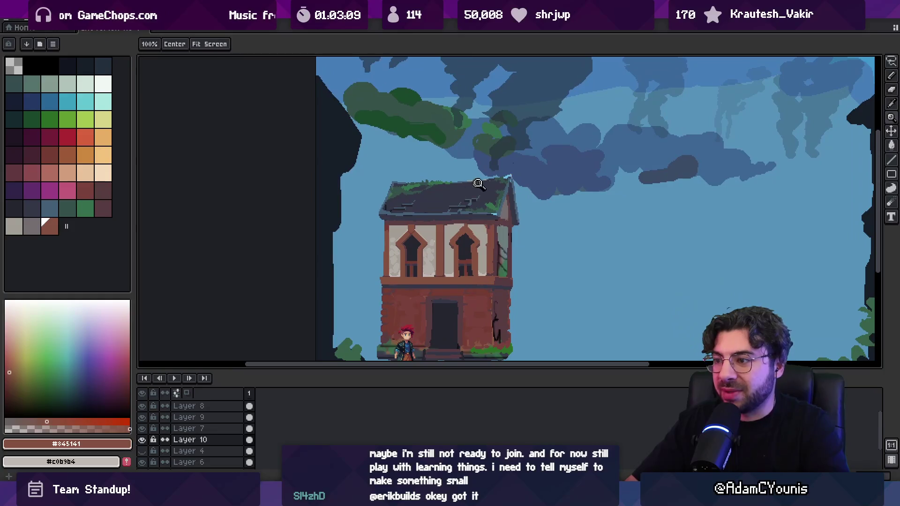
{"action": "scroll", "coordinate": [473, 241], "scroll_direction": "up", "scroll_amount": 1}
{"action": "left_click_drag", "start_coordinate": [431, 258], "coordinate": [428, 241]}
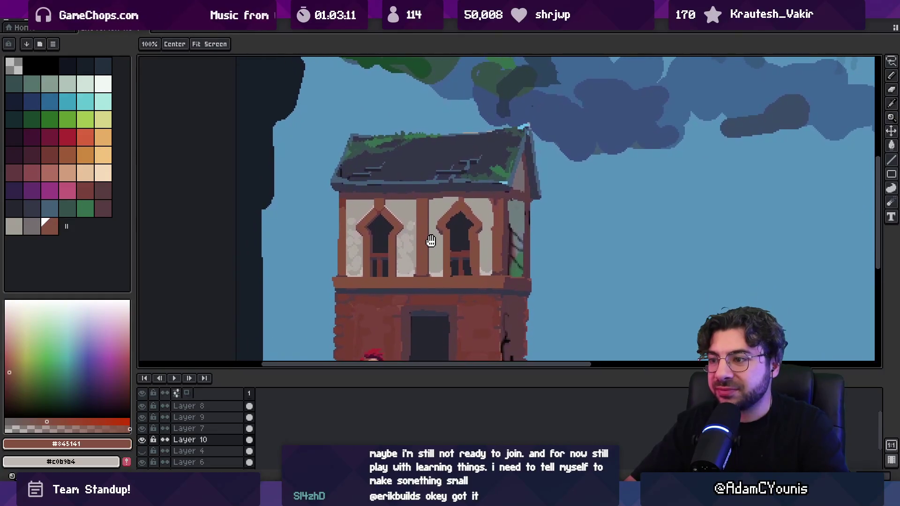
{"action": "scroll", "coordinate": [435, 221], "scroll_direction": "up", "scroll_amount": 4}
{"action": "key", "text": "b"}
{"action": "left_click", "coordinate": [396, 228], "text": "alt"}
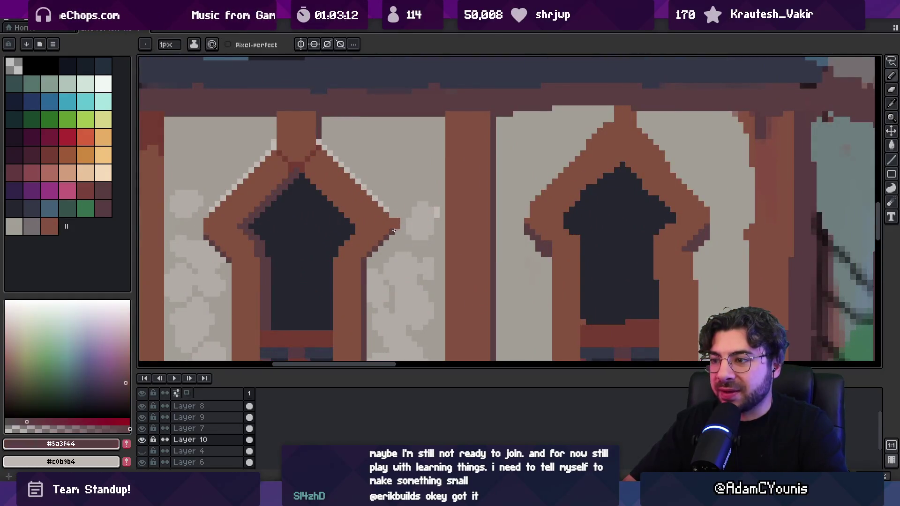
{"action": "scroll", "coordinate": [396, 227], "scroll_direction": "right", "scroll_amount": 10}
{"action": "key", "text": "z"}
{"action": "scroll", "coordinate": [458, 201], "scroll_direction": "down", "scroll_amount": 1}
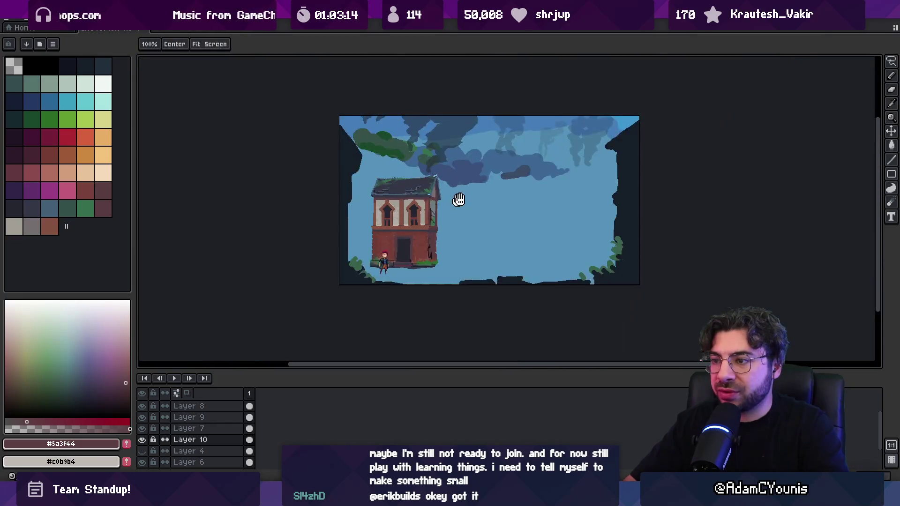
{"action": "scroll", "coordinate": [454, 214], "scroll_direction": "up", "scroll_amount": 1}
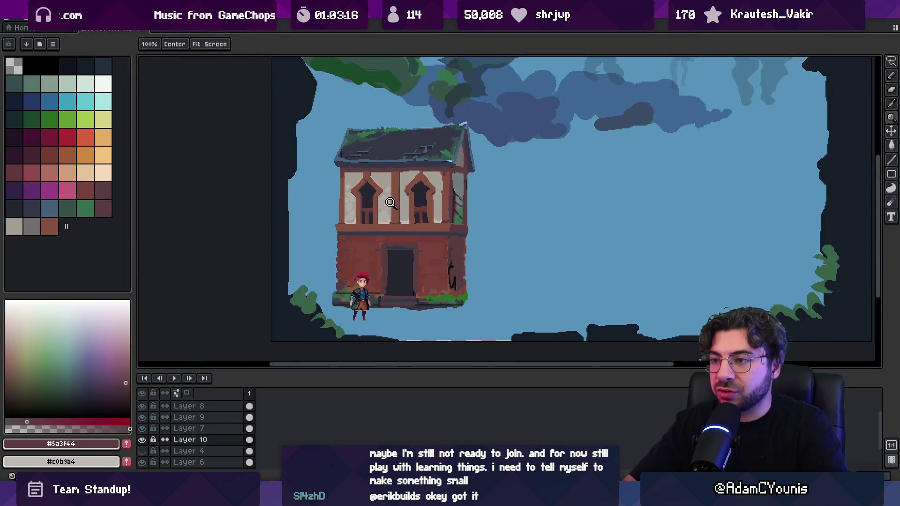
{"action": "scroll", "coordinate": [422, 195], "scroll_direction": "up", "scroll_amount": 3}
{"action": "left_click", "coordinate": [390, 197], "text": "alt"}
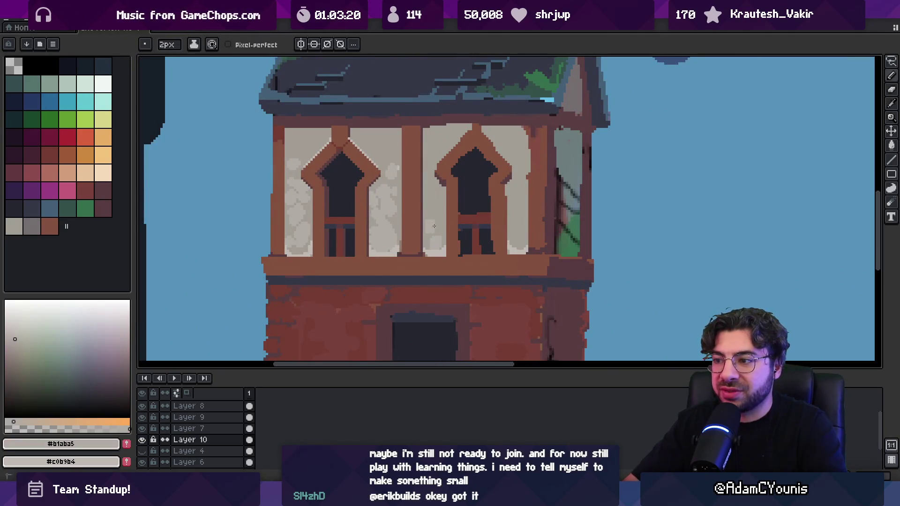
{"action": "scroll", "coordinate": [436, 224], "scroll_direction": "up", "scroll_amount": 2}
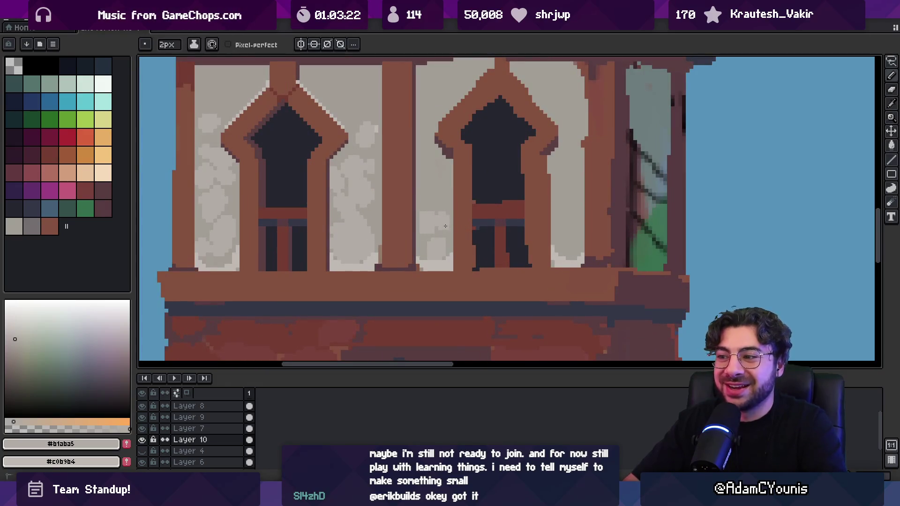
{"action": "left_click", "coordinate": [422, 236], "text": "alt"}
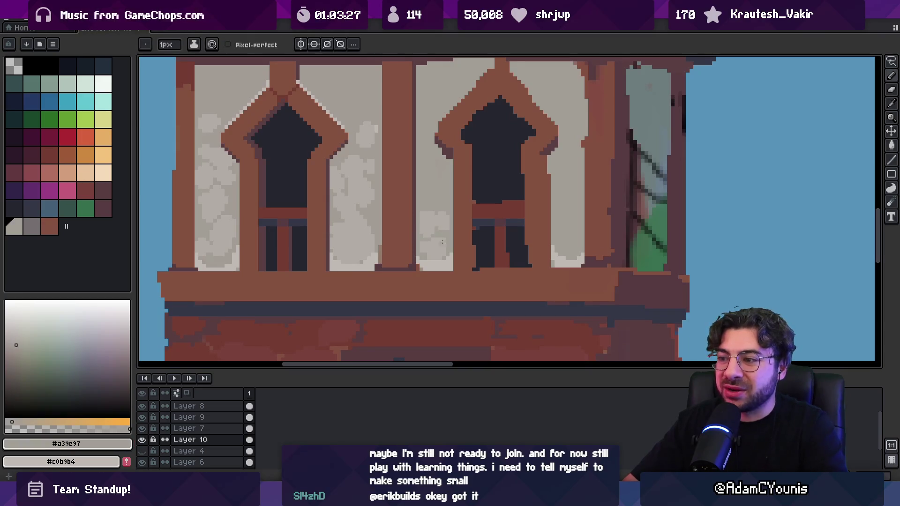
{"action": "left_click", "coordinate": [437, 241], "text": "alt"}
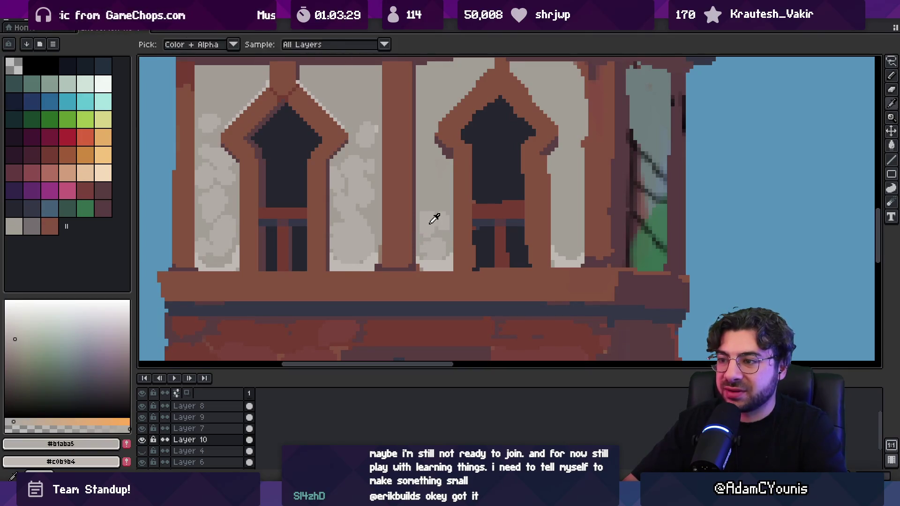
{"action": "key", "text": "plus"}
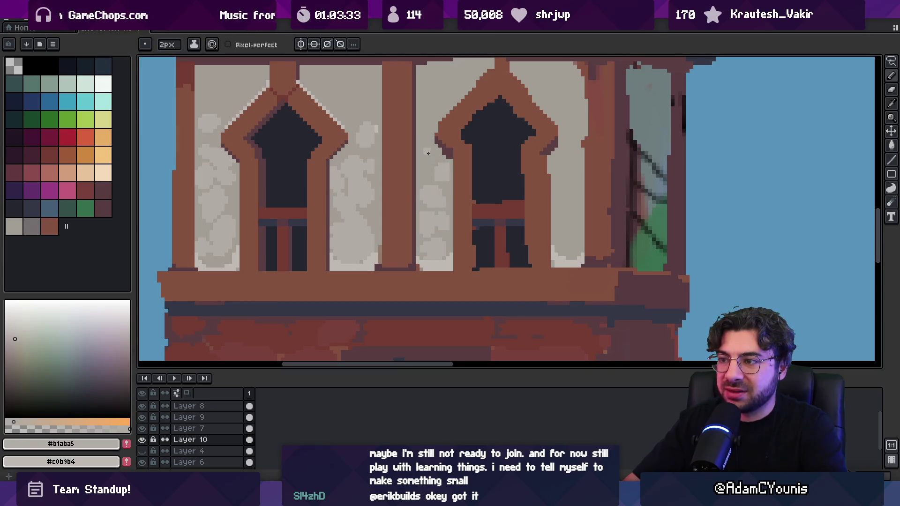
{"action": "scroll", "coordinate": [429, 164], "scroll_direction": "up", "scroll_amount": 3}
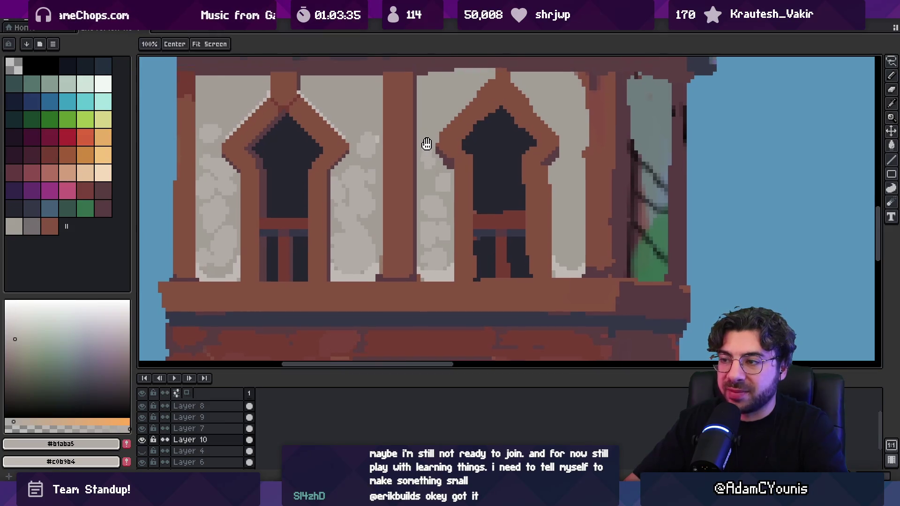
{"action": "left_click", "coordinate": [426, 180], "text": "alt"}
{"action": "left_click", "coordinate": [377, 176], "text": "alt"}
{"action": "left_click", "coordinate": [436, 156], "text": "alt"}
{"action": "left_click", "coordinate": [437, 148], "text": "alt"}
{"action": "left_click", "coordinate": [440, 140], "text": "alt"}
{"action": "left_click", "coordinate": [439, 148], "text": "alt"}
{"action": "left_click", "coordinate": [442, 153], "text": "alt"}
{"action": "left_click", "coordinate": [437, 153], "text": "alt"}
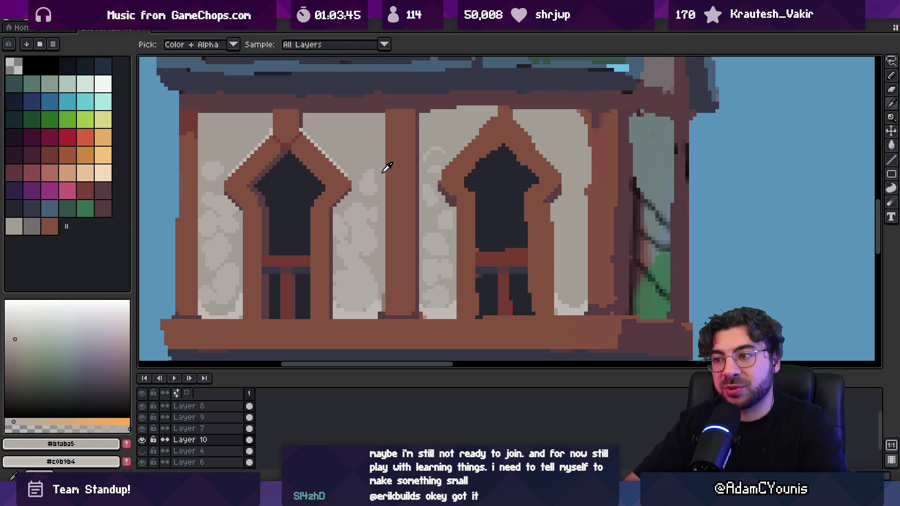
{"action": "left_click", "coordinate": [364, 183], "text": "alt"}
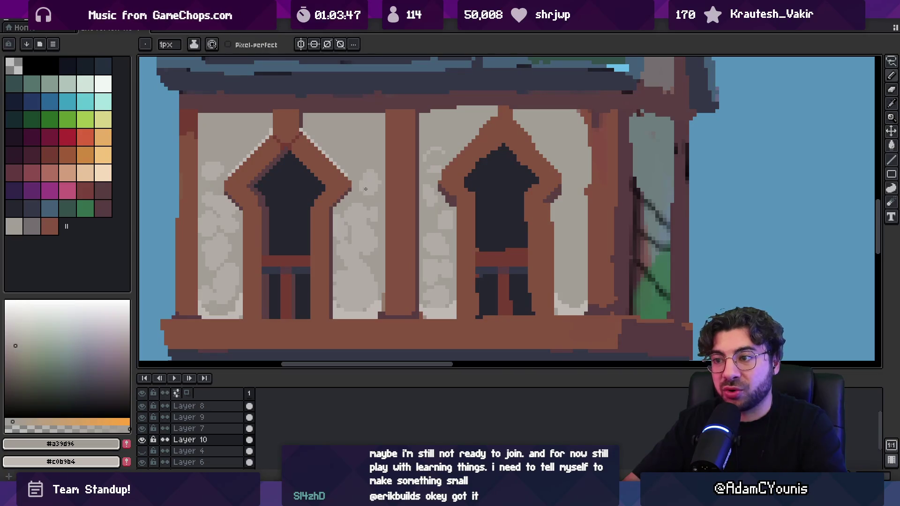
{"action": "key", "text": "z"}
{"action": "scroll", "coordinate": [394, 155], "scroll_direction": "down", "scroll_amount": 5}
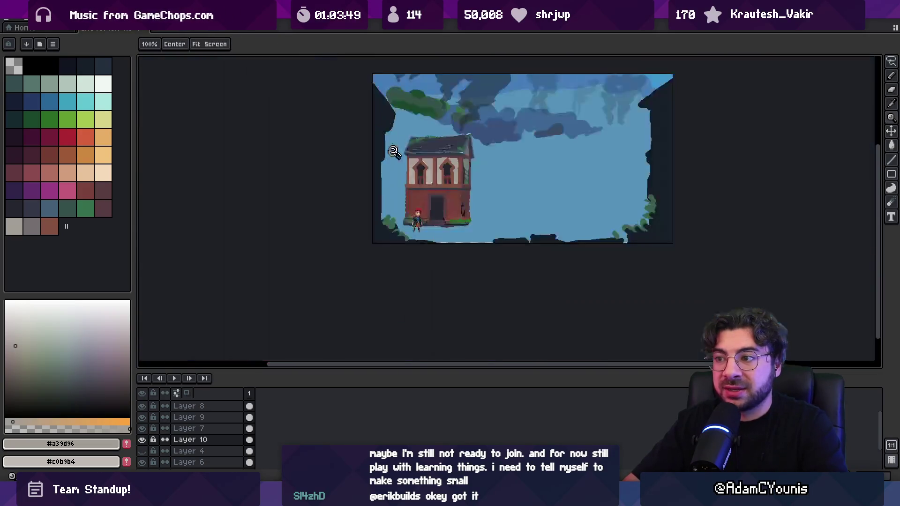
{"action": "left_click", "coordinate": [443, 150]}
{"action": "left_click", "coordinate": [455, 161]}
{"action": "left_click", "coordinate": [439, 159]}
{"action": "key", "text": "b"}
{"action": "left_click", "coordinate": [434, 157], "text": "alt"}
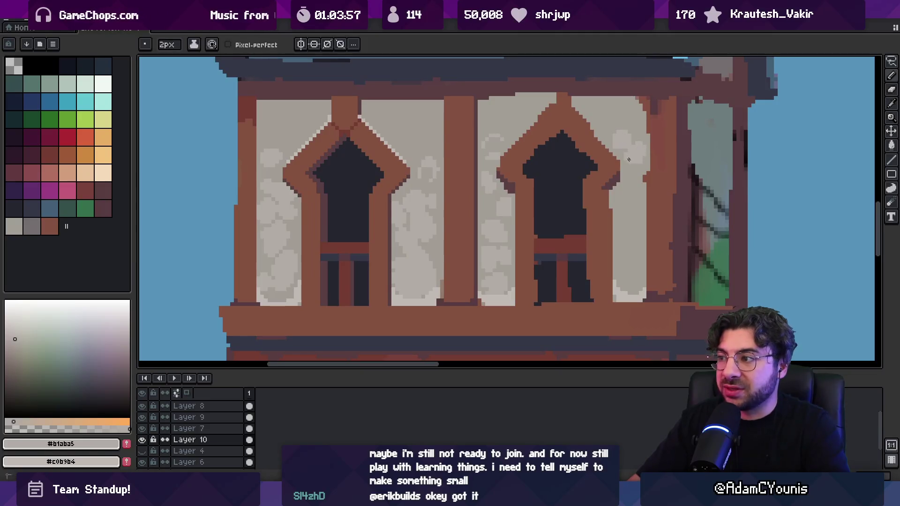
{"action": "left_click_drag", "start_coordinate": [633, 167], "coordinate": [594, 129]}
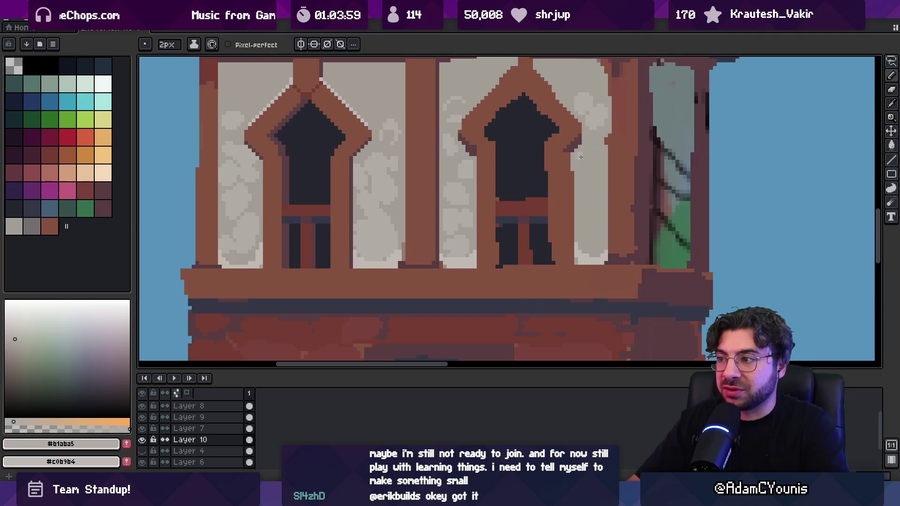
{"action": "key", "text": "plus"}
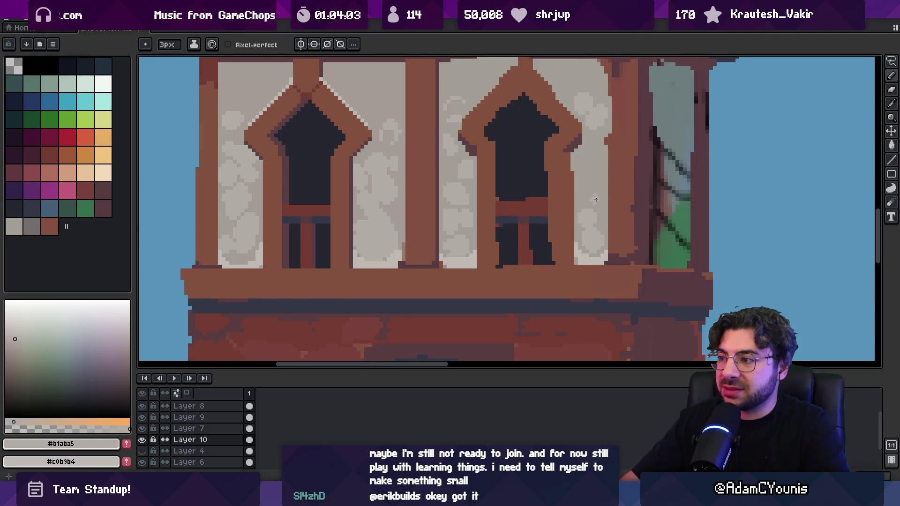
{"action": "key", "text": "z"}
{"action": "scroll", "coordinate": [596, 164], "scroll_direction": "down", "scroll_amount": 4}
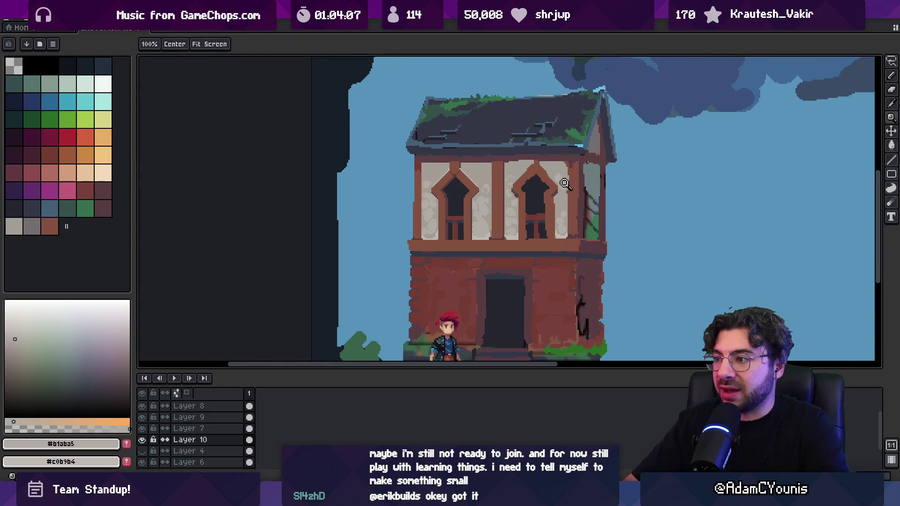
{"action": "scroll", "coordinate": [567, 184], "scroll_direction": "up", "scroll_amount": 2}
{"action": "key", "text": "i"}
{"action": "left_click", "coordinate": [519, 156]}
{"action": "key", "text": "b"}
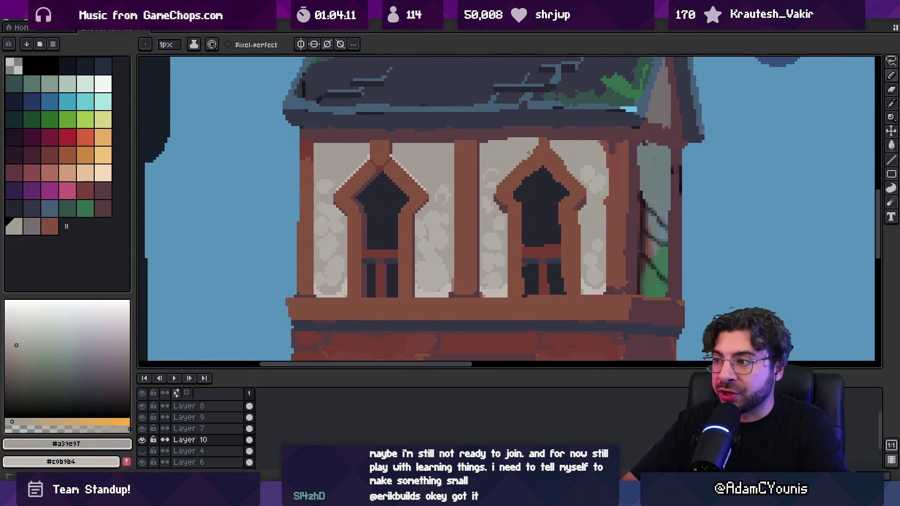
{"action": "left_click", "coordinate": [518, 183], "text": "alt"}
Extend the dark window opening along the arch's right stepped edge.
{"action": "scroll", "coordinate": [525, 177], "scroll_direction": "up", "scroll_amount": 2}
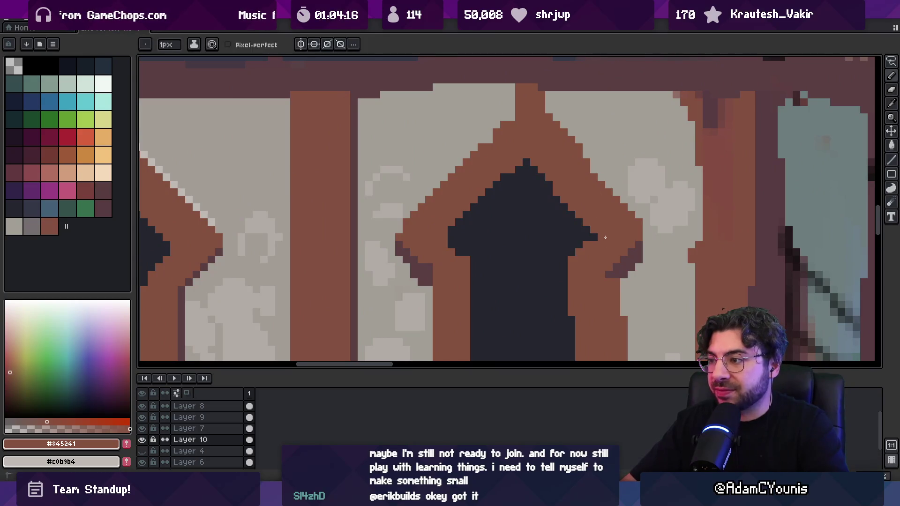
{"action": "left_click", "coordinate": [541, 188], "text": "alt"}
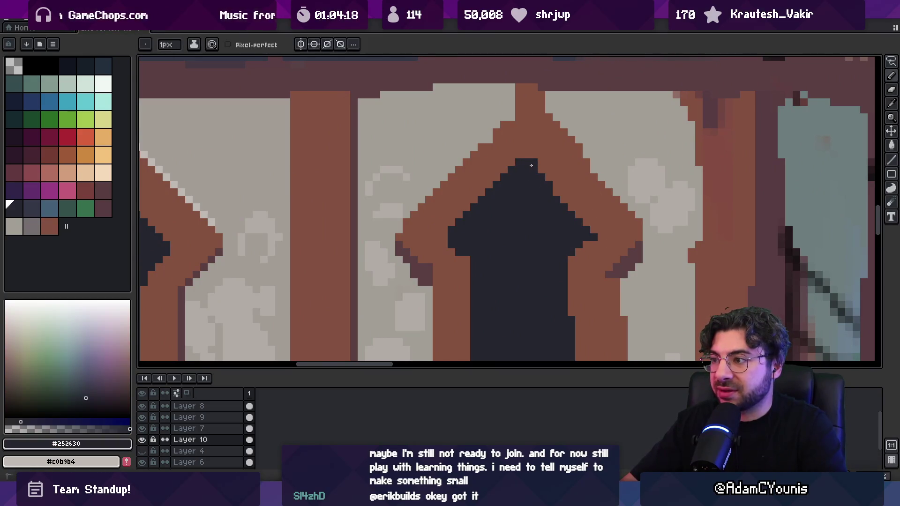
{"action": "left_click_drag", "start_coordinate": [536, 168], "coordinate": [599, 237]}
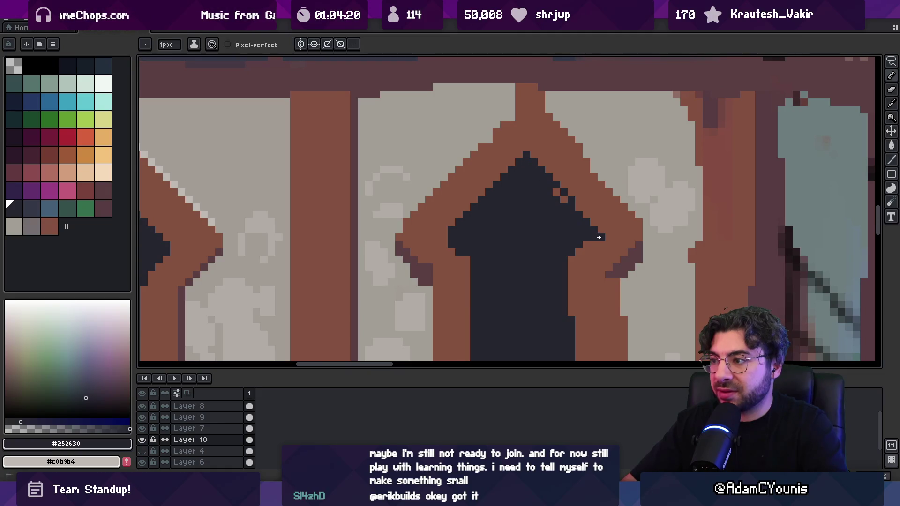
{"action": "key", "text": "z"}
{"action": "scroll", "coordinate": [553, 188], "scroll_direction": "down", "scroll_amount": 2}
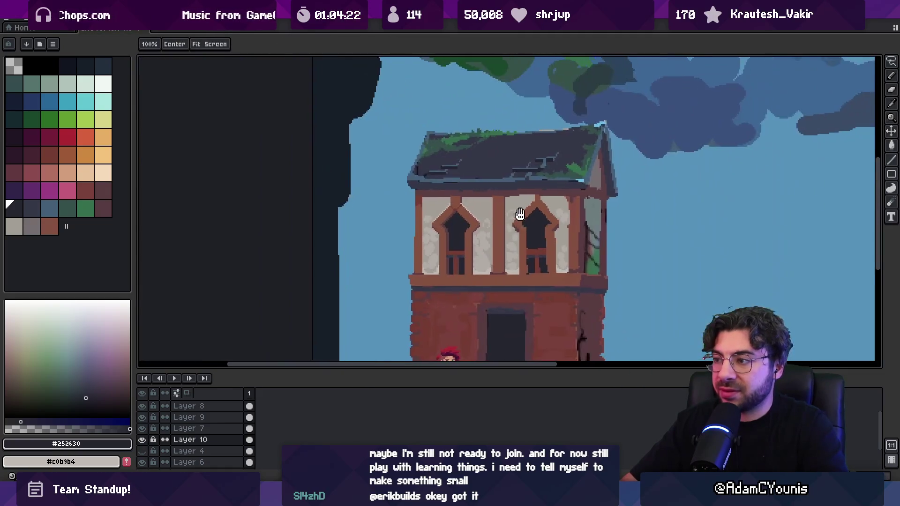
{"action": "scroll", "coordinate": [543, 233], "scroll_direction": "up", "scroll_amount": 1}
{"action": "key", "text": "b"}
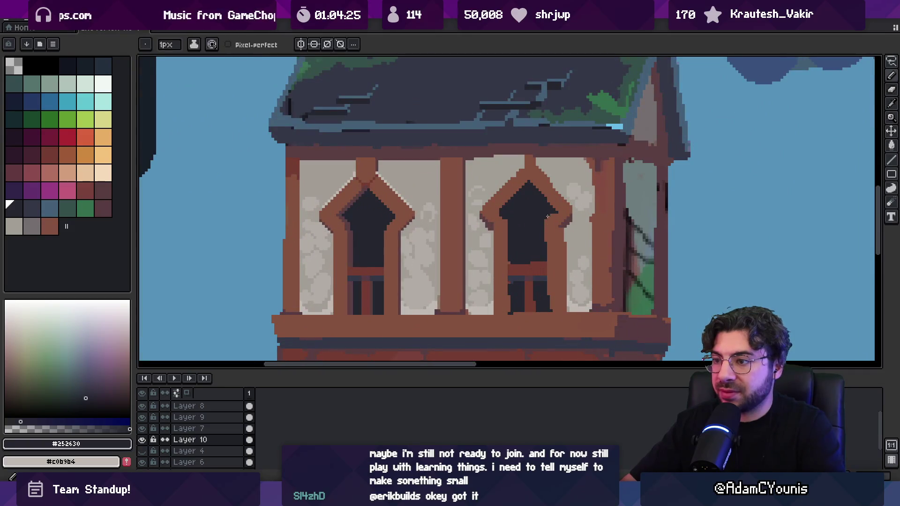
Select the building wall by colour, then clear that selection.
{"action": "key", "text": "m"}
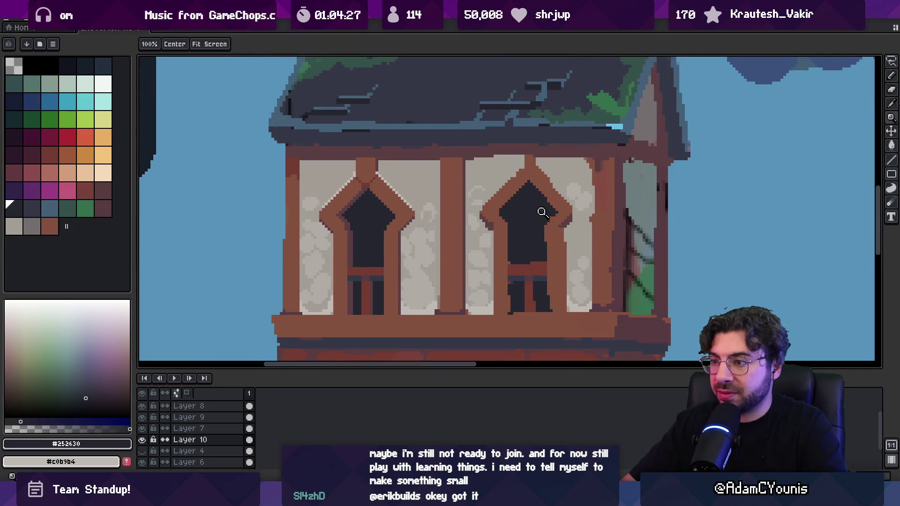
{"action": "scroll", "coordinate": [538, 207], "scroll_direction": "down", "scroll_amount": 1}
{"action": "scroll", "coordinate": [482, 221], "scroll_direction": "up", "scroll_amount": 1}
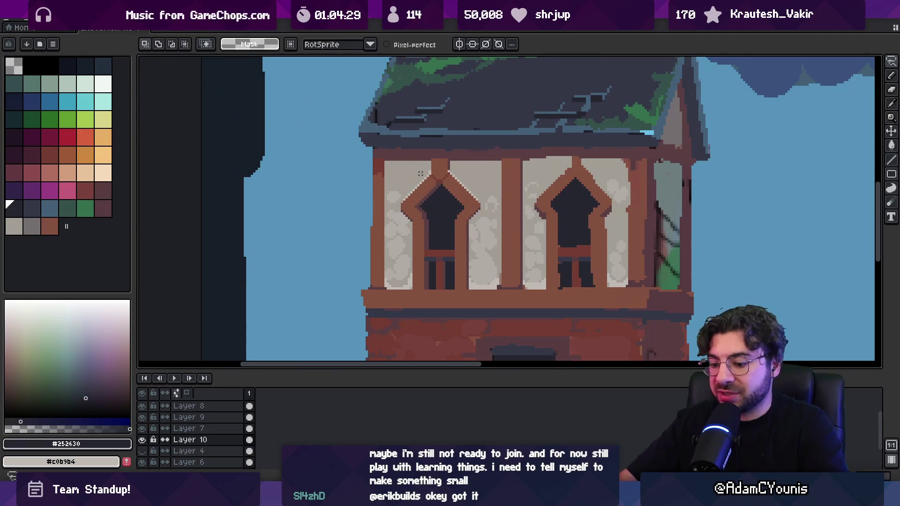
{"action": "key", "text": "m"}
{"action": "key", "text": "w"}
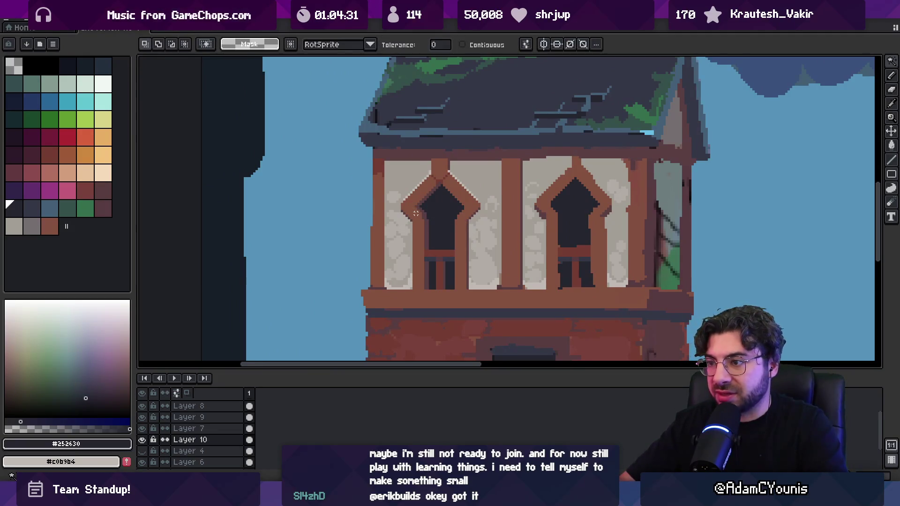
{"action": "left_click", "coordinate": [416, 213]}
{"action": "key", "text": "ctrl+d"}
{"action": "key", "text": "m"}
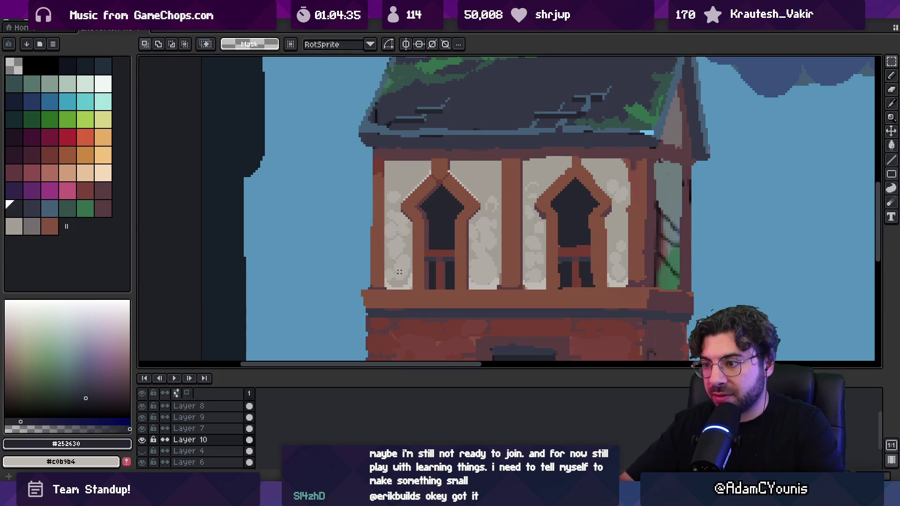
Copy the selected left window panel over the right window and view the whole house.
{"action": "mouse_move", "coordinate": [392, 280]}
{"action": "left_mouse_down"}
{"action": "mouse_move", "coordinate": [455, 197]}
{"action": "mouse_move", "coordinate": [383, 288]}
{"action": "mouse_move", "coordinate": [503, 158]}
{"action": "left_mouse_up"}
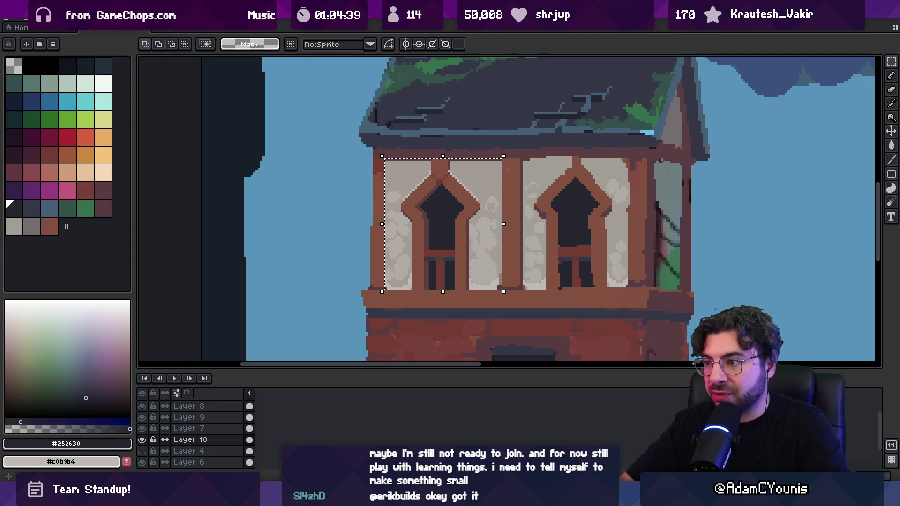
{"action": "left_click", "coordinate": [453, 214]}
{"action": "left_click_drag", "start_coordinate": [453, 213], "coordinate": [585, 213]}
{"action": "scroll", "coordinate": [584, 212], "scroll_direction": "down", "scroll_amount": 3}
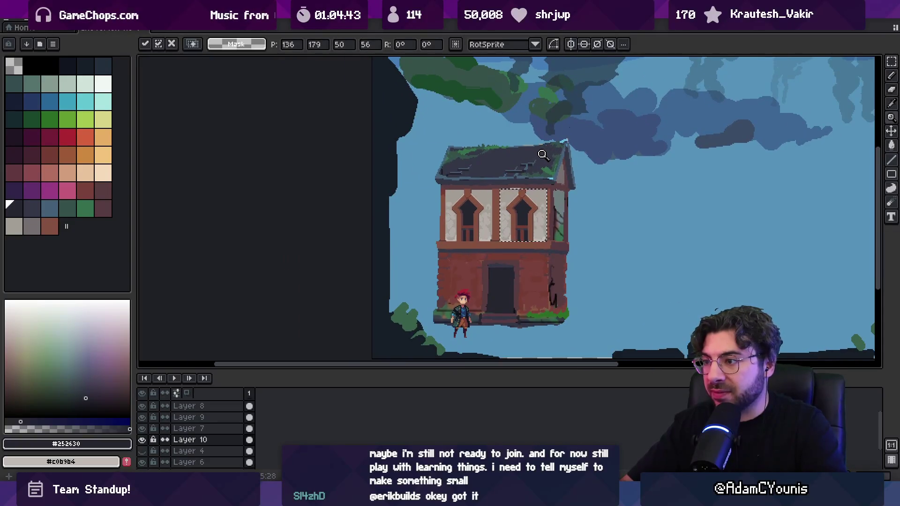
{"action": "key", "text": "z"}
{"action": "left_click", "coordinate": [552, 211]}
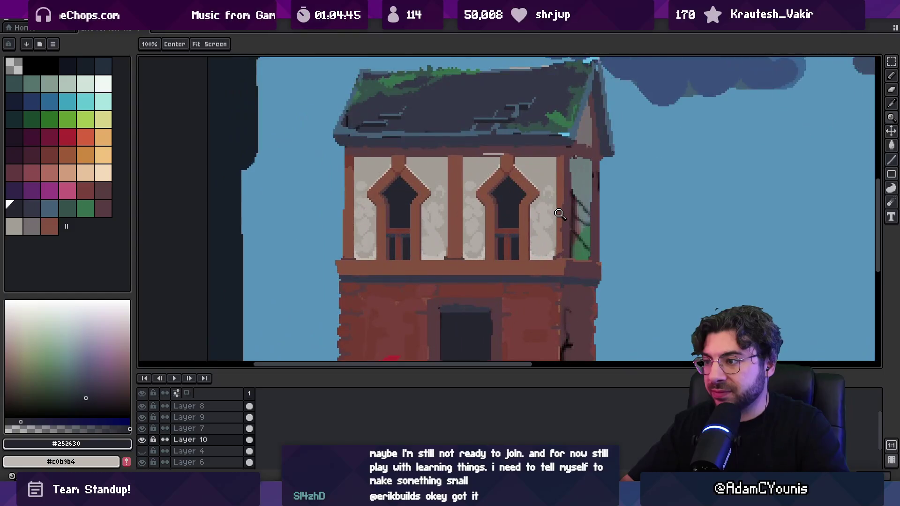
Draw a brown timber line down the upper wall's right edge.
{"action": "left_click", "coordinate": [560, 199]}
{"action": "key", "text": "b"}
{"action": "left_click", "coordinate": [563, 187], "text": "alt"}
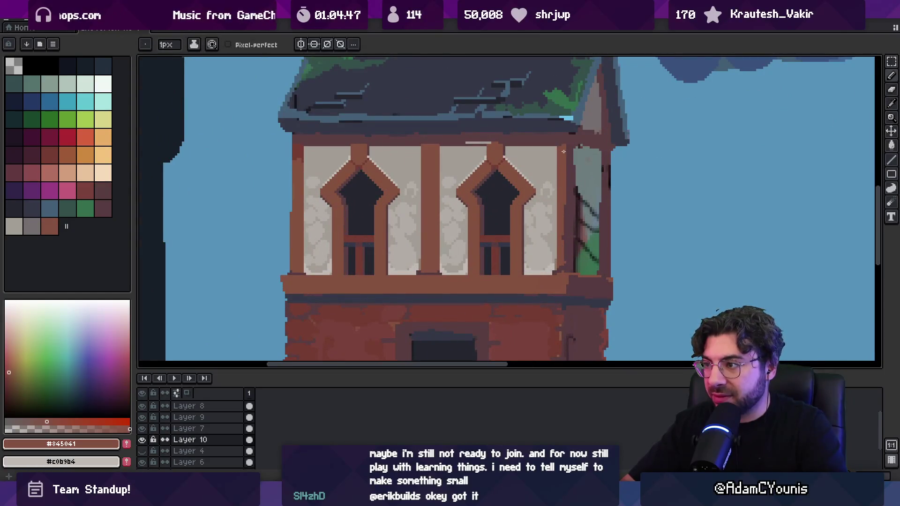
{"action": "left_click_drag", "start_coordinate": [556, 149], "coordinate": [555, 241]}
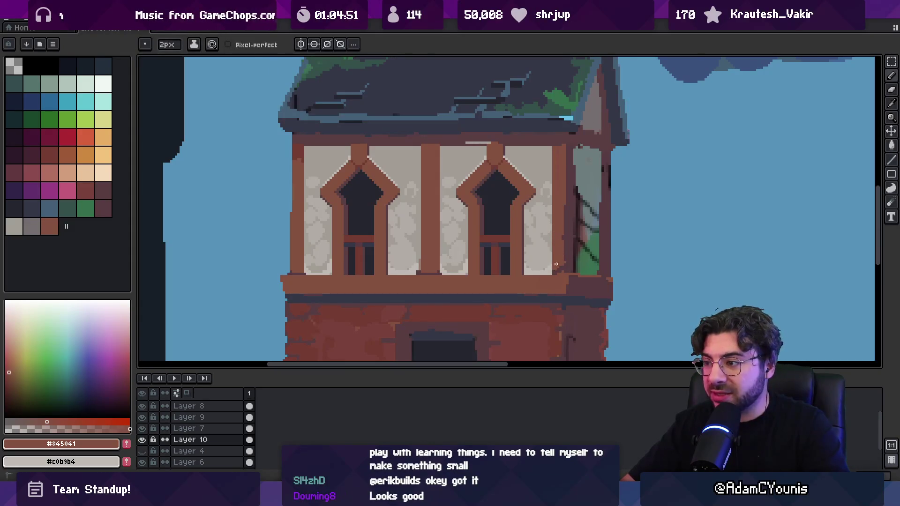
Sample a dark wall colour and the brown wall post colour.
{"action": "key", "text": "z"}
{"action": "scroll", "coordinate": [558, 241], "scroll_direction": "down", "scroll_amount": 3}
{"action": "scroll", "coordinate": [577, 193], "scroll_direction": "up", "scroll_amount": 3}
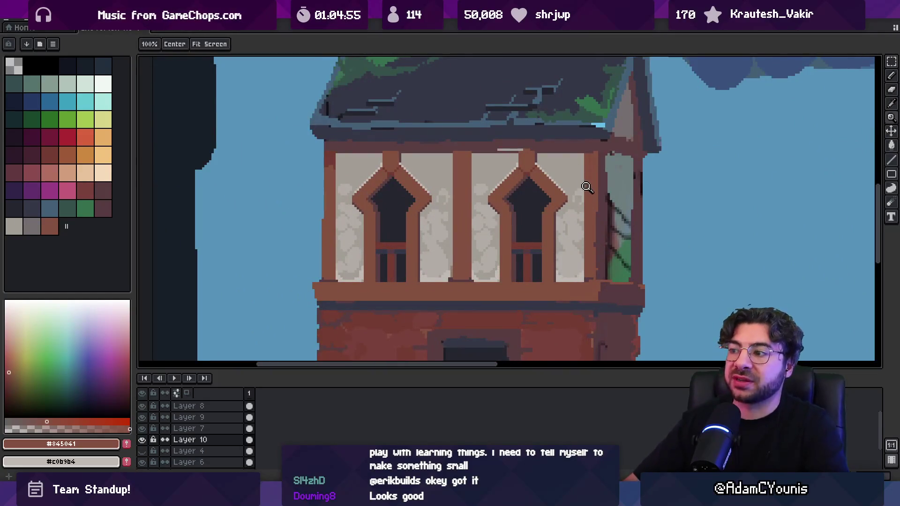
{"action": "key", "text": "i"}
{"action": "left_click", "coordinate": [605, 185]}
{"action": "key", "text": "b"}
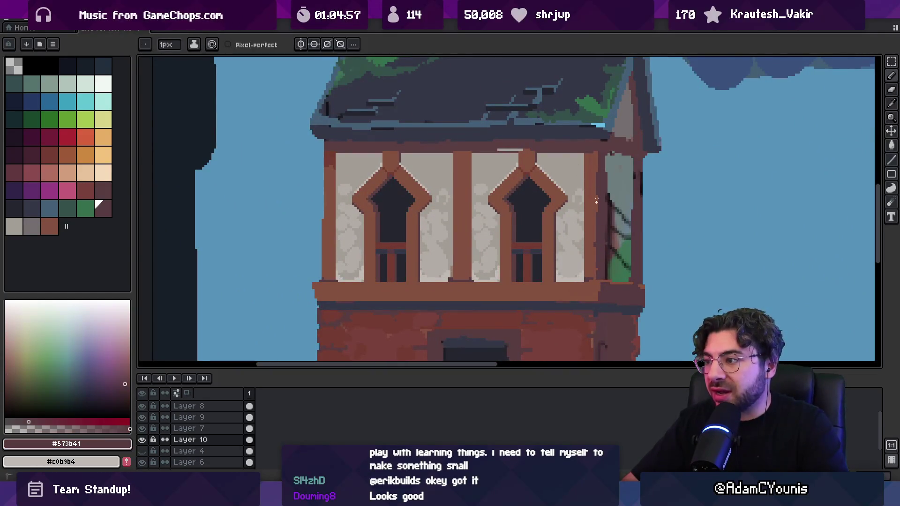
{"action": "left_click", "coordinate": [593, 247], "text": "alt"}
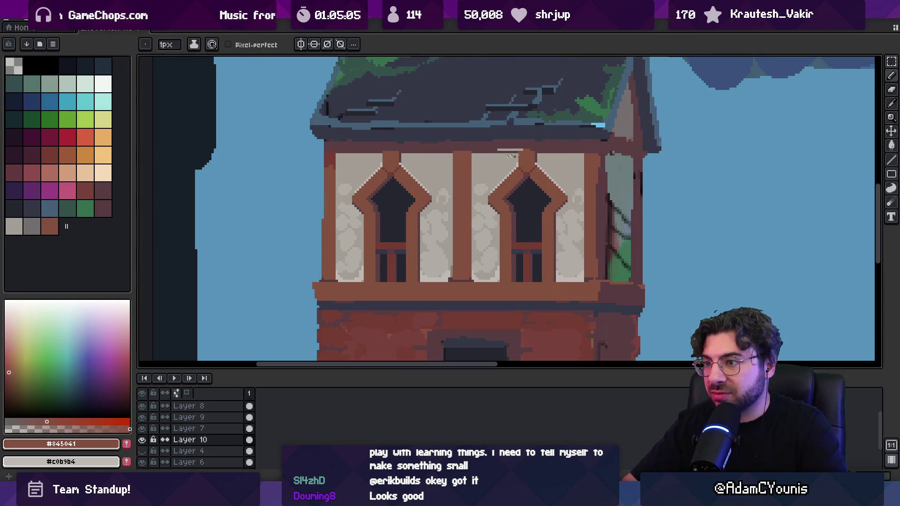
Sample the dark beam and brown beam colours, then pan across the canvas.
{"action": "scroll", "coordinate": [511, 155], "scroll_direction": "up", "scroll_amount": 2}
{"action": "left_click", "coordinate": [565, 158], "text": "alt"}
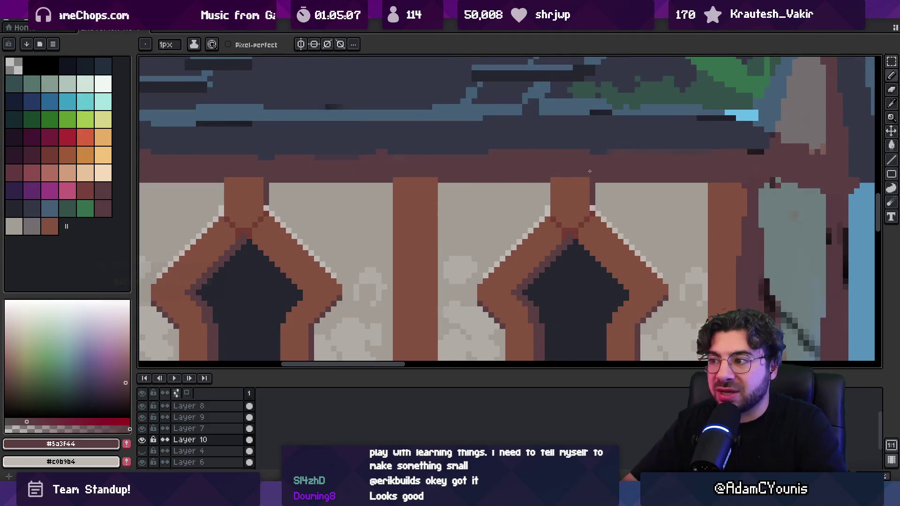
{"action": "scroll", "coordinate": [539, 150], "scroll_direction": "down", "scroll_amount": 3}
{"action": "scroll", "coordinate": [549, 169], "scroll_direction": "up", "scroll_amount": 2}
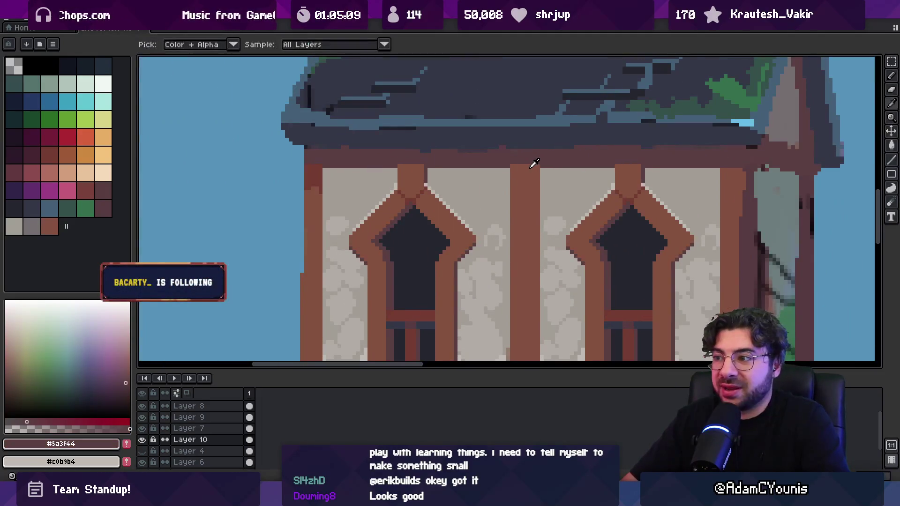
{"action": "left_click", "coordinate": [417, 196], "text": "alt"}
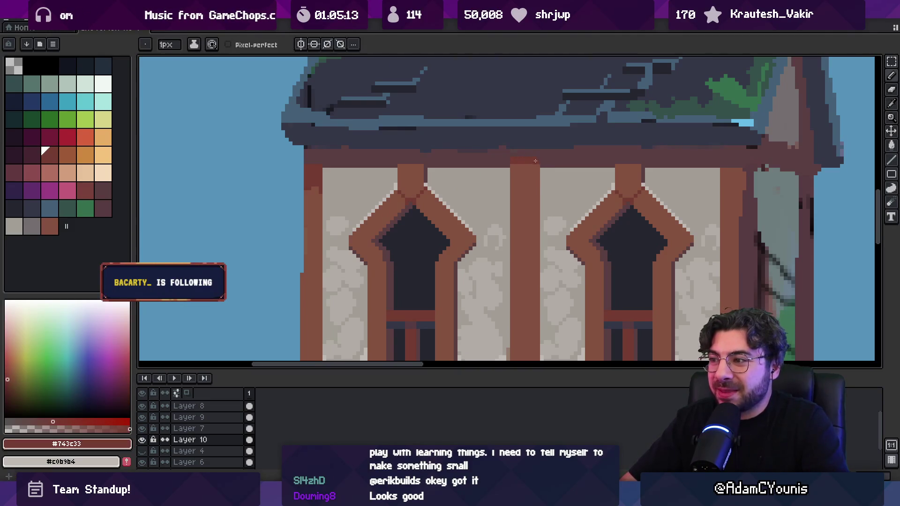
{"action": "key", "text": "space"}
{"action": "scroll", "coordinate": [557, 164], "scroll_direction": "down", "scroll_amount": 2}
{"action": "scroll", "coordinate": [539, 167], "scroll_direction": "up", "scroll_amount": 4}
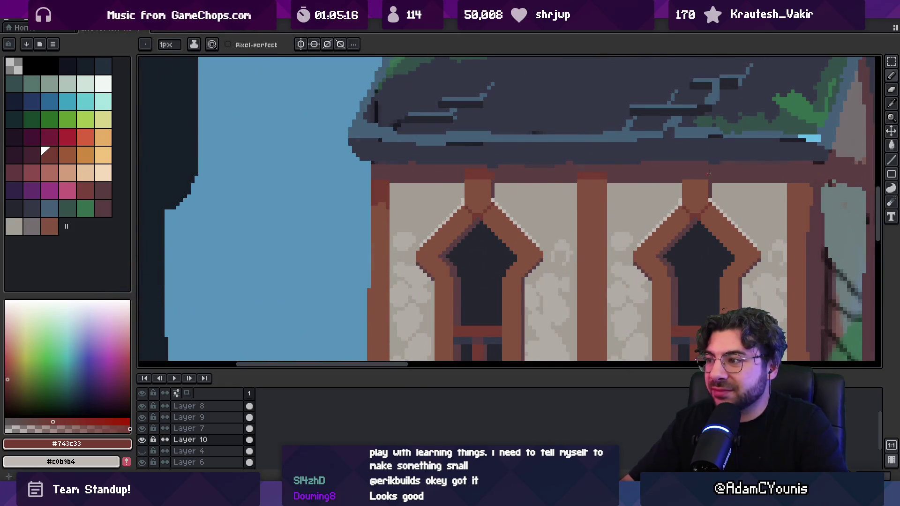
{"action": "scroll", "coordinate": [639, 176], "scroll_direction": "down", "scroll_amount": 4}
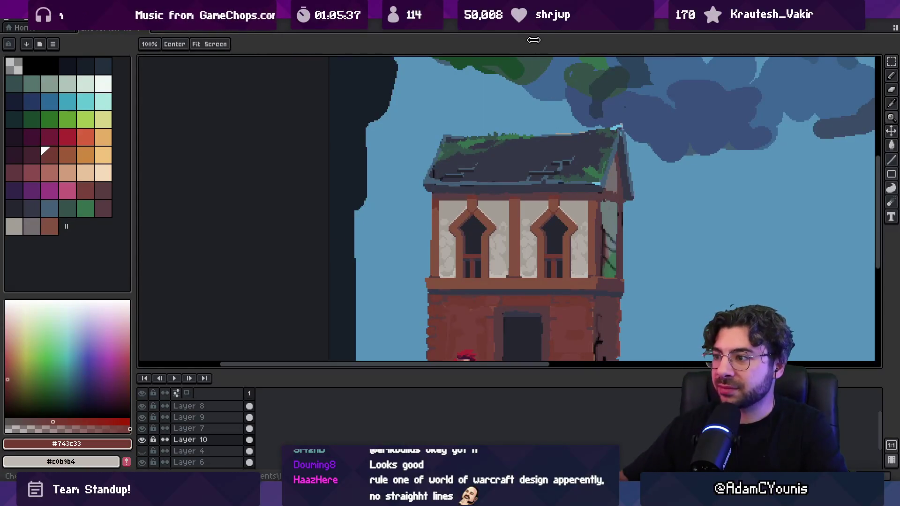
Sample a dark colour from the wall, cycling between the fill and move tools.
{"action": "scroll", "coordinate": [509, 264], "scroll_direction": "up", "scroll_amount": 2}
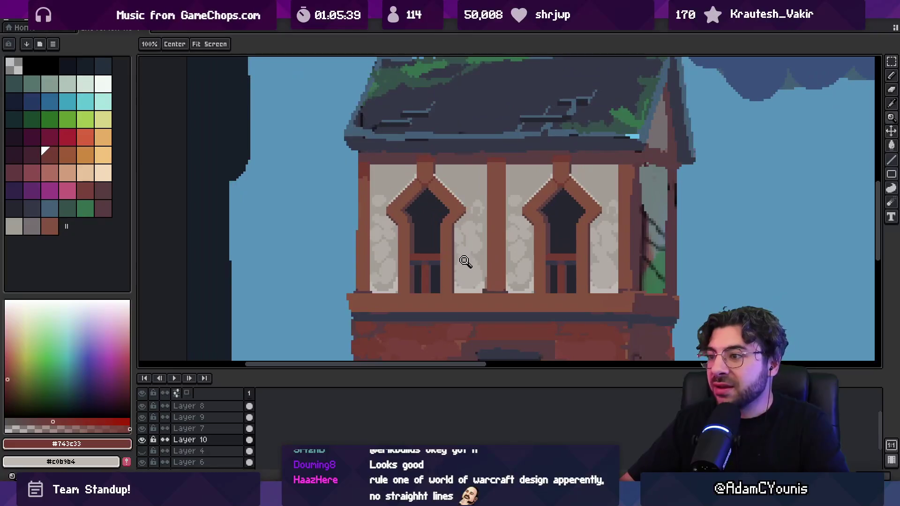
{"action": "key", "text": "i"}
{"action": "left_click", "coordinate": [429, 257]}
{"action": "key", "text": "g"}
{"action": "key", "text": "v"}
{"action": "key", "text": "g"}
{"action": "key", "text": "v"}
{"action": "key", "text": "g"}
{"action": "key", "text": "i"}
{"action": "scroll", "coordinate": [506, 178], "scroll_direction": "right", "scroll_amount": 2}
Pick the light wall colour and paint over both edges of the central timber post.
{"action": "left_click", "coordinate": [494, 187]}
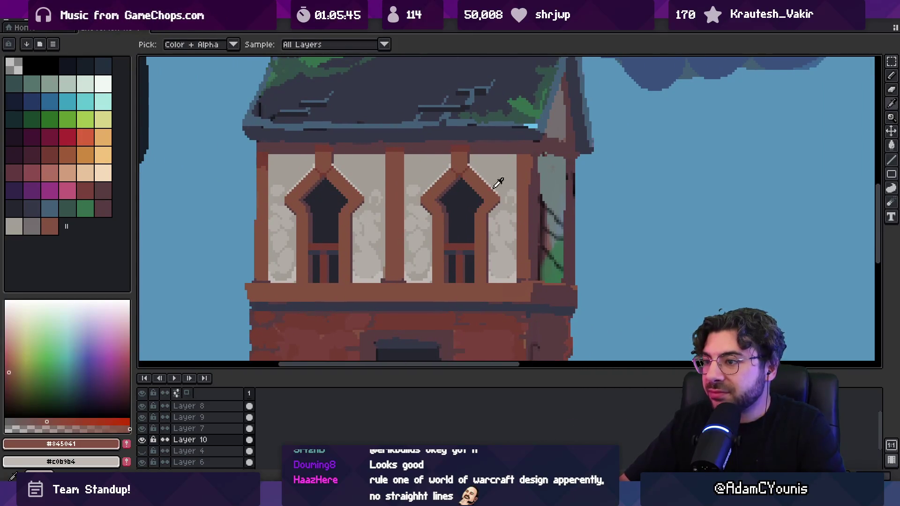
{"action": "left_click", "coordinate": [414, 177]}
{"action": "key", "text": "b"}
{"action": "left_click_drag", "start_coordinate": [402, 190], "coordinate": [402, 253]}
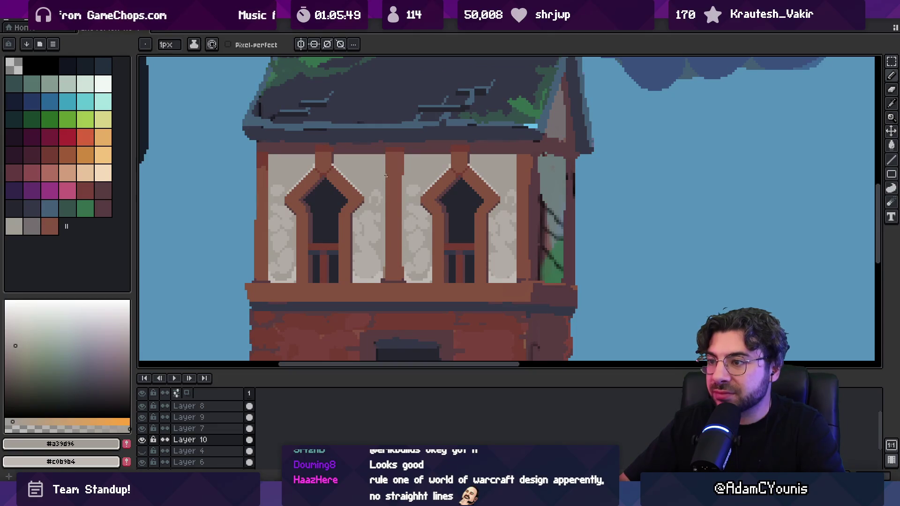
{"action": "left_click_drag", "start_coordinate": [386, 191], "coordinate": [388, 256]}
Zoom to review the house, then sample the dark roof trim and roof colours.
{"action": "key", "text": "z"}
{"action": "scroll", "coordinate": [465, 152], "scroll_direction": "down", "scroll_amount": 4}
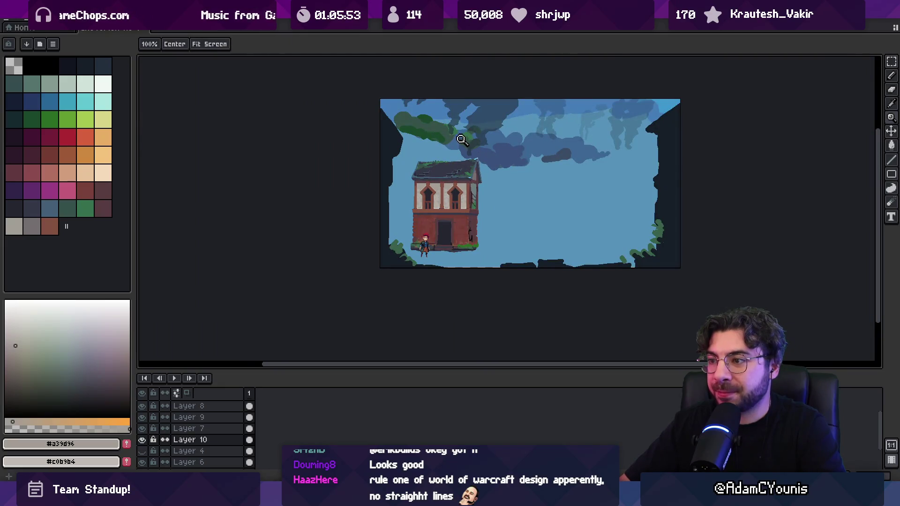
{"action": "scroll", "coordinate": [431, 193], "scroll_direction": "up", "scroll_amount": 2}
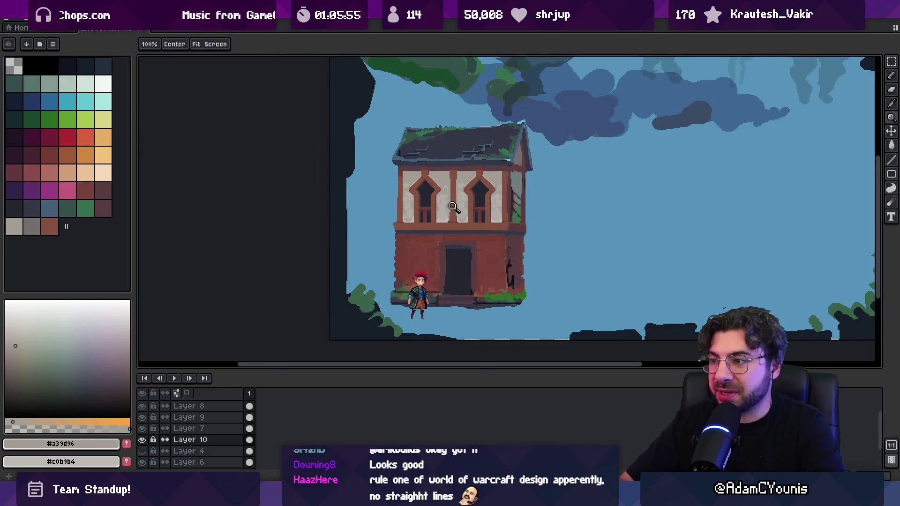
{"action": "scroll", "coordinate": [409, 173], "scroll_direction": "up", "scroll_amount": 2}
{"action": "key", "text": "b"}
{"action": "left_click", "coordinate": [406, 150], "text": "alt"}
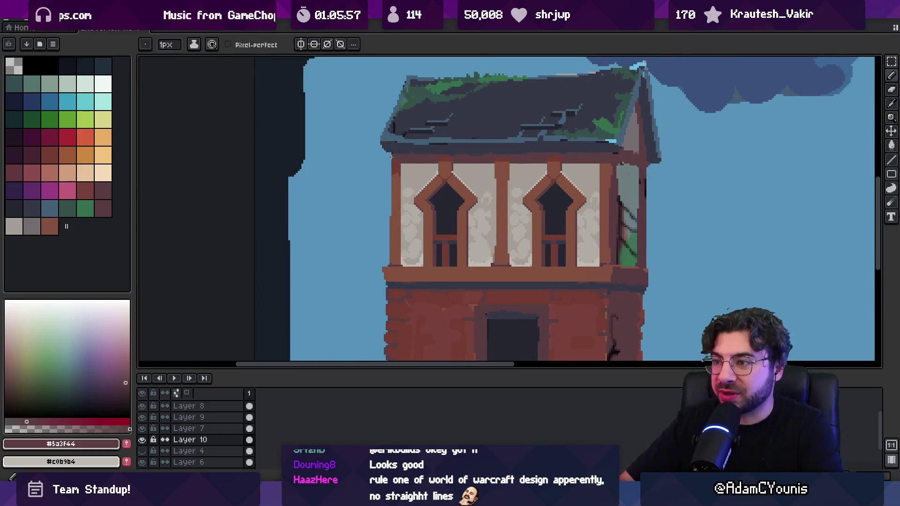
{"action": "left_click", "coordinate": [391, 153], "text": "alt"}
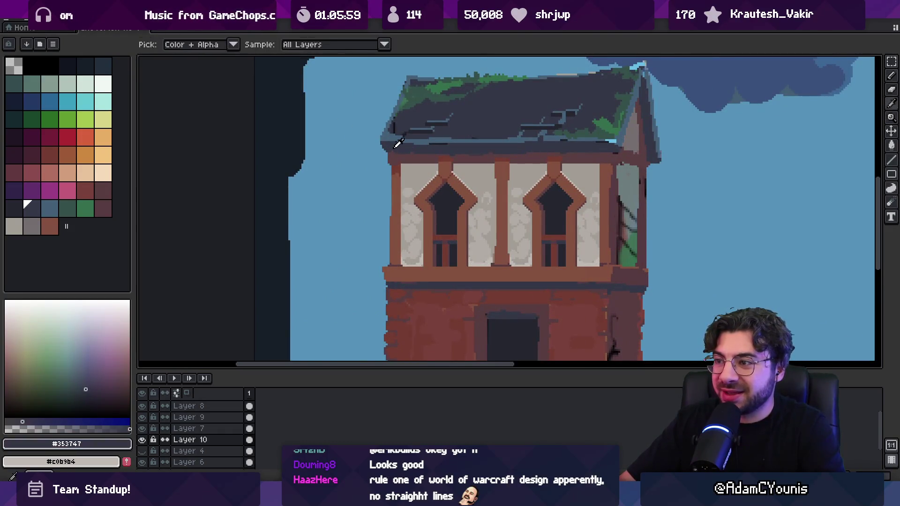
{"action": "scroll", "coordinate": [446, 202], "scroll_direction": "down", "scroll_amount": 2}
{"action": "scroll", "coordinate": [450, 197], "scroll_direction": "up", "scroll_amount": 1}
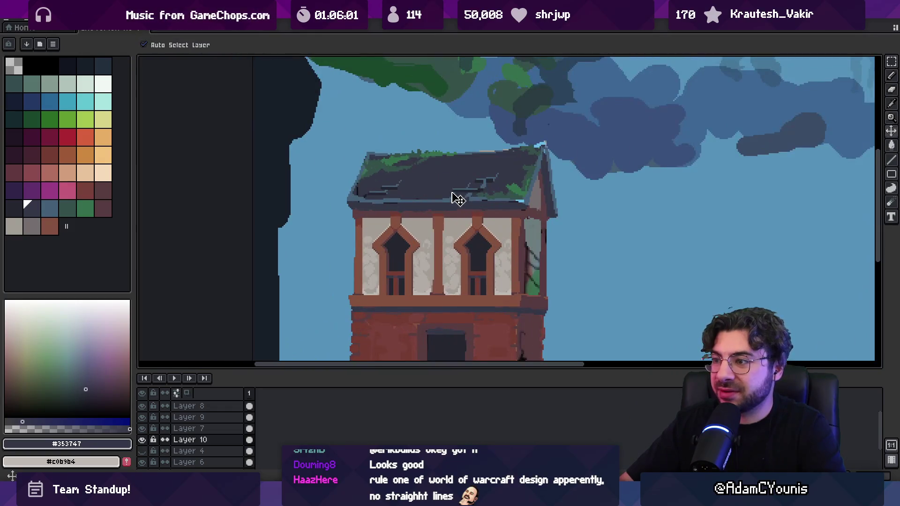
Select the roof area and lower it by about 12 pixels.
{"action": "key", "text": "m"}
{"action": "mouse_move", "coordinate": [333, 128]}
{"action": "left_mouse_down"}
{"action": "mouse_move", "coordinate": [583, 203]}
{"action": "mouse_move", "coordinate": [585, 212]}
{"action": "mouse_move", "coordinate": [573, 195]}
{"action": "mouse_move", "coordinate": [547, 227]}
{"action": "left_mouse_up"}
{"action": "left_click_drag", "start_coordinate": [555, 172], "coordinate": [558, 178]}
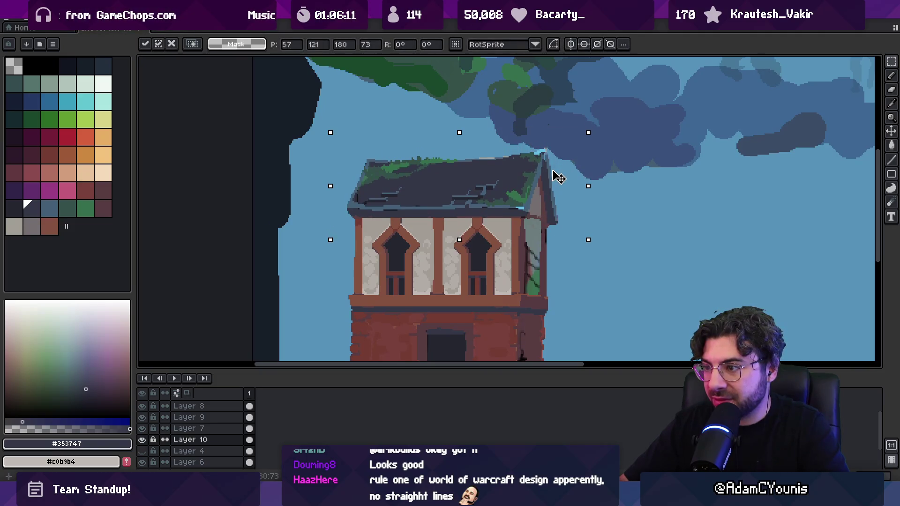
{"action": "key", "text": "z"}
Fill the gap left under the lowered roof with the light wall colour.
{"action": "scroll", "coordinate": [493, 180], "scroll_direction": "down", "scroll_amount": 3}
{"action": "scroll", "coordinate": [493, 179], "scroll_direction": "up", "scroll_amount": 5}
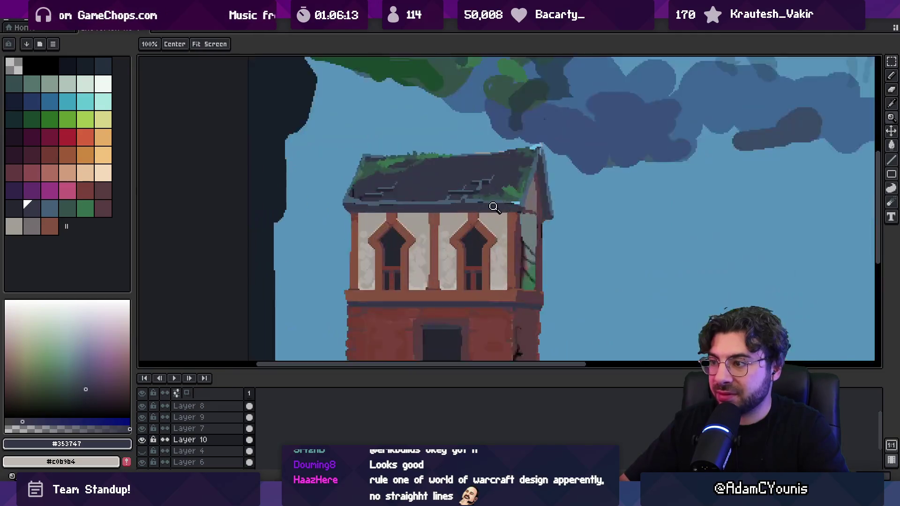
{"action": "key", "text": "b"}
{"action": "left_click", "coordinate": [495, 216], "text": "alt"}
{"action": "left_click_drag", "start_coordinate": [482, 216], "coordinate": [535, 214]}
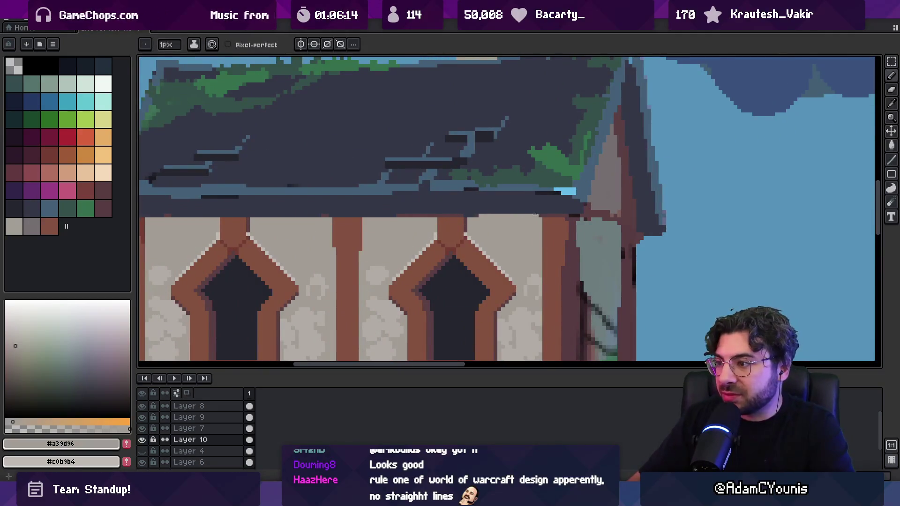
Sample the red-brown timber colour and zoom to review the roof.
{"action": "scroll", "coordinate": [408, 213], "scroll_direction": "left", "scroll_amount": 5}
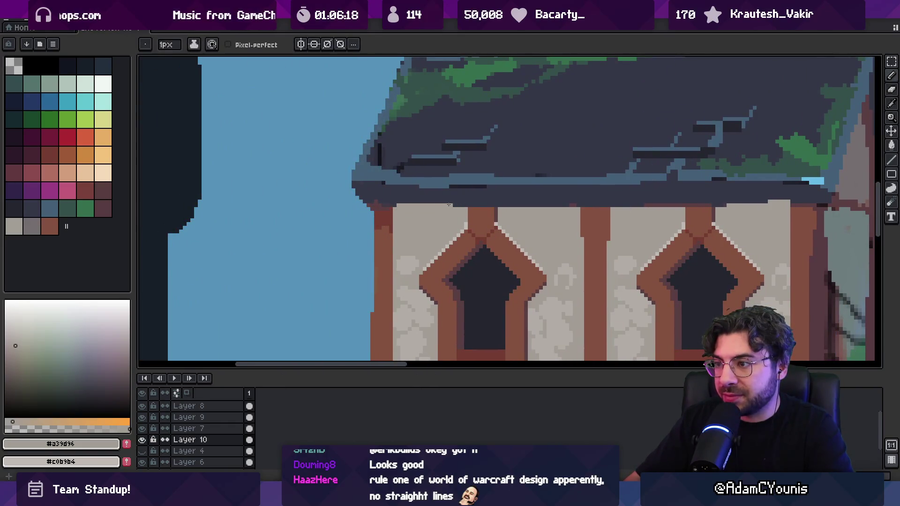
{"action": "left_click", "coordinate": [378, 210], "text": "alt"}
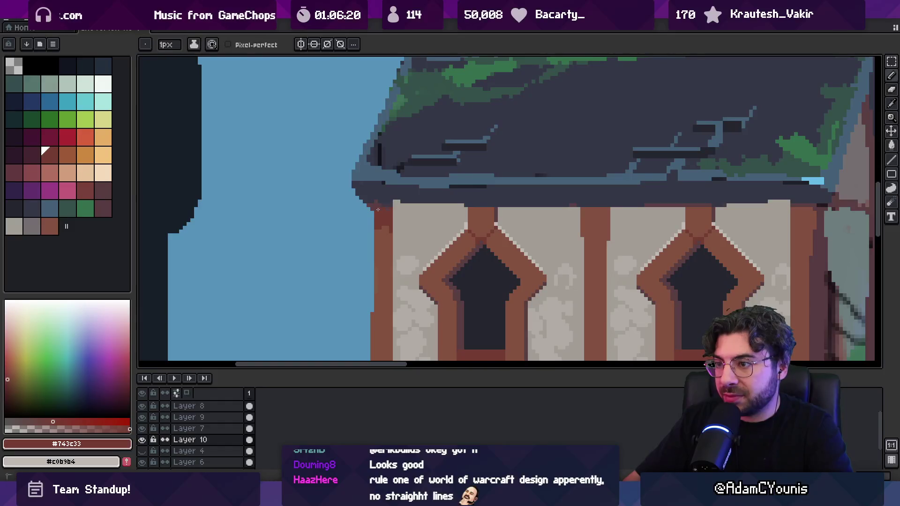
{"action": "key", "text": "z"}
{"action": "scroll", "coordinate": [408, 195], "scroll_direction": "down", "scroll_amount": 5}
{"action": "scroll", "coordinate": [458, 192], "scroll_direction": "up", "scroll_amount": 4}
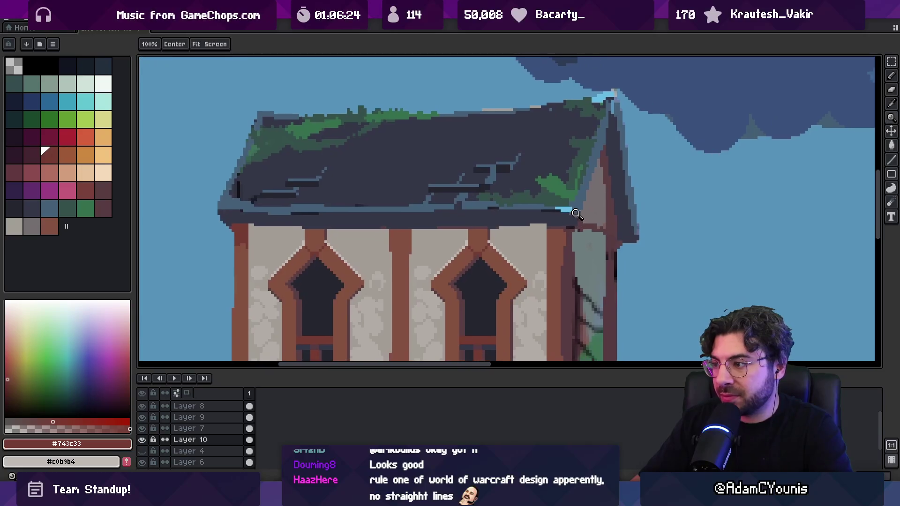
{"action": "scroll", "coordinate": [575, 220], "scroll_direction": "up", "scroll_amount": 1}
Sample the dark roof colour #353747 as the foreground colour.
{"action": "key", "text": "b"}
{"action": "left_click", "coordinate": [529, 222], "text": "alt"}
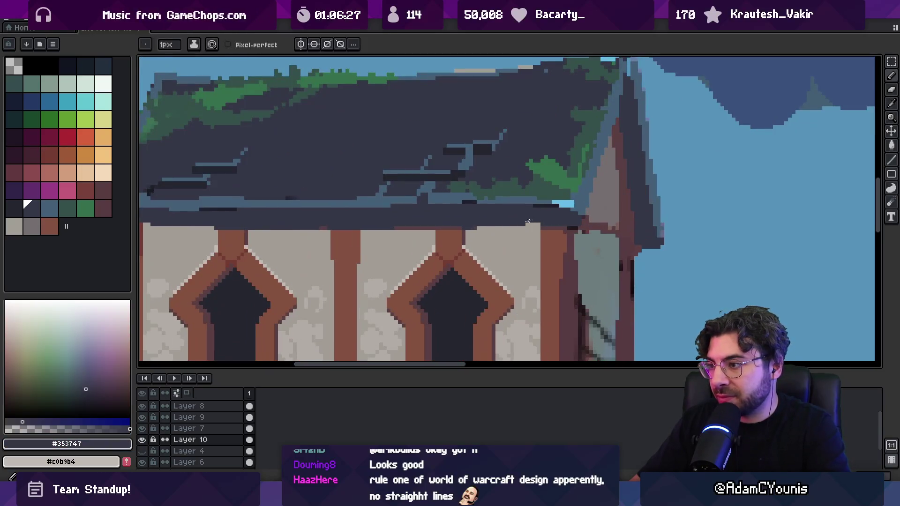
{"action": "left_click", "coordinate": [566, 222], "text": "alt"}
{"action": "left_click", "coordinate": [555, 219], "text": "alt"}
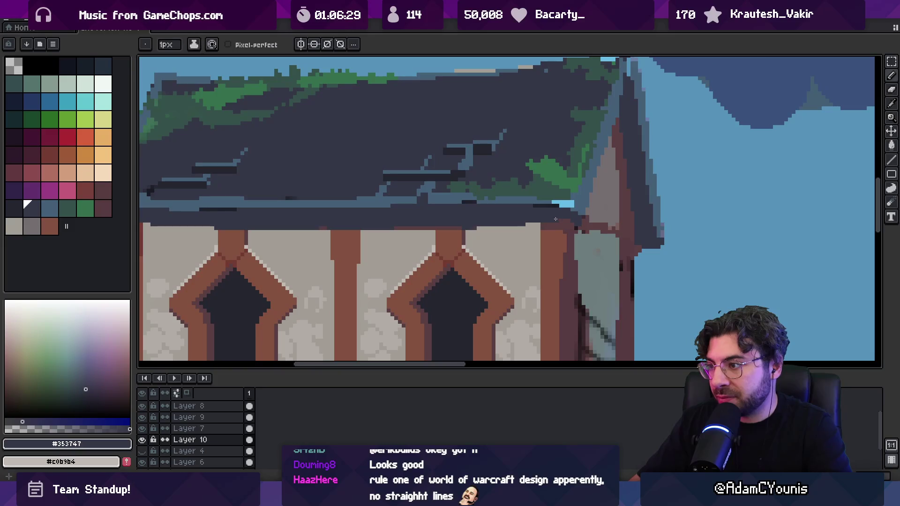
{"action": "key", "text": "z"}
{"action": "scroll", "coordinate": [534, 218], "scroll_direction": "down", "scroll_amount": 5}
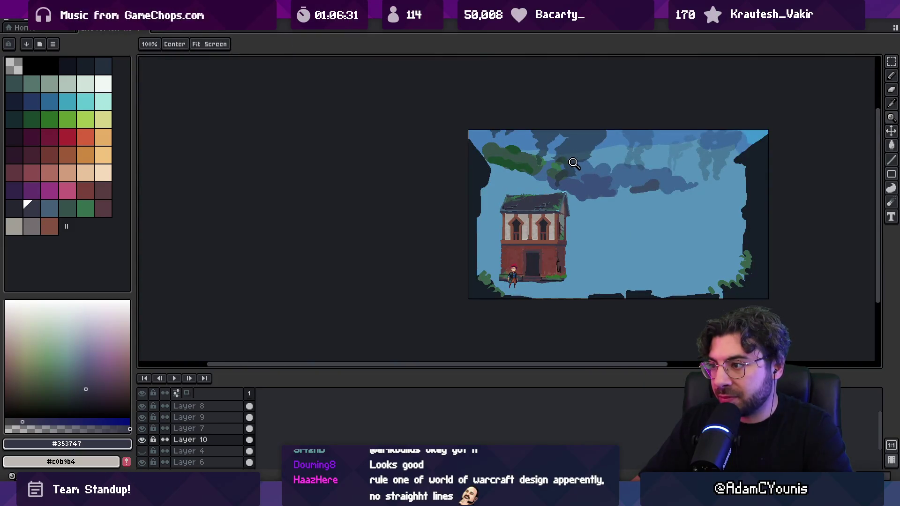
{"action": "scroll", "coordinate": [551, 194], "scroll_direction": "up", "scroll_amount": 5}
{"action": "key", "text": "alt"}
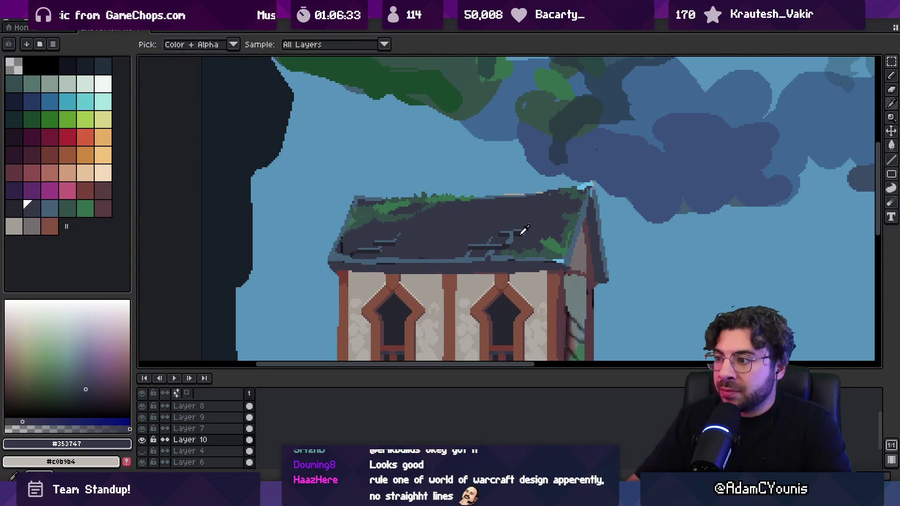
Sample the darker shade #252630 and paint two vertical chimney strokes on the roof.
{"action": "left_click", "coordinate": [522, 232], "text": "alt"}
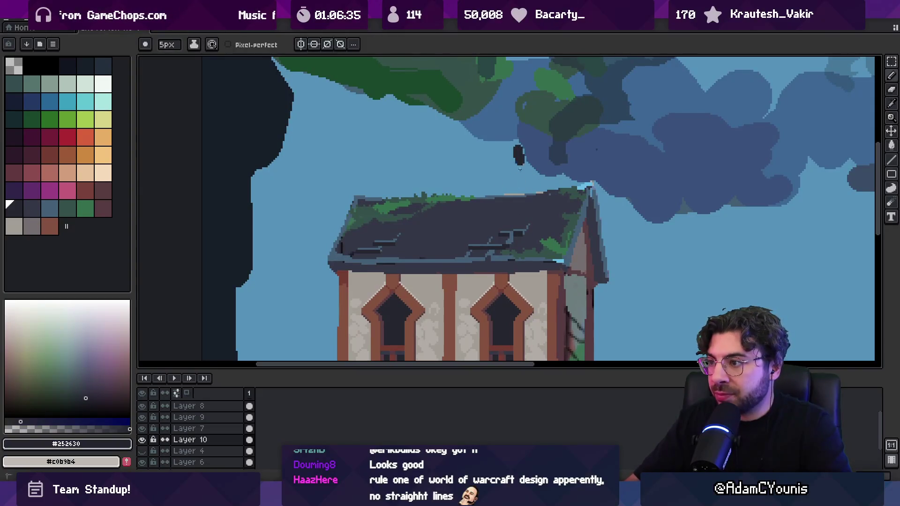
{"action": "left_click_drag", "start_coordinate": [520, 169], "coordinate": [517, 199]}
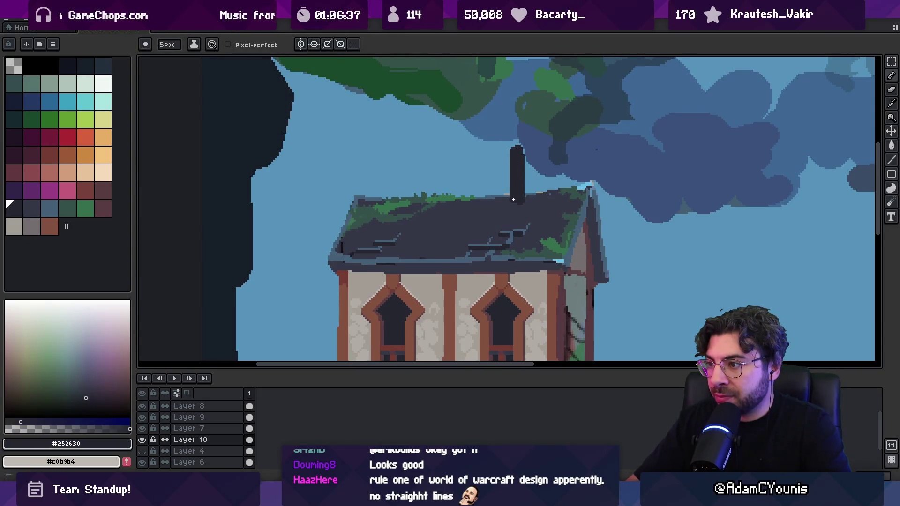
{"action": "left_click_drag", "start_coordinate": [375, 158], "coordinate": [377, 196]}
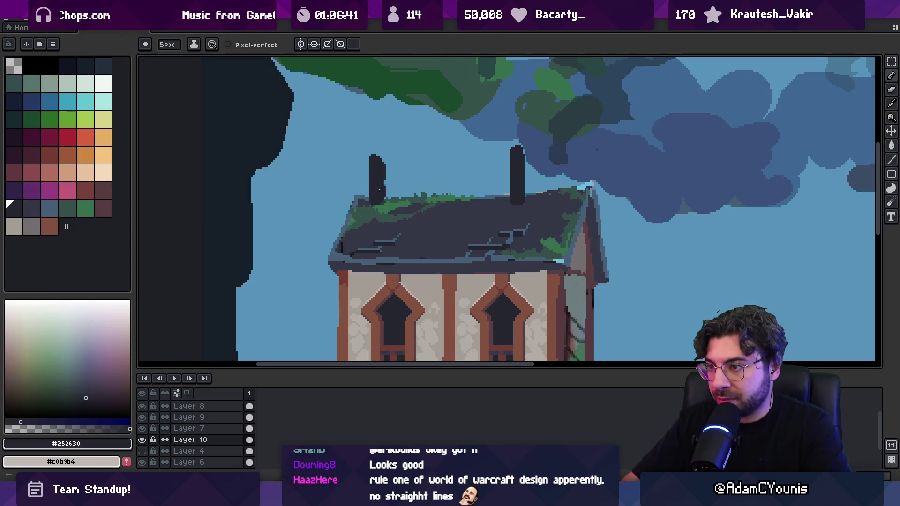
Review the whole scene and undo both chimney strokes.
{"action": "key", "text": "b"}
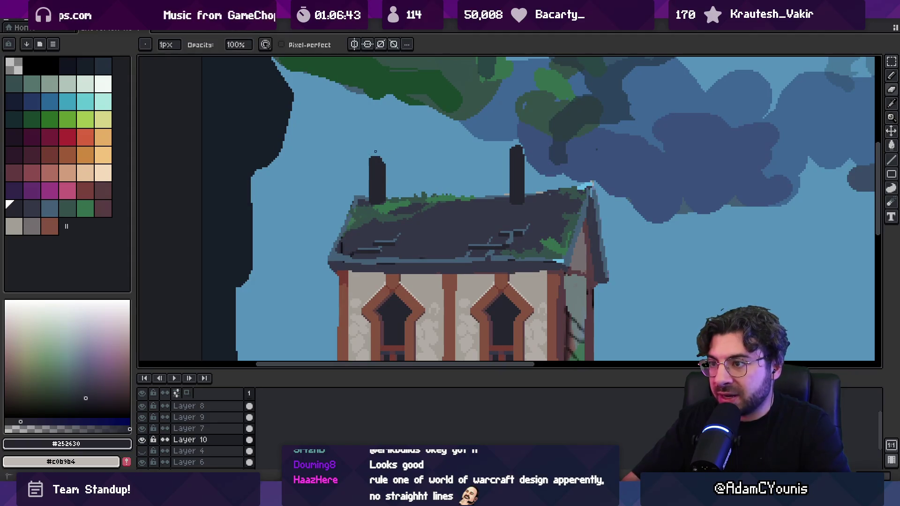
{"action": "key", "text": "z"}
{"action": "scroll", "coordinate": [532, 139], "scroll_direction": "down", "scroll_amount": 5}
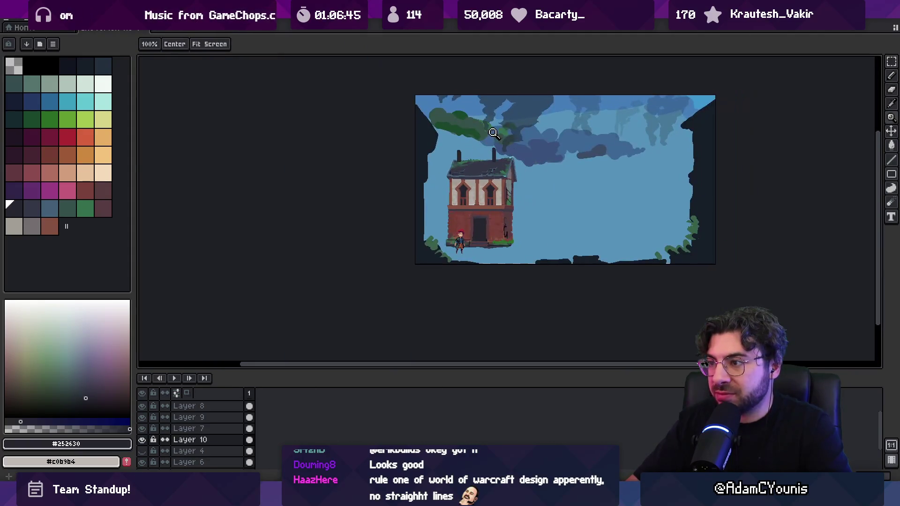
{"action": "scroll", "coordinate": [533, 136], "scroll_direction": "up", "scroll_amount": 4}
{"action": "scroll", "coordinate": [486, 154], "scroll_direction": "up", "scroll_amount": 2}
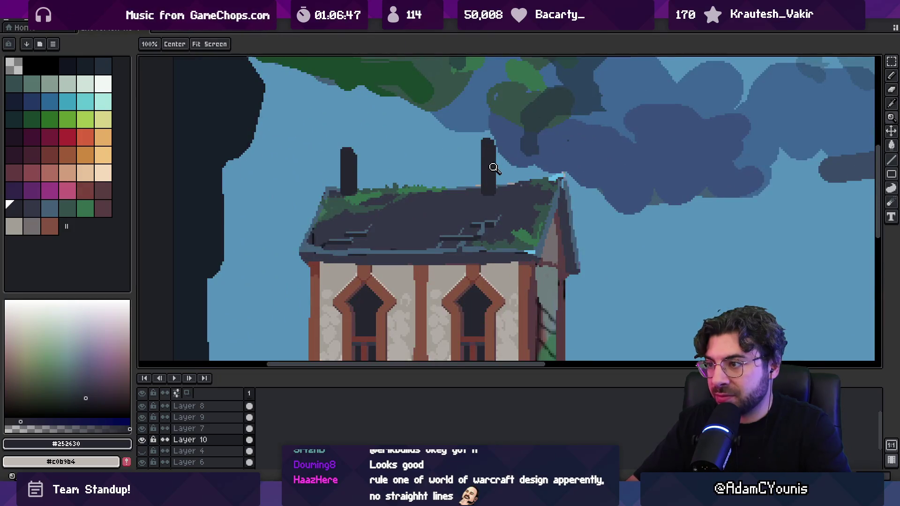
{"action": "key", "text": "w"}
{"action": "key", "text": "ctrl+z"}
{"action": "key", "text": "ctrl+z"}
{"action": "key", "text": "ctrl+z"}
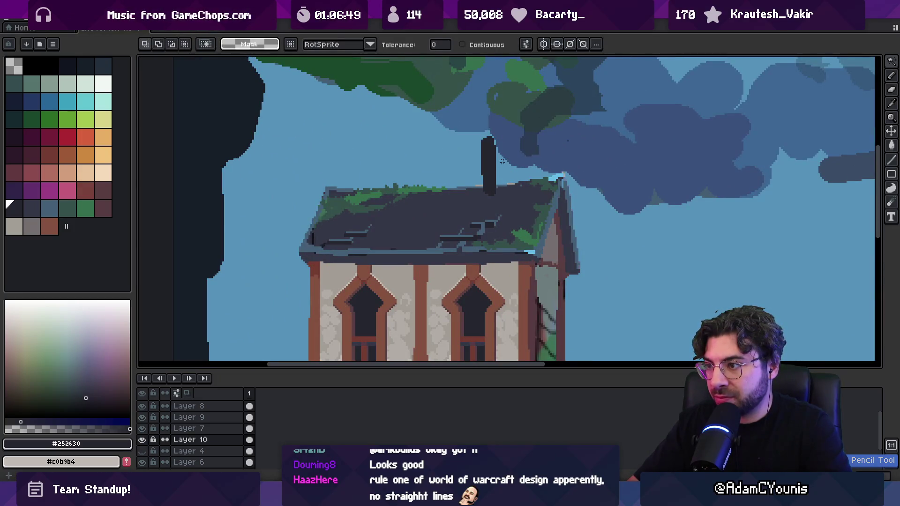
{"action": "key", "text": "b"}
Repaint the right and left chimneys, making the left one narrower.
{"action": "left_click_drag", "start_coordinate": [537, 141], "coordinate": [537, 187]}
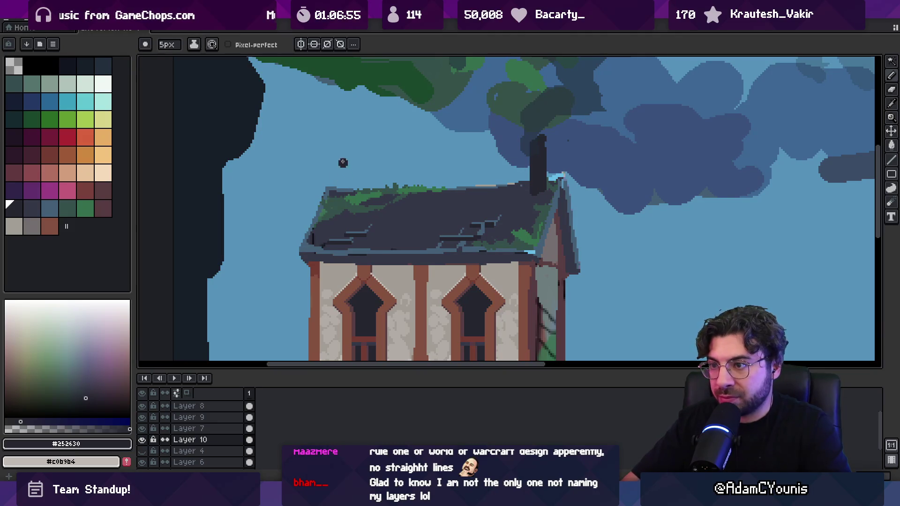
{"action": "left_click_drag", "start_coordinate": [343, 163], "coordinate": [343, 185]}
{"action": "left_click_drag", "start_coordinate": [348, 153], "coordinate": [348, 199]}
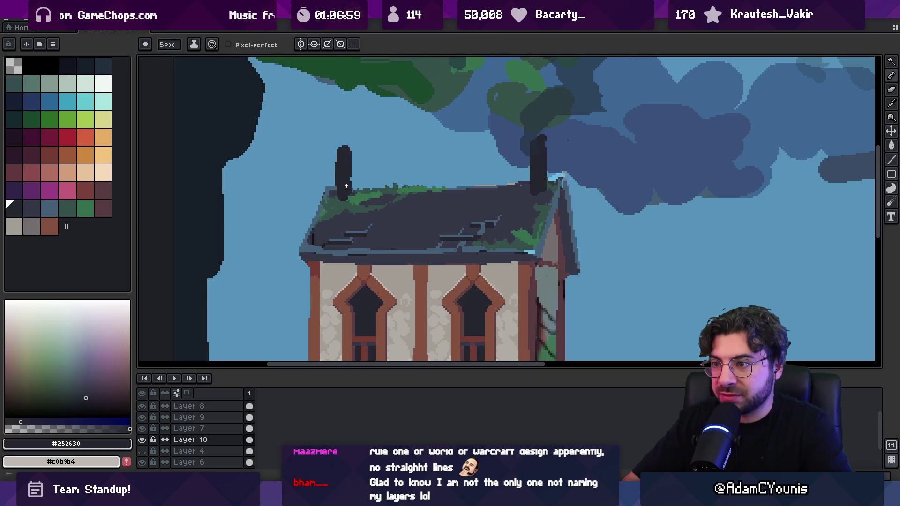
{"action": "key", "text": "z"}
{"action": "scroll", "coordinate": [415, 135], "scroll_direction": "down", "scroll_amount": 4}
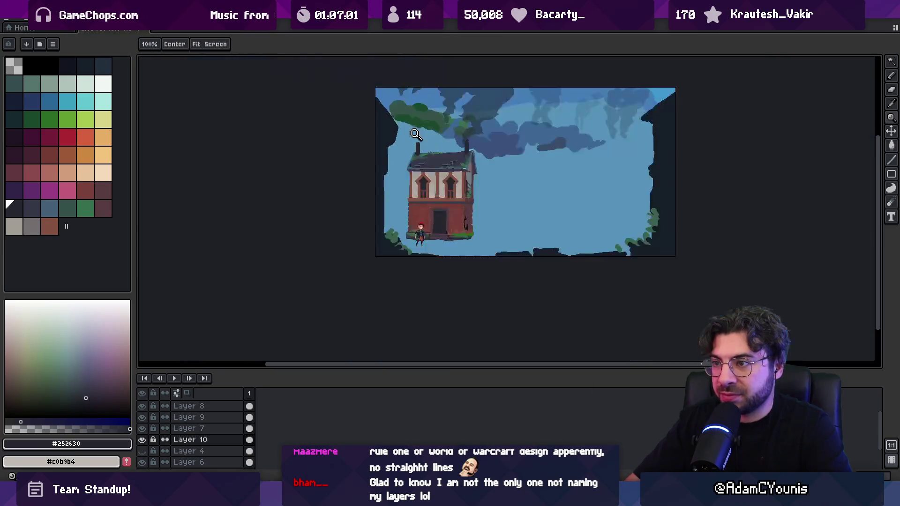
Sample the roof-edge blue and draw a blue highlight line along the roof edge.
{"action": "scroll", "coordinate": [490, 120], "scroll_direction": "up", "scroll_amount": 5}
{"action": "key", "text": "b"}
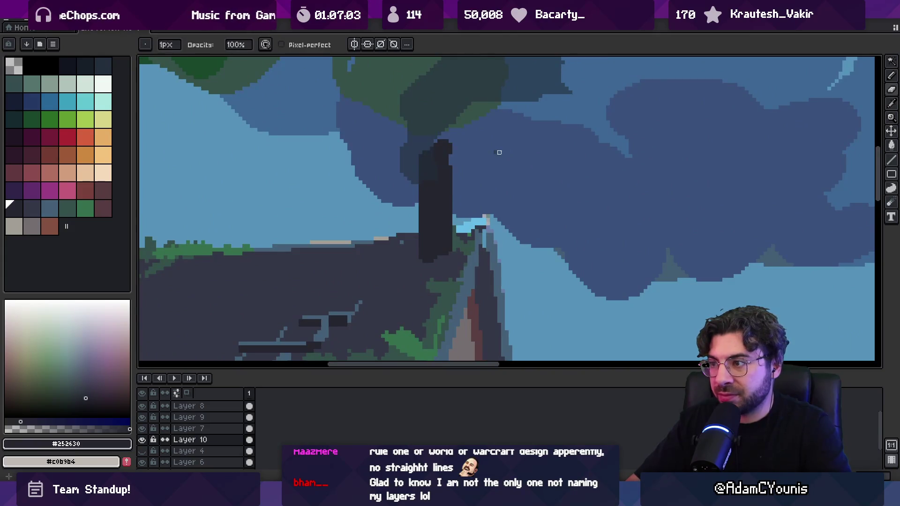
{"action": "key", "text": "z"}
{"action": "scroll", "coordinate": [500, 152], "scroll_direction": "down", "scroll_amount": 5}
{"action": "scroll", "coordinate": [481, 176], "scroll_direction": "up", "scroll_amount": 5}
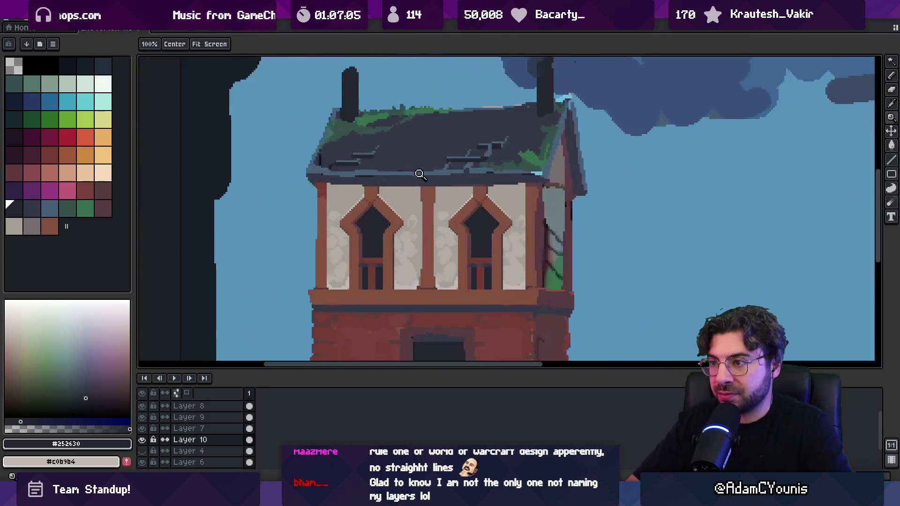
{"action": "key", "text": "o"}
{"action": "left_click", "coordinate": [334, 169]}
{"action": "key", "text": "b"}
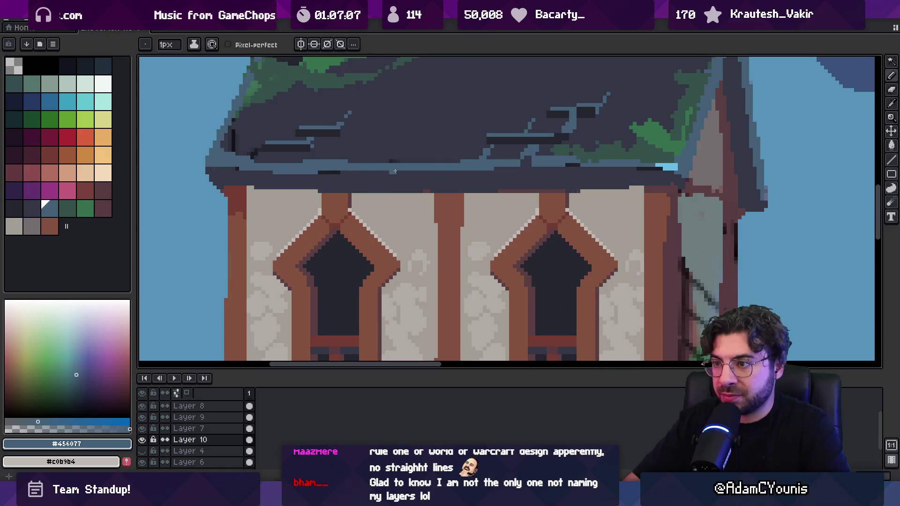
{"action": "left_click_drag", "start_coordinate": [323, 172], "coordinate": [562, 170]}
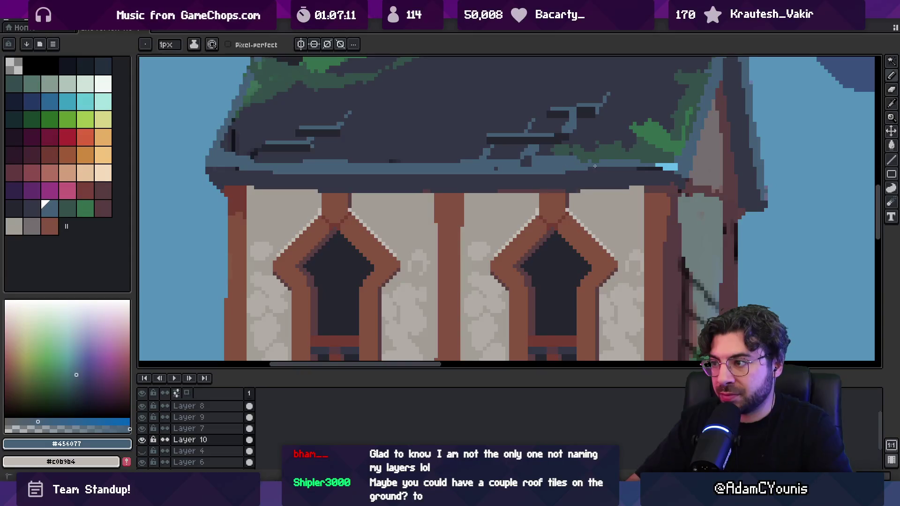
Paint dark roof pixels over the blue edge band, then add light blue pixels.
{"action": "left_click", "coordinate": [410, 149], "text": "alt"}
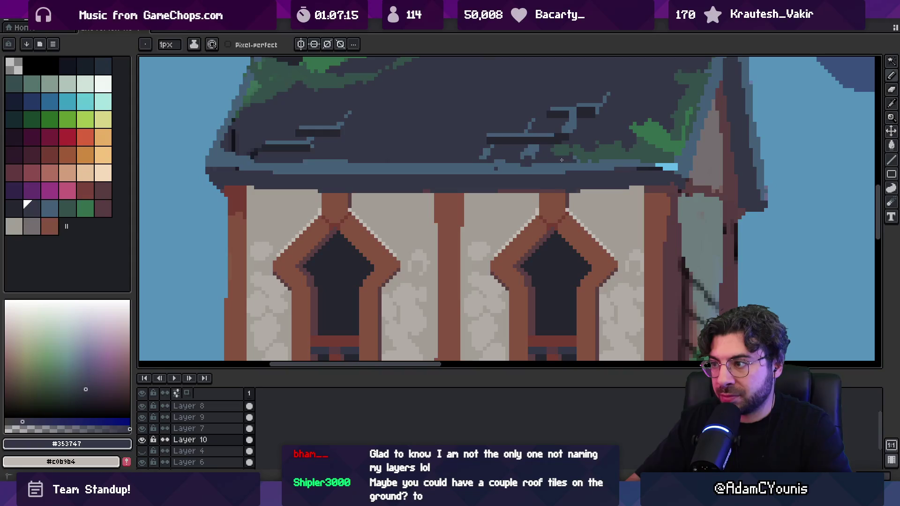
{"action": "scroll", "coordinate": [503, 142], "scroll_direction": "down", "scroll_amount": 5}
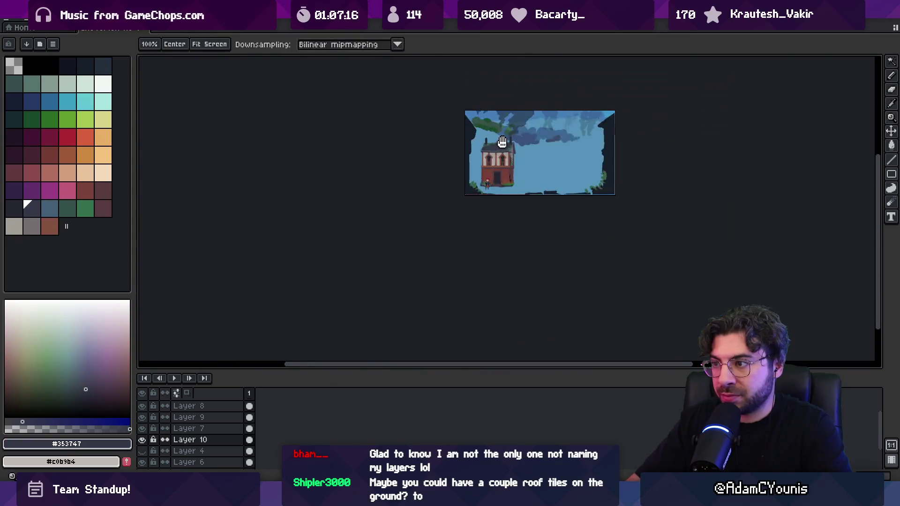
{"action": "scroll", "coordinate": [502, 141], "scroll_direction": "up", "scroll_amount": 5}
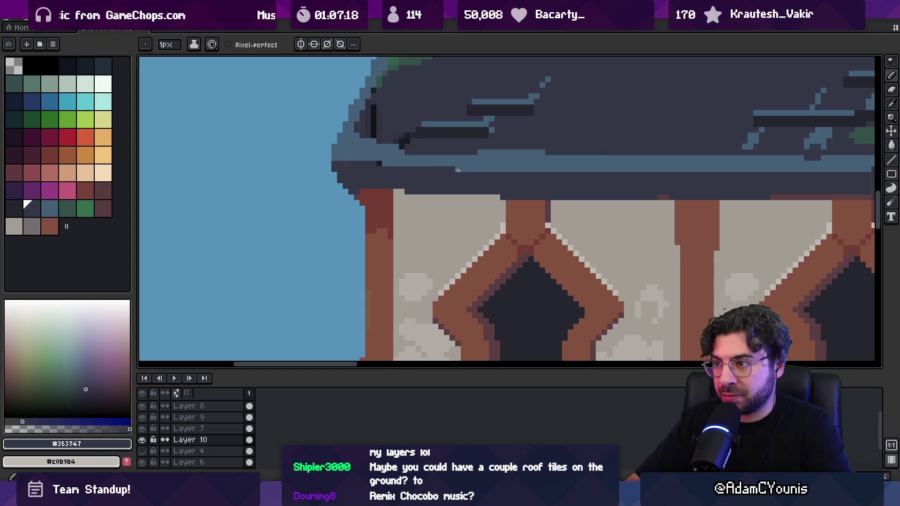
{"action": "left_click_drag", "start_coordinate": [458, 170], "coordinate": [533, 170]}
{"action": "left_click", "coordinate": [525, 163]}
{"action": "left_click_drag", "start_coordinate": [480, 153], "coordinate": [545, 152]}
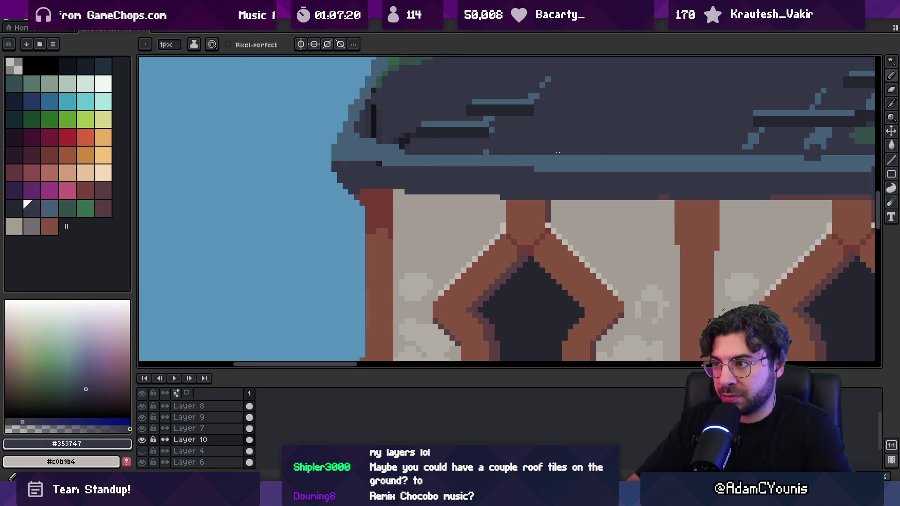
{"action": "left_click", "coordinate": [505, 160], "text": "alt"}
{"action": "left_click_drag", "start_coordinate": [408, 153], "coordinate": [479, 153]}
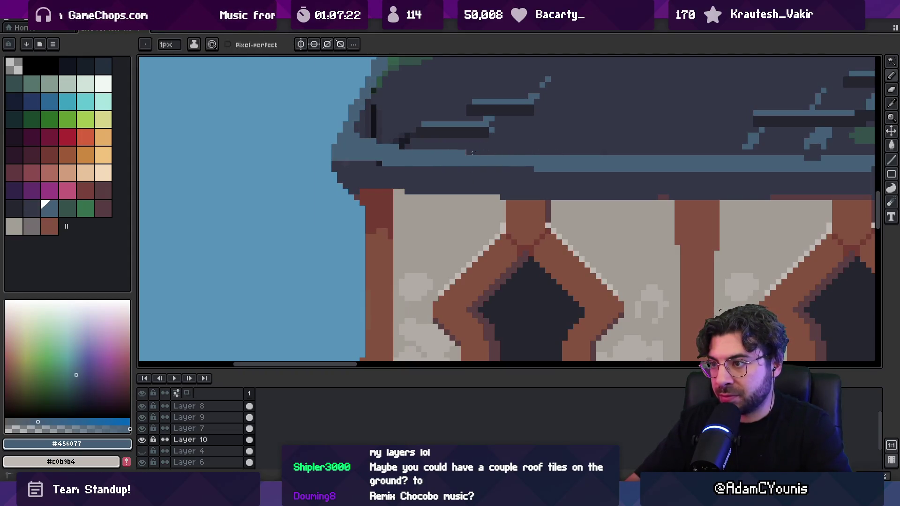
Sample the dark roof colour and draw a long dark line along the roof edge.
{"action": "key", "text": "z"}
{"action": "scroll", "coordinate": [543, 152], "scroll_direction": "down", "scroll_amount": 5}
{"action": "scroll", "coordinate": [528, 174], "scroll_direction": "up", "scroll_amount": 5}
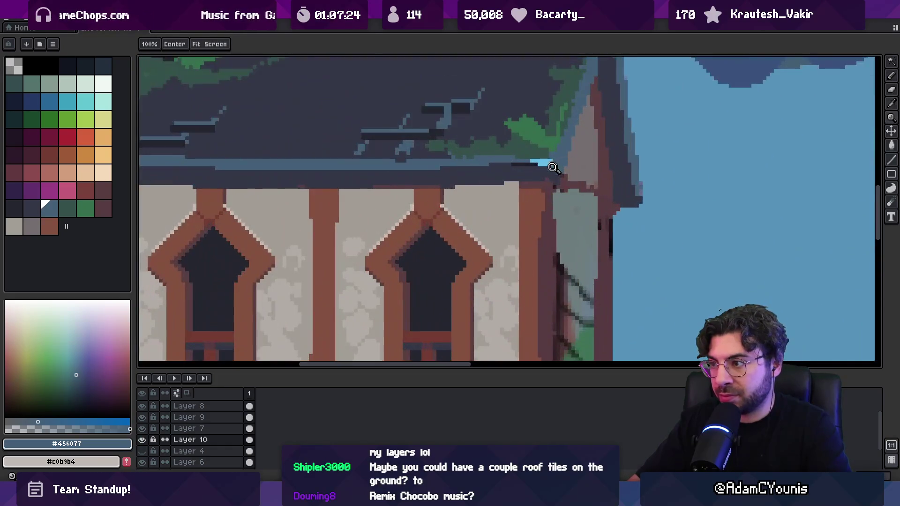
{"action": "key", "text": "i"}
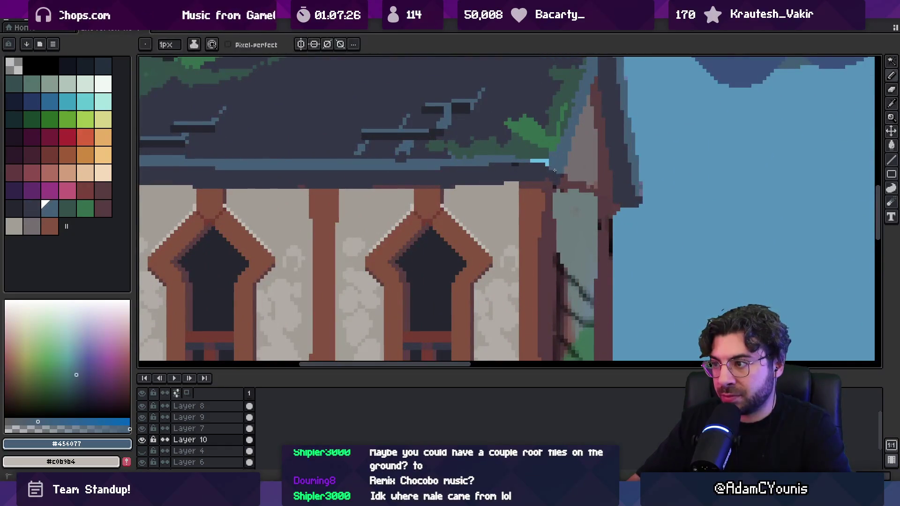
{"action": "left_click", "coordinate": [553, 170]}
{"action": "left_click", "coordinate": [554, 184], "text": "alt"}
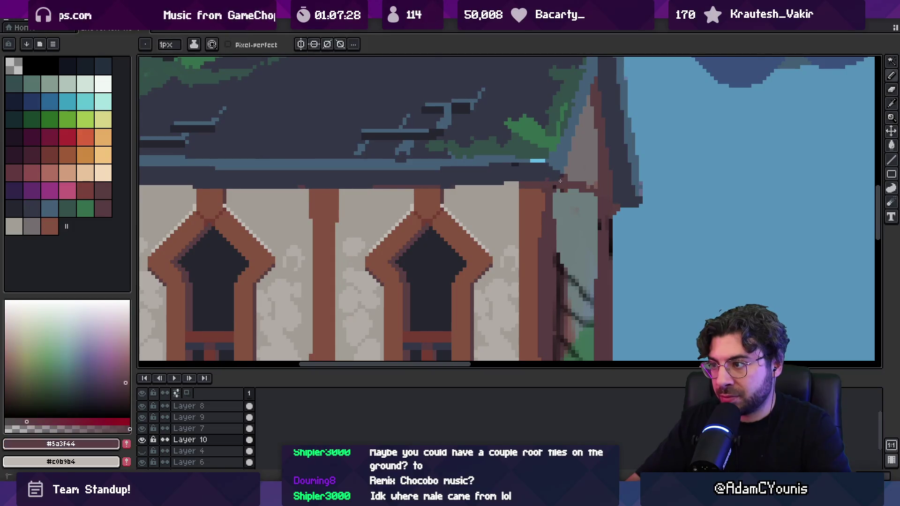
{"action": "key", "text": "z"}
{"action": "scroll", "coordinate": [499, 160], "scroll_direction": "down", "scroll_amount": 4}
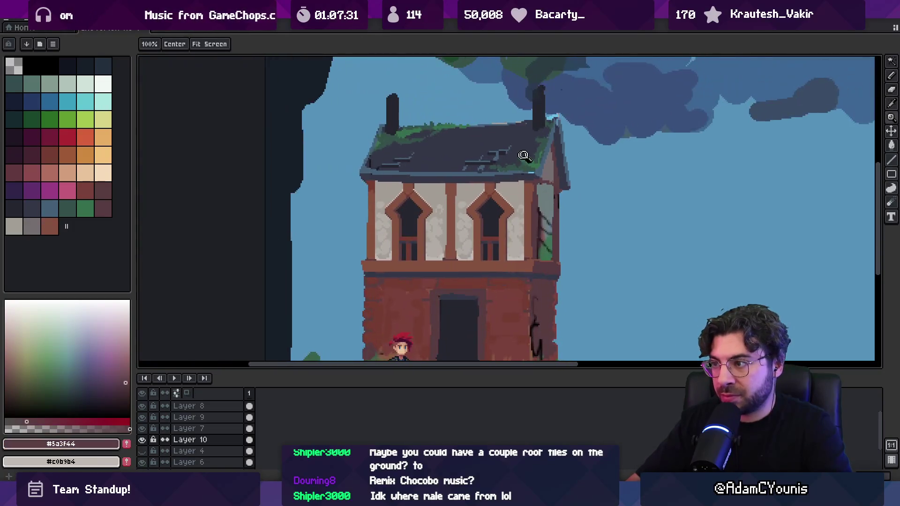
{"action": "scroll", "coordinate": [498, 159], "scroll_direction": "up", "scroll_amount": 5}
{"action": "key", "text": "b"}
{"action": "left_click", "coordinate": [498, 162], "text": "alt"}
{"action": "left_click_drag", "start_coordinate": [361, 176], "coordinate": [688, 176]}
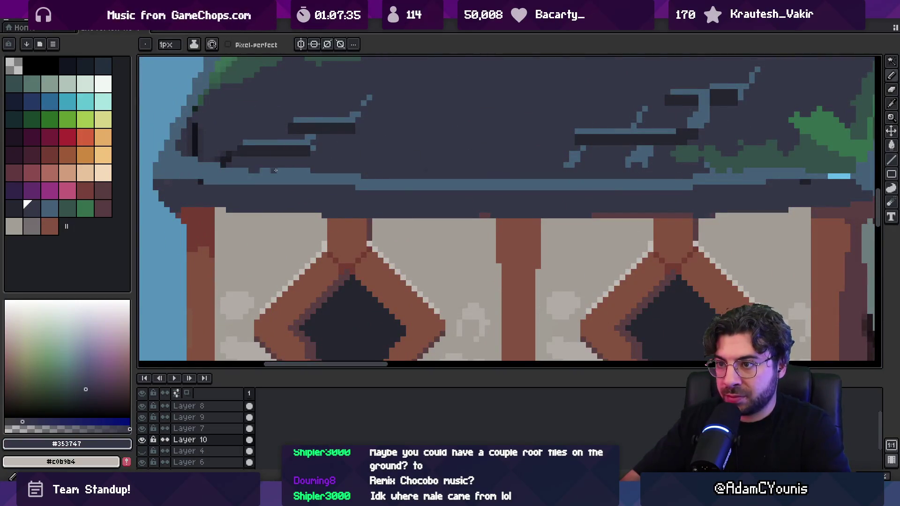
Repaint the light-blue roof-edge pixels in blue-grey.
{"action": "key", "text": "z"}
{"action": "scroll", "coordinate": [467, 141], "scroll_direction": "down", "scroll_amount": 5}
{"action": "scroll", "coordinate": [467, 141], "scroll_direction": "up", "scroll_amount": 2}
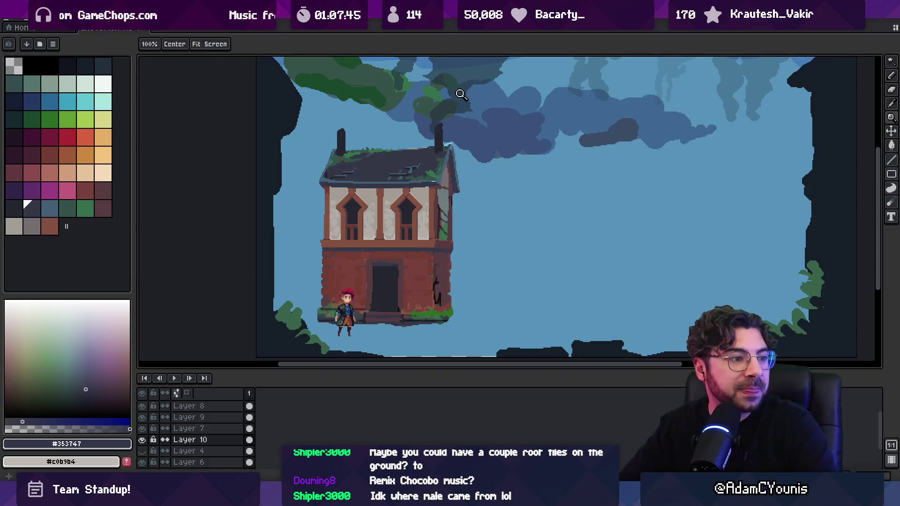
{"action": "scroll", "coordinate": [450, 187], "scroll_direction": "down", "scroll_amount": 2}
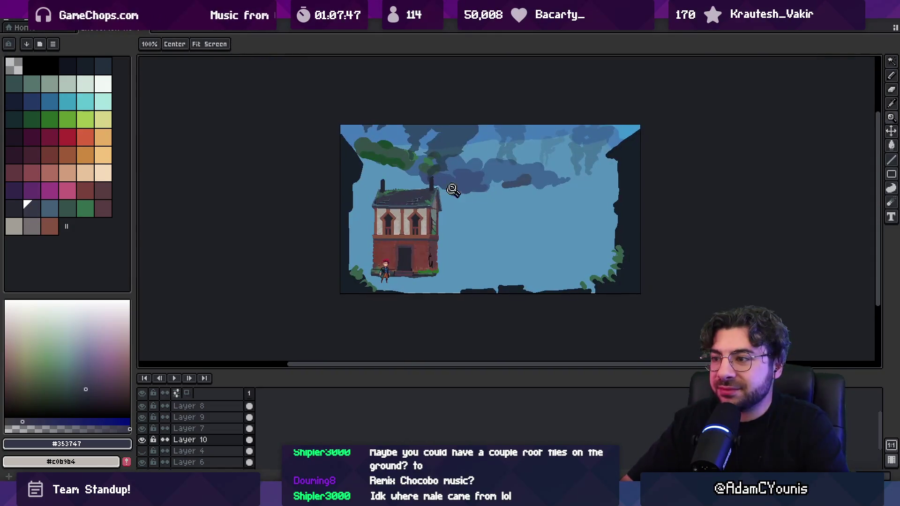
{"action": "scroll", "coordinate": [417, 200], "scroll_direction": "up", "scroll_amount": 3}
{"action": "key", "text": "b"}
{"action": "left_click", "coordinate": [479, 173], "text": "alt"}
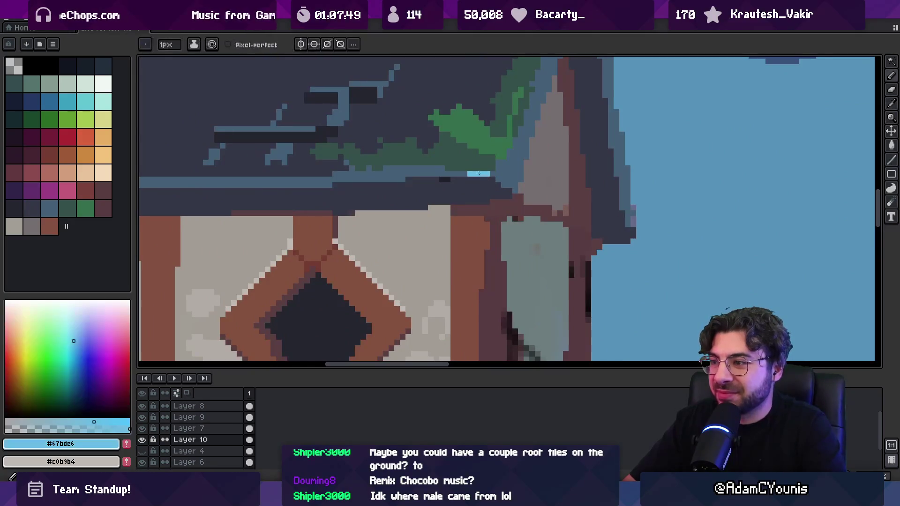
{"action": "left_click", "coordinate": [485, 174], "text": "alt"}
{"action": "left_click", "coordinate": [471, 173]}
Sample the moss dark green and draw a dark-green stroke along the roof edge.
{"action": "left_click", "coordinate": [487, 165], "text": "alt"}
{"action": "left_click", "coordinate": [465, 160], "text": "alt"}
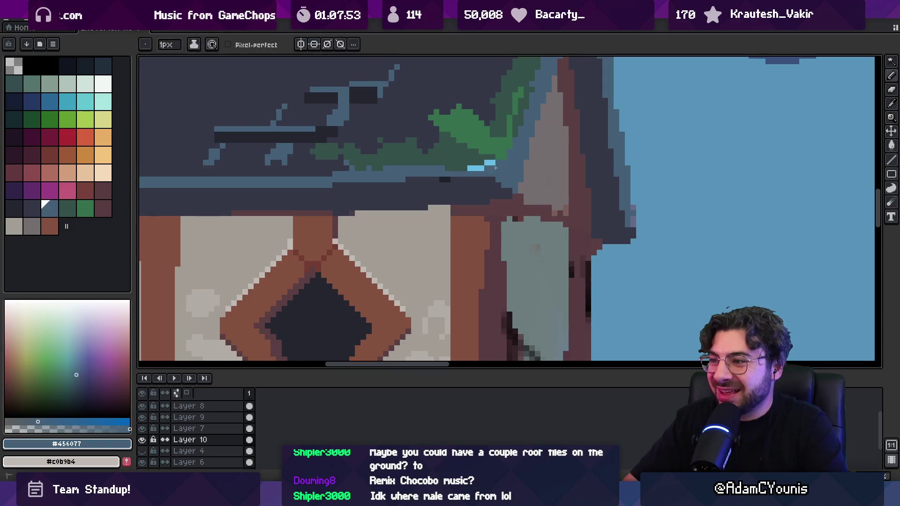
{"action": "scroll", "coordinate": [464, 159], "scroll_direction": "down", "scroll_amount": 3}
{"action": "scroll", "coordinate": [464, 159], "scroll_direction": "up", "scroll_amount": 3}
{"action": "left_click_drag", "start_coordinate": [438, 167], "coordinate": [459, 167]}
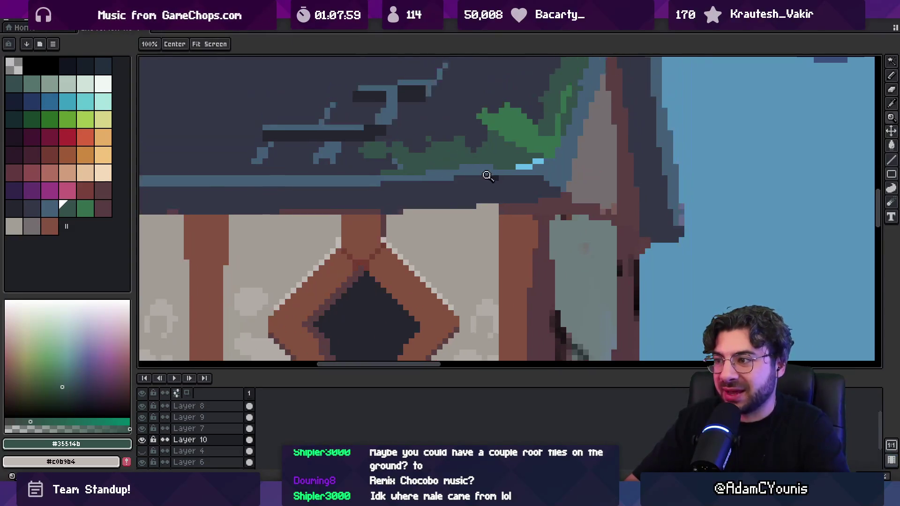
Sample the dark band under the balcony and marquee-select the upper storey with both windows.
{"action": "scroll", "coordinate": [437, 179], "scroll_direction": "down", "scroll_amount": 3}
{"action": "scroll", "coordinate": [437, 178], "scroll_direction": "up", "scroll_amount": 5}
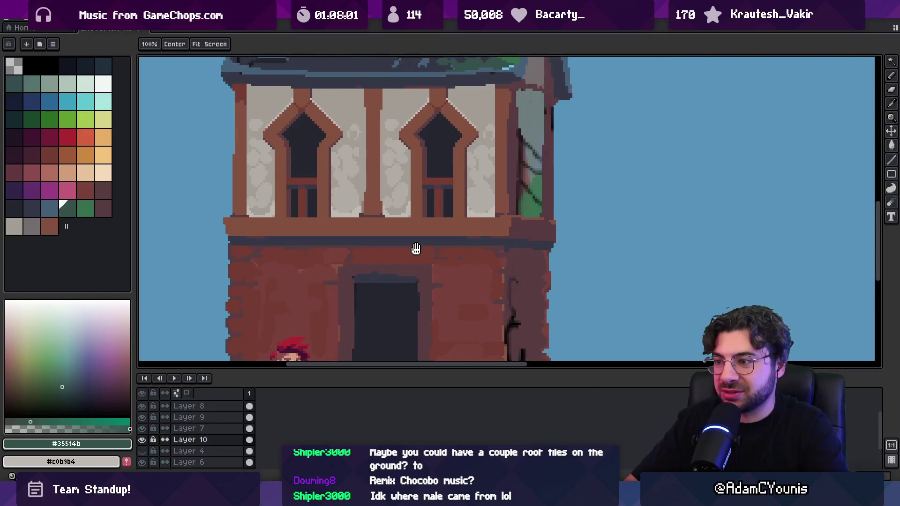
{"action": "scroll", "coordinate": [384, 236], "scroll_direction": "up", "scroll_amount": 2}
{"action": "left_click", "coordinate": [350, 237], "text": "alt"}
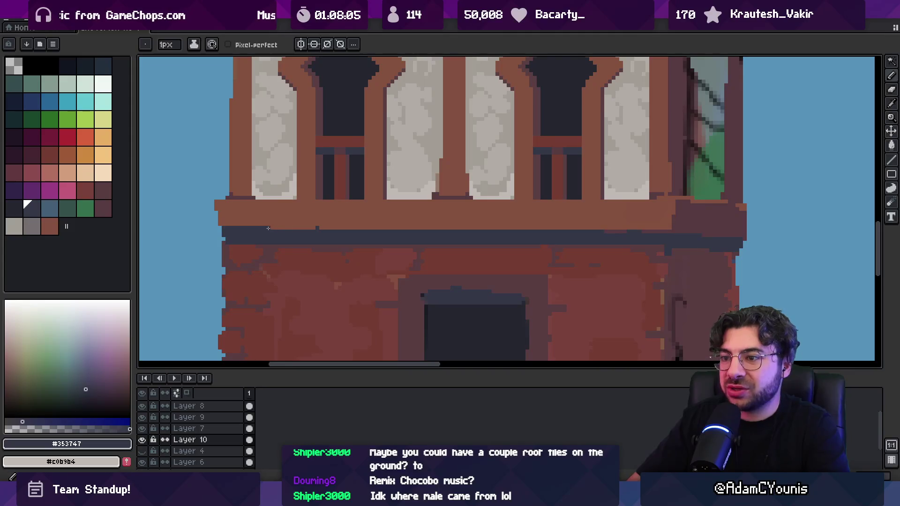
{"action": "scroll", "coordinate": [358, 262], "scroll_direction": "down", "scroll_amount": 3}
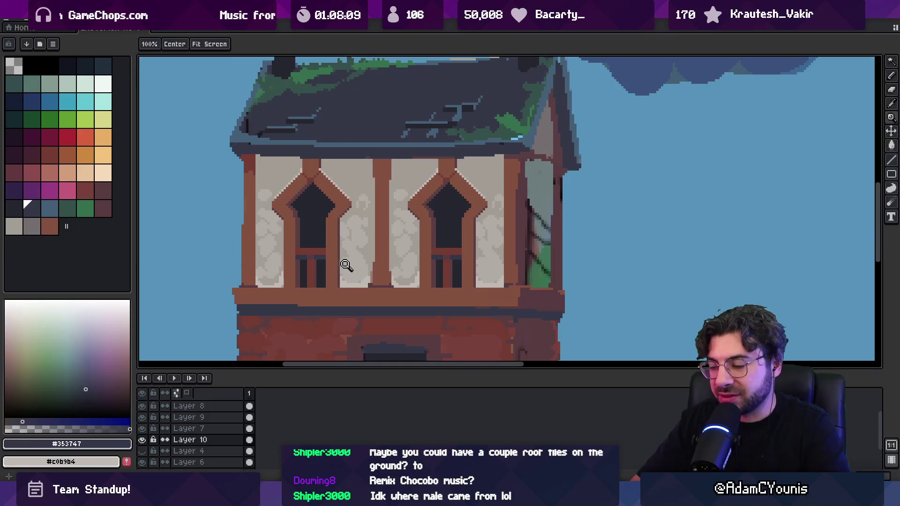
{"action": "key", "text": "m"}
{"action": "mouse_move", "coordinate": [270, 296]}
{"action": "left_mouse_down"}
{"action": "mouse_move", "coordinate": [396, 206]}
{"action": "mouse_move", "coordinate": [497, 160]}
{"action": "left_mouse_up"}
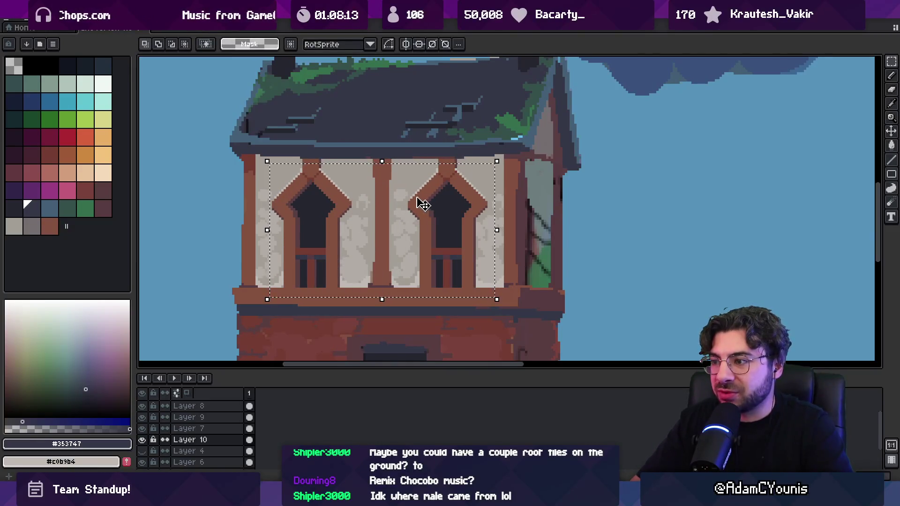
Nudge the selected upper storey down by one pixel.
{"action": "key", "text": "Down"}
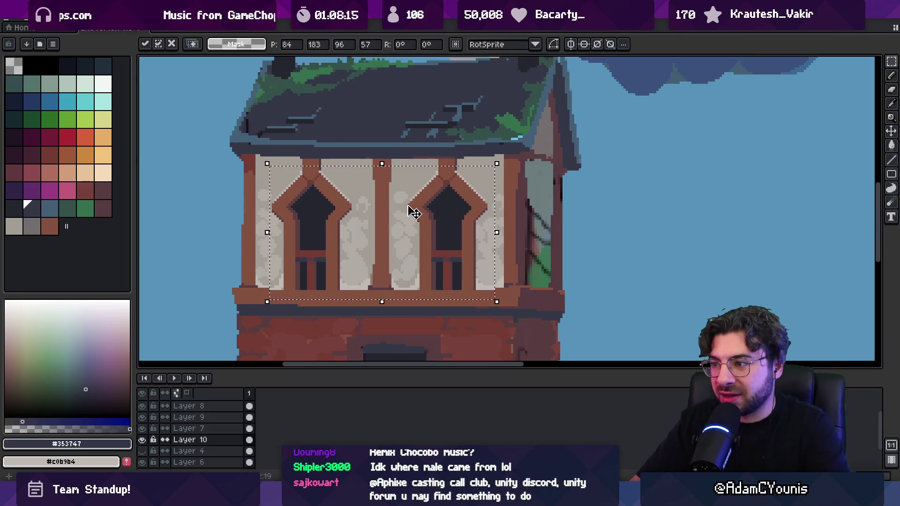
{"action": "key", "text": "z"}
{"action": "scroll", "coordinate": [414, 212], "scroll_direction": "down", "scroll_amount": 3}
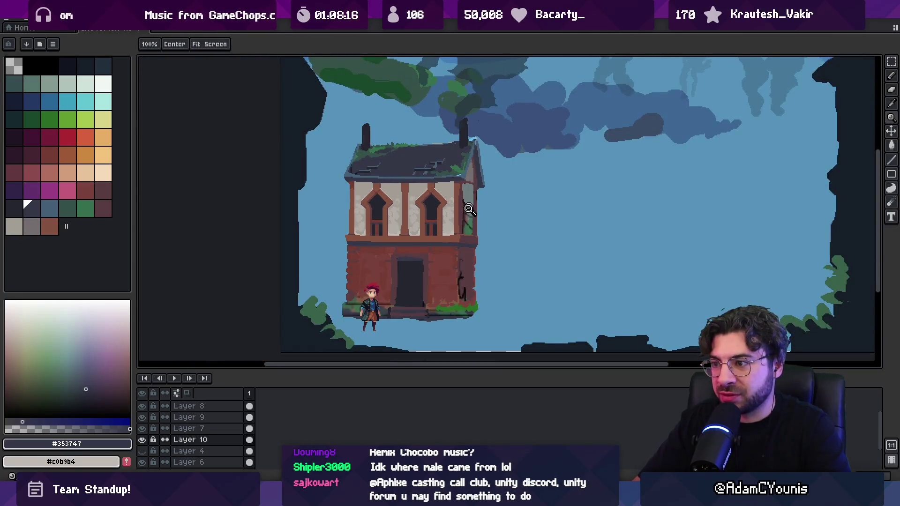
{"action": "scroll", "coordinate": [469, 209], "scroll_direction": "up", "scroll_amount": 4}
Sample the brown balcony ledge and the dark band colours, then zoom out to review.
{"action": "key", "text": "b"}
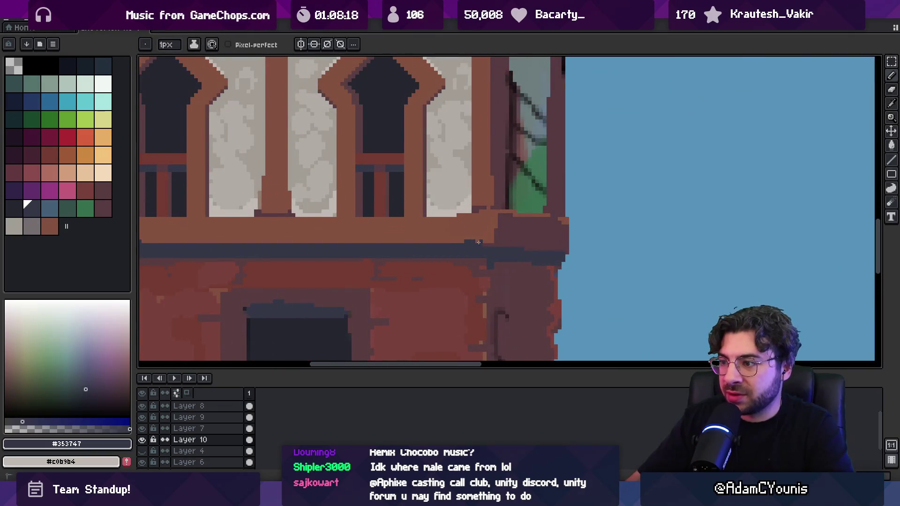
{"action": "left_click", "coordinate": [482, 225], "text": "alt"}
{"action": "left_click", "coordinate": [457, 241], "text": "alt"}
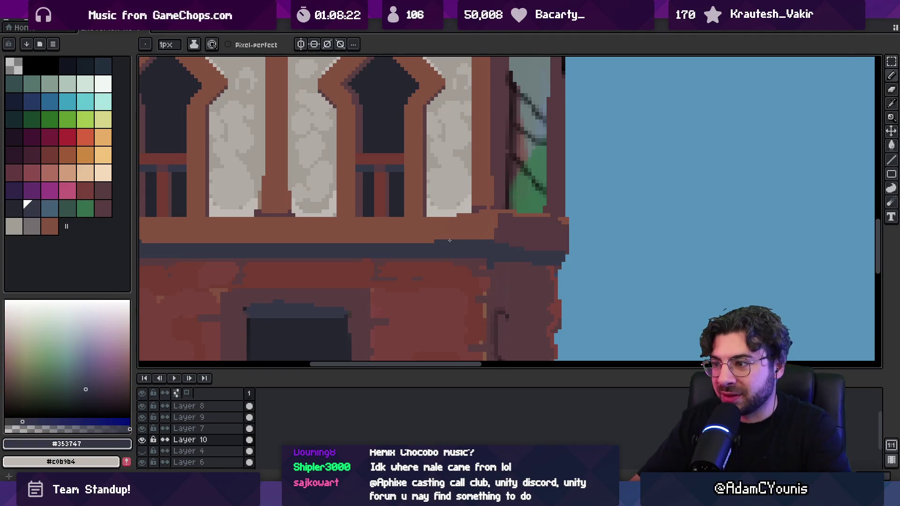
{"action": "key", "text": "z"}
{"action": "scroll", "coordinate": [464, 215], "scroll_direction": "down", "scroll_amount": 3}
{"action": "scroll", "coordinate": [500, 238], "scroll_direction": "up", "scroll_amount": 1}
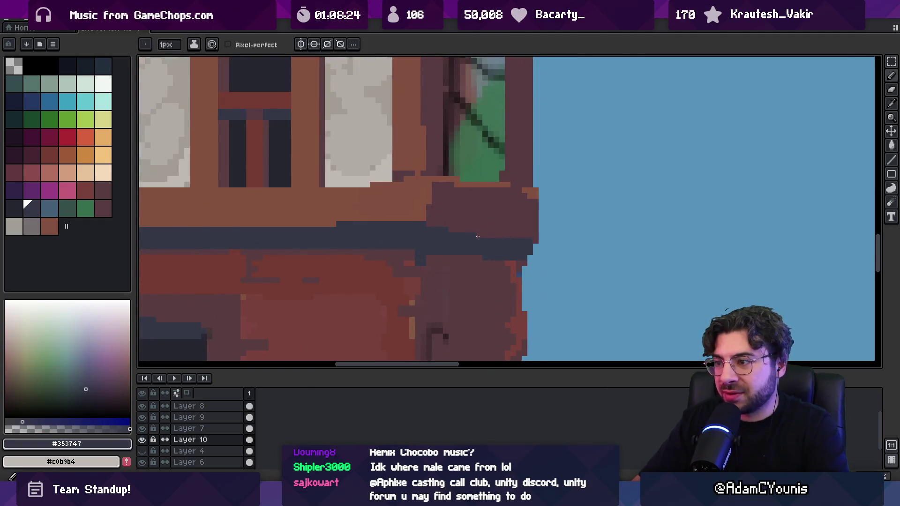
{"action": "scroll", "coordinate": [463, 227], "scroll_direction": "down", "scroll_amount": 2}
{"action": "scroll", "coordinate": [496, 216], "scroll_direction": "down", "scroll_amount": 2}
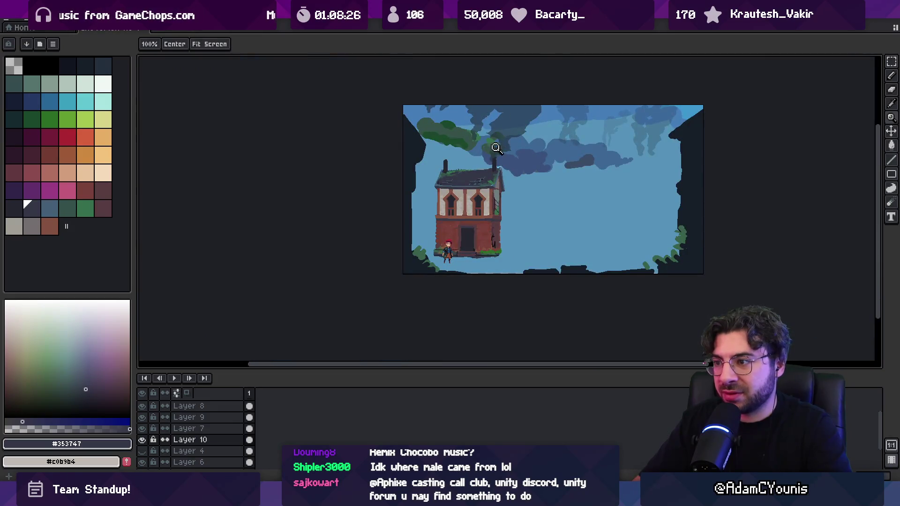
Shift the character one pixel right with the Move tool, then return to the house layer.
{"action": "scroll", "coordinate": [471, 214], "scroll_direction": "up", "scroll_amount": 4}
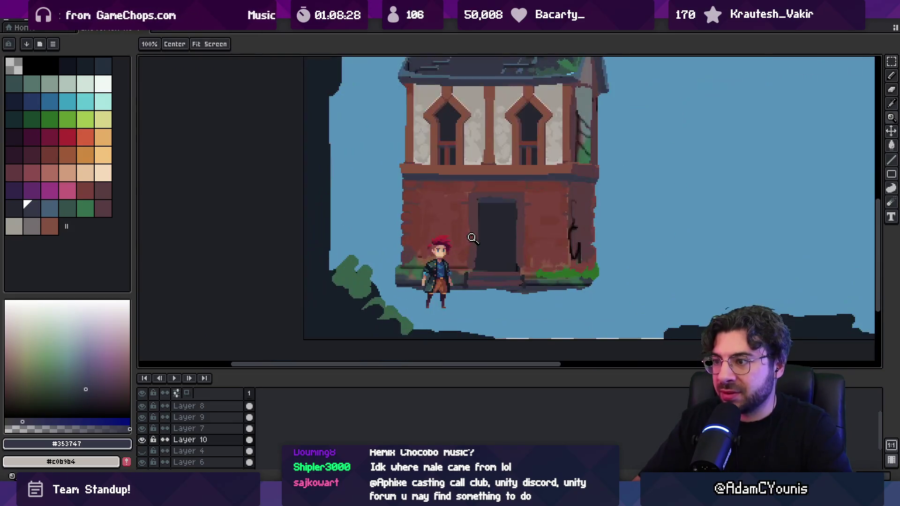
{"action": "scroll", "coordinate": [427, 248], "scroll_direction": "up", "scroll_amount": 1}
{"action": "key", "text": "v"}
{"action": "left_click", "coordinate": [368, 271]}
{"action": "left_click_drag", "start_coordinate": [368, 270], "coordinate": [370, 271]}
{"action": "left_click", "coordinate": [401, 230]}
Select the wall area beside the character and nudge it one pixel right.
{"action": "key", "text": "m"}
{"action": "left_click_drag", "start_coordinate": [373, 309], "coordinate": [435, 159]}
{"action": "left_click", "coordinate": [413, 211]}
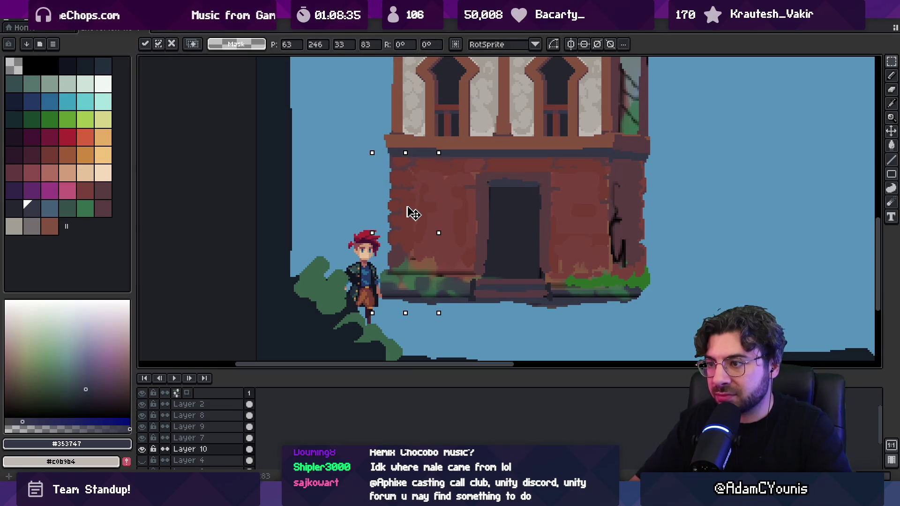
{"action": "key", "text": "Right"}
{"action": "key", "text": "Right"}
{"action": "left_click", "coordinate": [584, 159]}
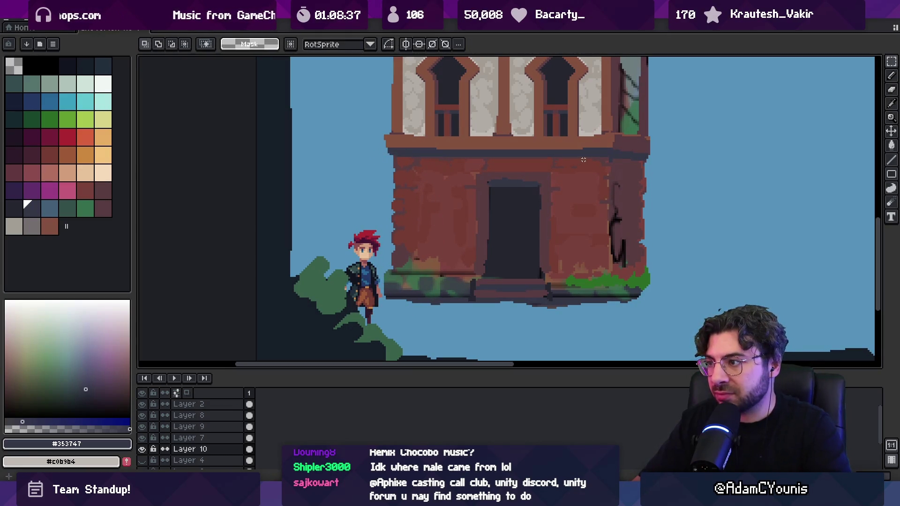
Select the house's right wall edge, nudge it one pixel left, and commit the move.
{"action": "left_click_drag", "start_coordinate": [590, 156], "coordinate": [689, 320]}
{"action": "left_click", "coordinate": [613, 241]}
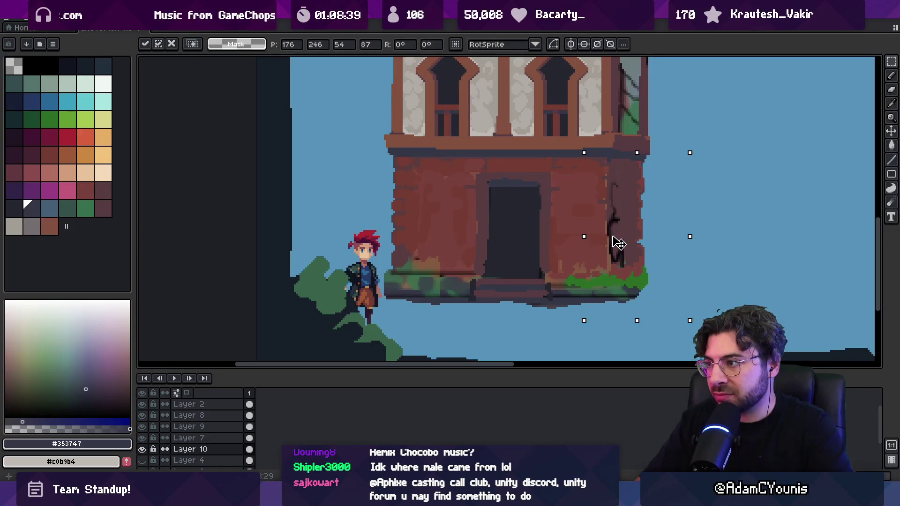
{"action": "key", "text": "Left"}
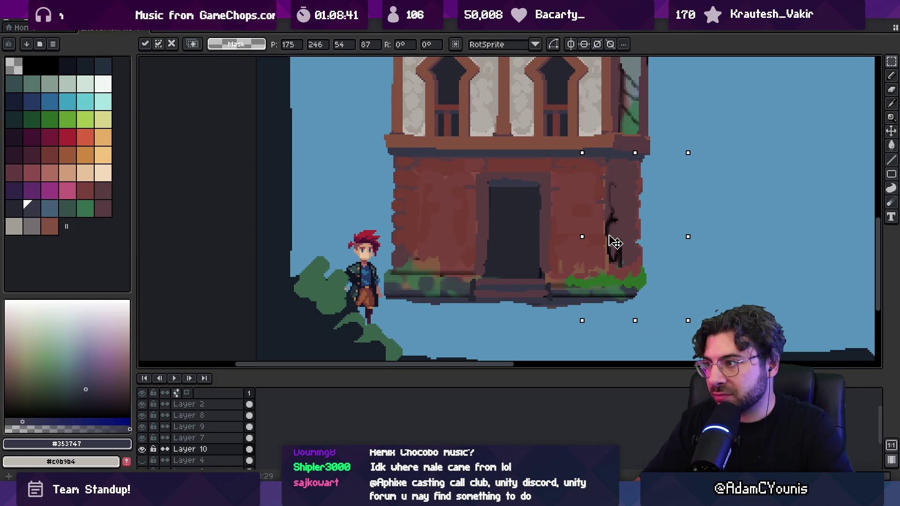
{"action": "key", "text": "z"}
{"action": "scroll", "coordinate": [515, 205], "scroll_direction": "down", "scroll_amount": 4}
{"action": "scroll", "coordinate": [506, 241], "scroll_direction": "up", "scroll_amount": 1}
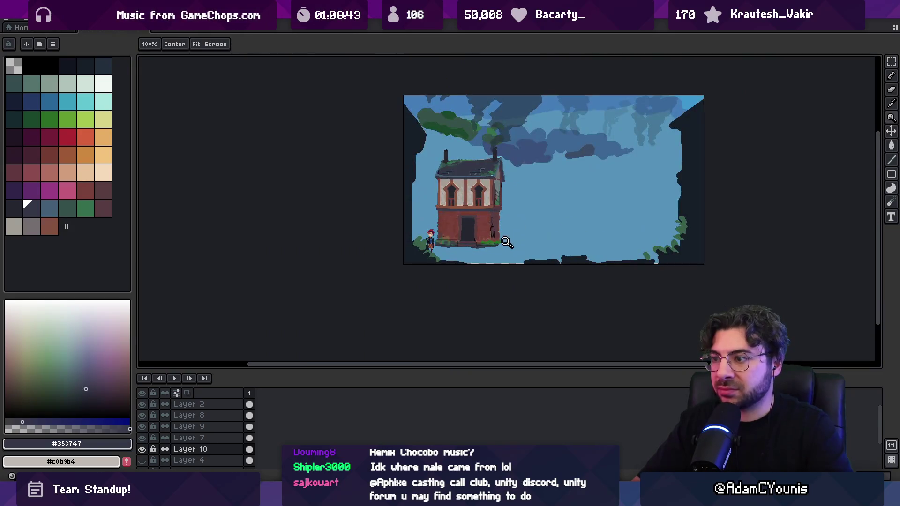
{"action": "scroll", "coordinate": [506, 242], "scroll_direction": "up", "scroll_amount": 4}
Marquee-select the mossy corner of the wall, then zoom out to the whole scene.
{"action": "key", "text": "r"}
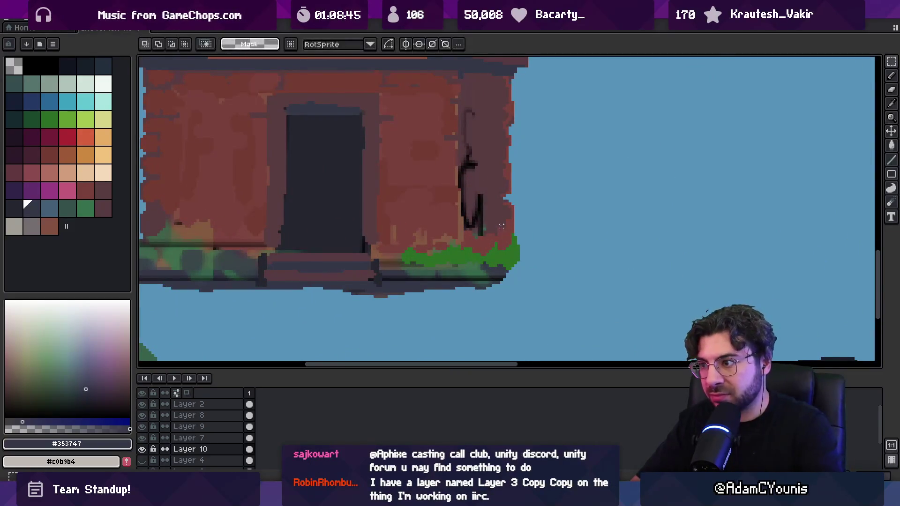
{"action": "left_click_drag", "start_coordinate": [493, 204], "coordinate": [545, 306]}
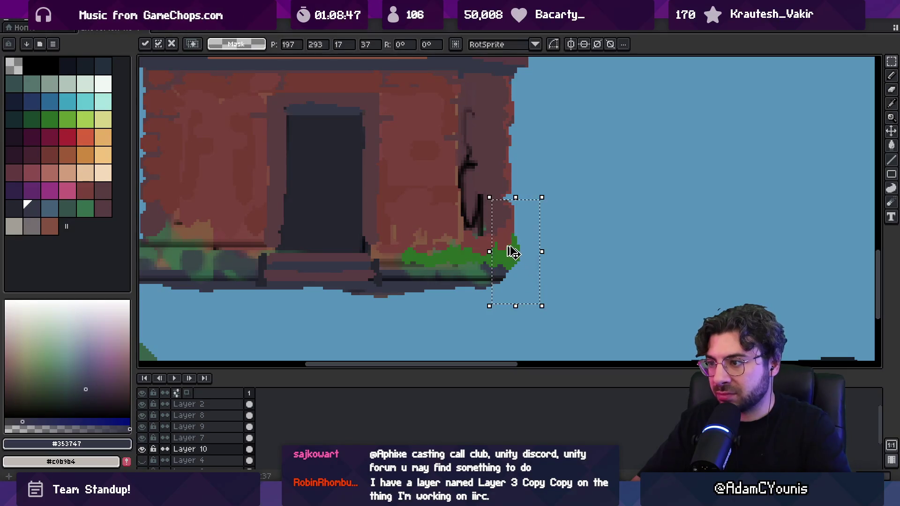
{"action": "key", "text": "z"}
{"action": "scroll", "coordinate": [514, 249], "scroll_direction": "down", "scroll_amount": 4}
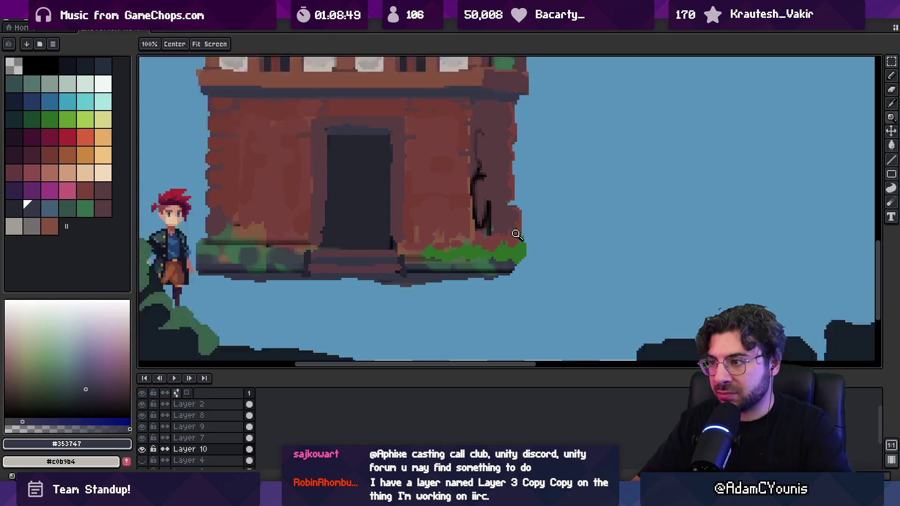
Sample the dark wall shadow and red brick colours from the ground-floor wall.
{"action": "scroll", "coordinate": [447, 244], "scroll_direction": "up", "scroll_amount": 5}
{"action": "key", "text": "b"}
{"action": "left_click", "coordinate": [485, 232], "text": "alt"}
{"action": "left_click", "coordinate": [497, 214], "text": "alt"}
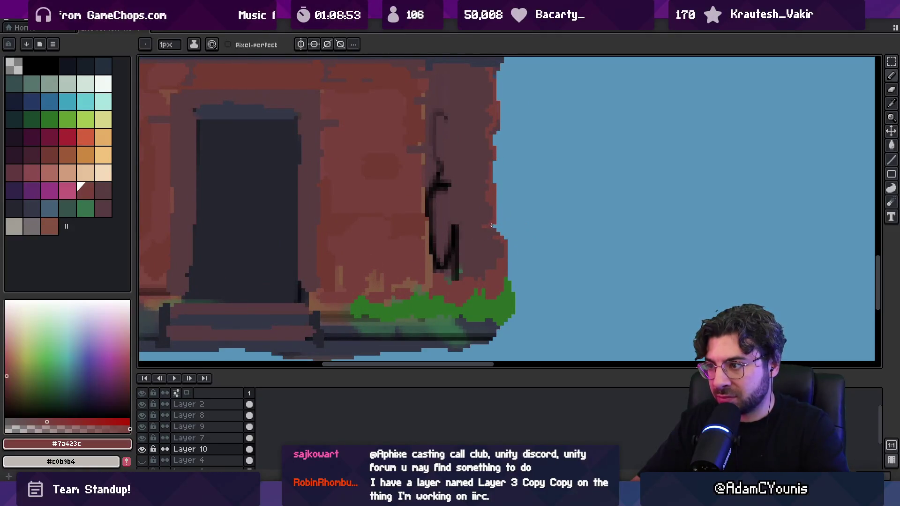
{"action": "key", "text": "z"}
{"action": "scroll", "coordinate": [480, 204], "scroll_direction": "down", "scroll_amount": 4}
{"action": "scroll", "coordinate": [480, 204], "scroll_direction": "up", "scroll_amount": 5}
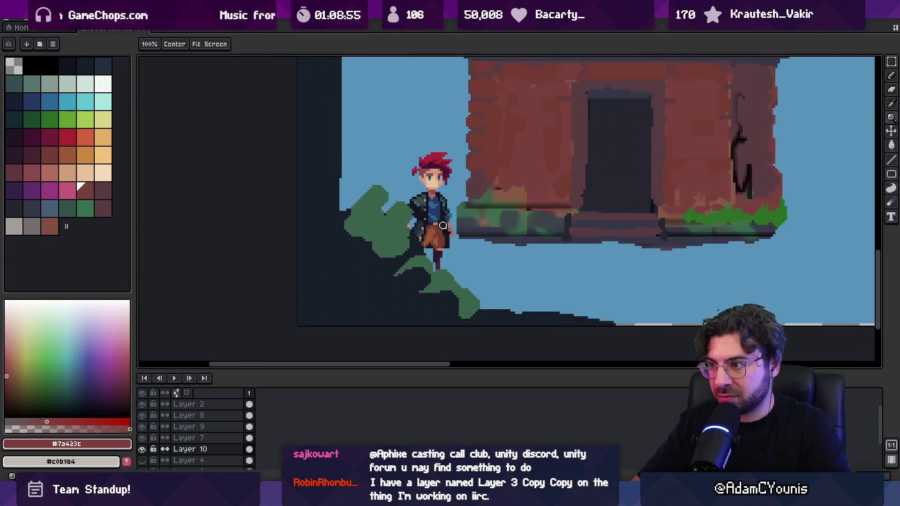
Select the character on its layer, drag it a few pixels left, and commit.
{"action": "key", "text": "v"}
{"action": "left_click", "coordinate": [443, 253]}
{"action": "key", "text": "m"}
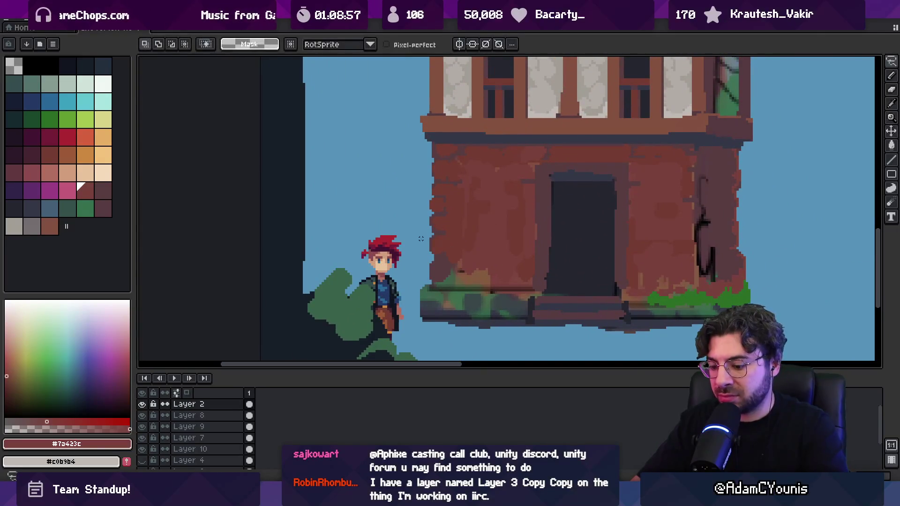
{"action": "left_click_drag", "start_coordinate": [415, 232], "coordinate": [509, 338]}
{"action": "left_click_drag", "start_coordinate": [478, 298], "coordinate": [473, 307]}
{"action": "left_click", "coordinate": [473, 300], "text": "ctrl"}
{"action": "key", "text": "Return"}
Sample the dark band, ledge brown and dark wall shadow colours from the house.
{"action": "key", "text": "z"}
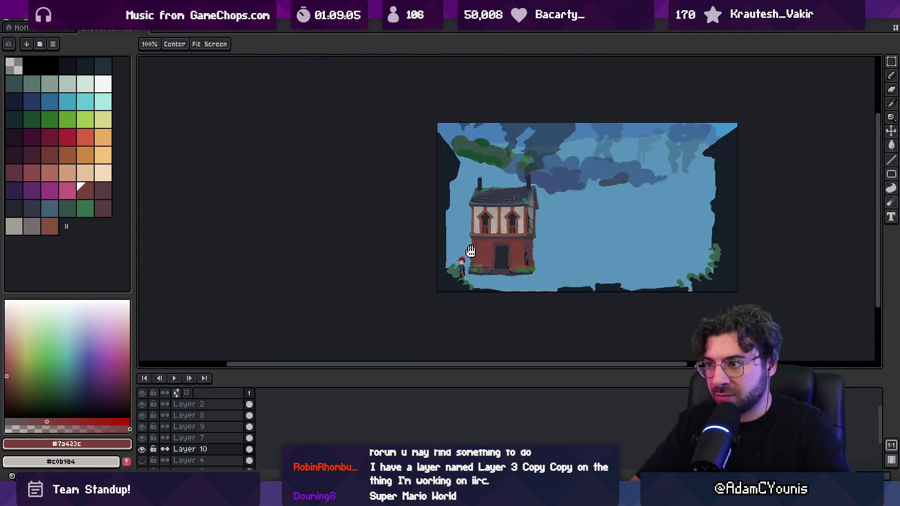
{"action": "scroll", "coordinate": [462, 176], "scroll_direction": "down", "scroll_amount": 3}
{"action": "scroll", "coordinate": [510, 253], "scroll_direction": "up", "scroll_amount": 4}
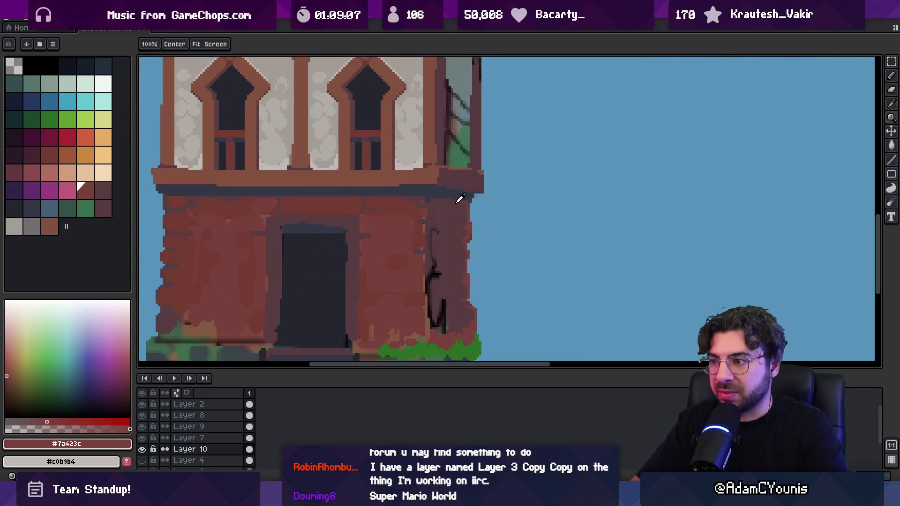
{"action": "key", "text": "b"}
{"action": "left_click", "coordinate": [472, 196], "text": "alt"}
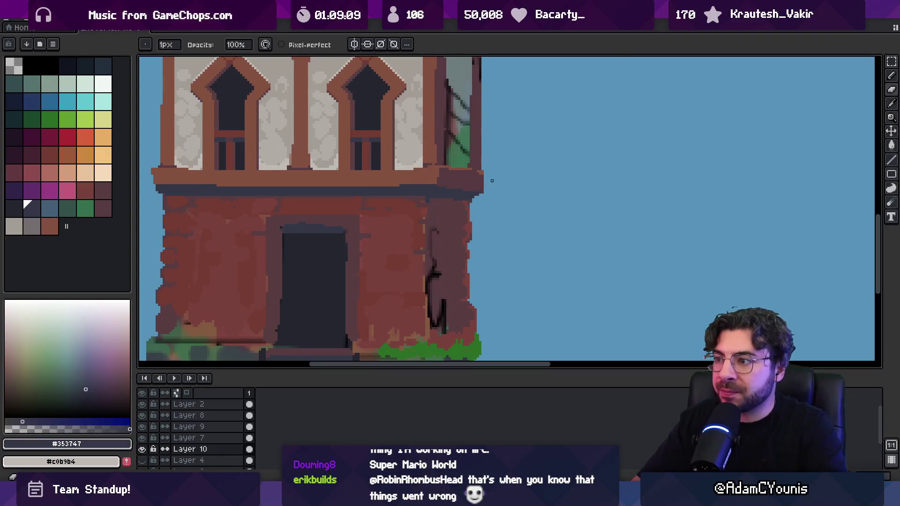
{"action": "scroll", "coordinate": [493, 185], "scroll_direction": "up", "scroll_amount": 2}
{"action": "left_click", "coordinate": [462, 154], "text": "alt"}
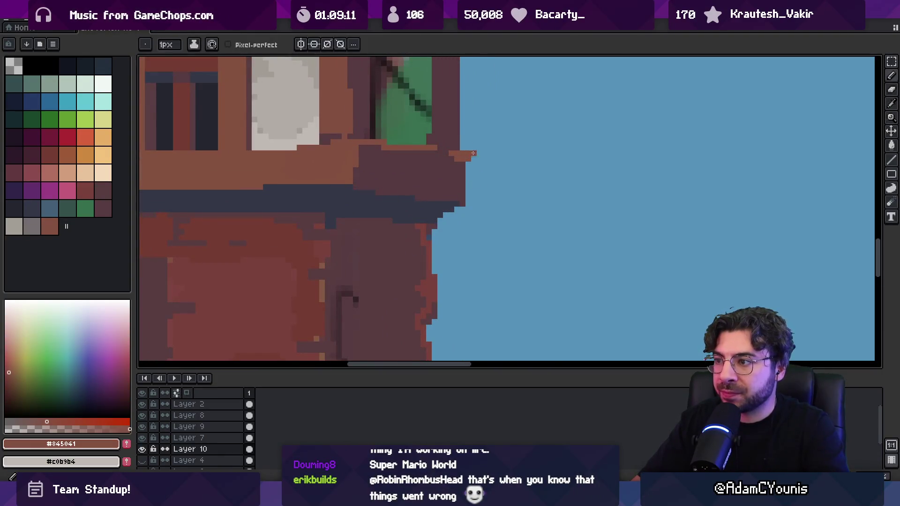
{"action": "left_click", "coordinate": [466, 165], "text": "alt"}
Settle on the timber ledge's brown #845041 as drawing colour and zoom out to the house.
{"action": "scroll", "coordinate": [453, 193], "scroll_direction": "down", "scroll_amount": 4}
{"action": "scroll", "coordinate": [453, 192], "scroll_direction": "down", "scroll_amount": 1}
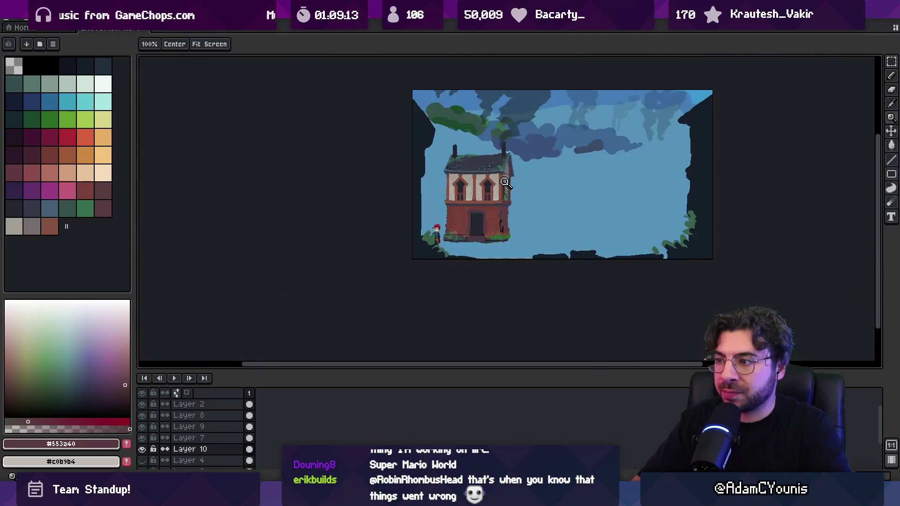
{"action": "scroll", "coordinate": [508, 202], "scroll_direction": "up", "scroll_amount": 4}
{"action": "left_click", "coordinate": [497, 209], "text": "alt"}
{"action": "left_click", "coordinate": [393, 199], "text": "alt"}
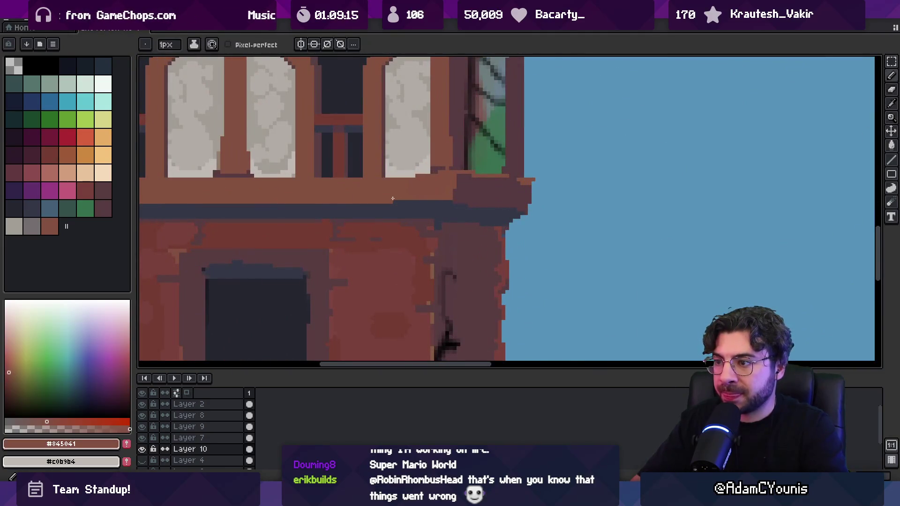
{"action": "key", "text": "z"}
{"action": "scroll", "coordinate": [419, 200], "scroll_direction": "down", "scroll_amount": 4}
{"action": "scroll", "coordinate": [430, 207], "scroll_direction": "up", "scroll_amount": 1}
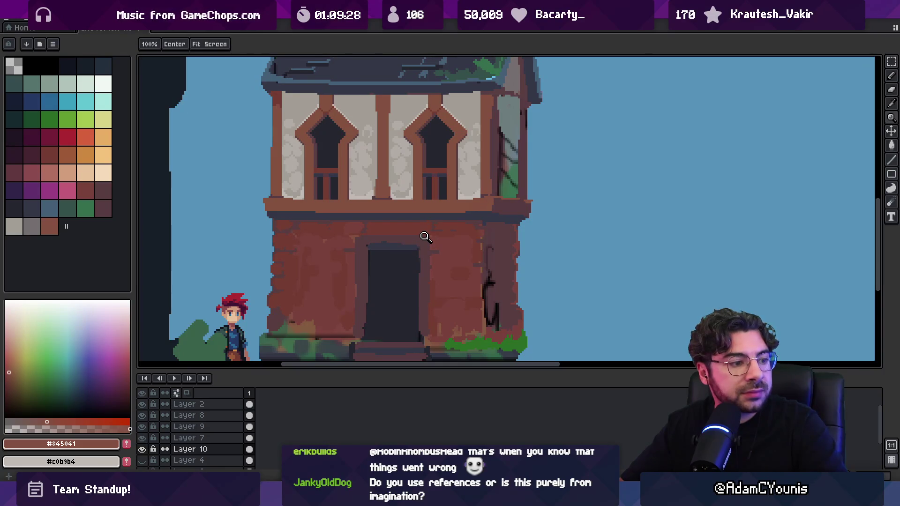
Eyedrop the side panel's grey-teal, a dark blue-grey and the reddish brick colour, then zoom out.
{"action": "scroll", "coordinate": [427, 235], "scroll_direction": "down", "scroll_amount": 4}
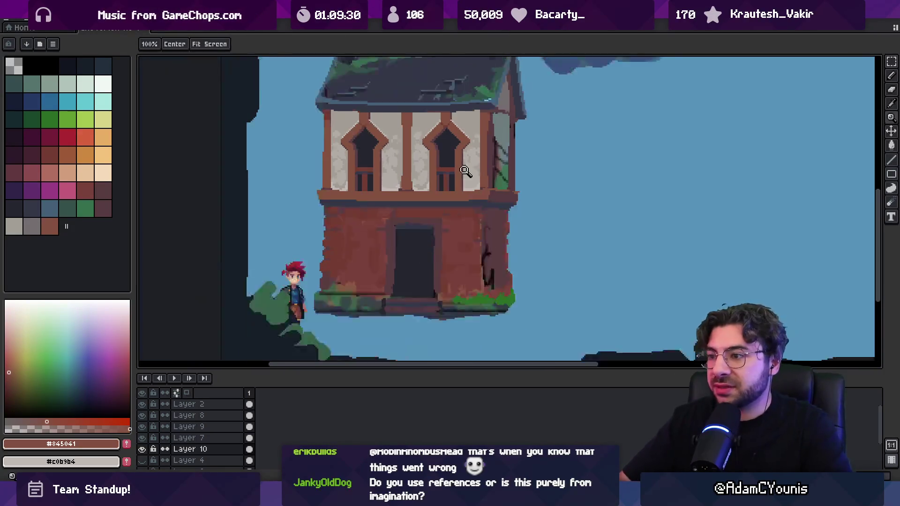
{"action": "scroll", "coordinate": [442, 207], "scroll_direction": "up", "scroll_amount": 1}
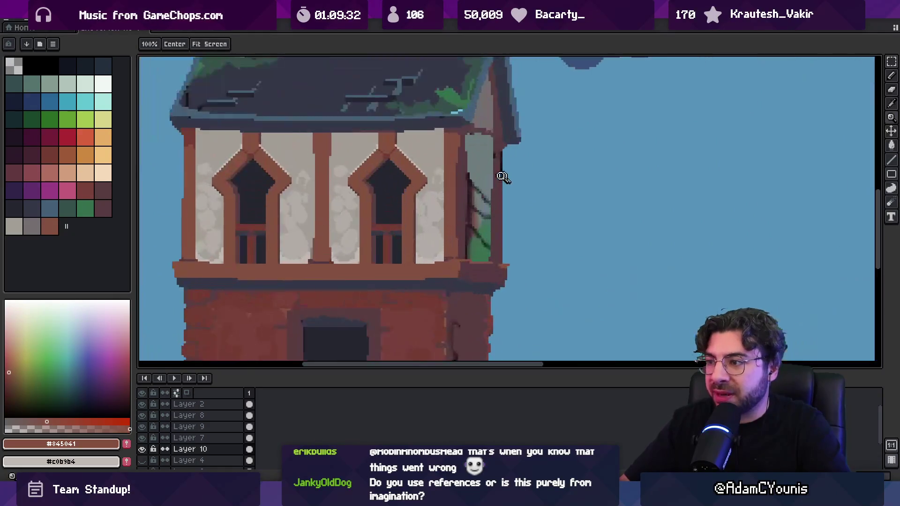
{"action": "scroll", "coordinate": [492, 178], "scroll_direction": "up", "scroll_amount": 2}
{"action": "key", "text": "i"}
{"action": "left_click", "coordinate": [482, 161]}
{"action": "key", "text": "b"}
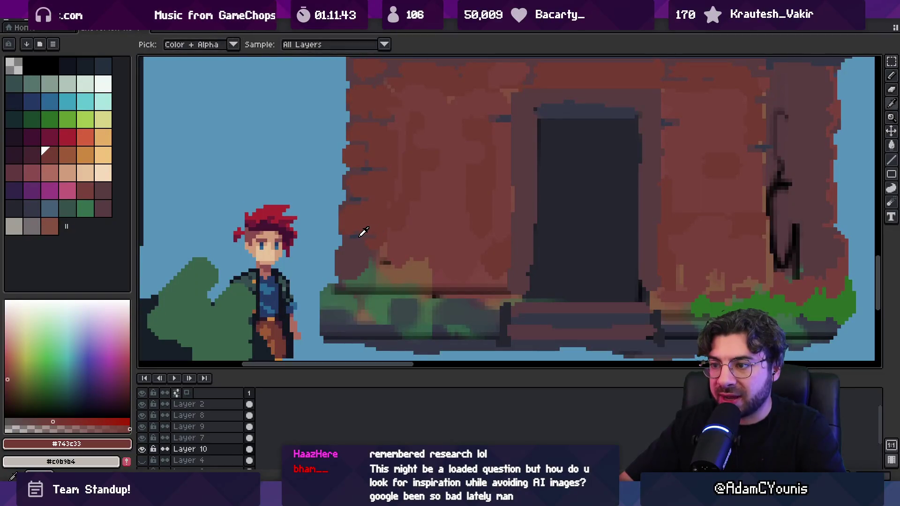
{"action": "left_click", "coordinate": [357, 236], "text": "alt"}
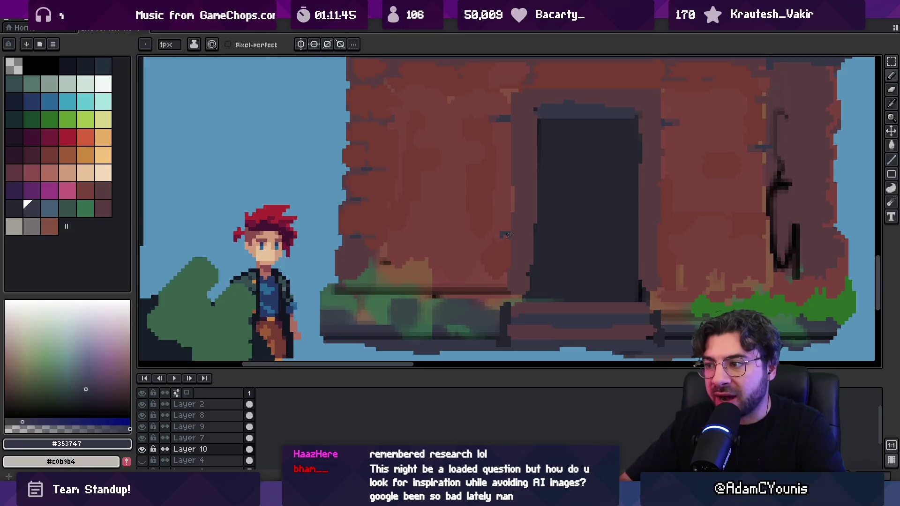
{"action": "left_click", "coordinate": [511, 235], "text": "alt"}
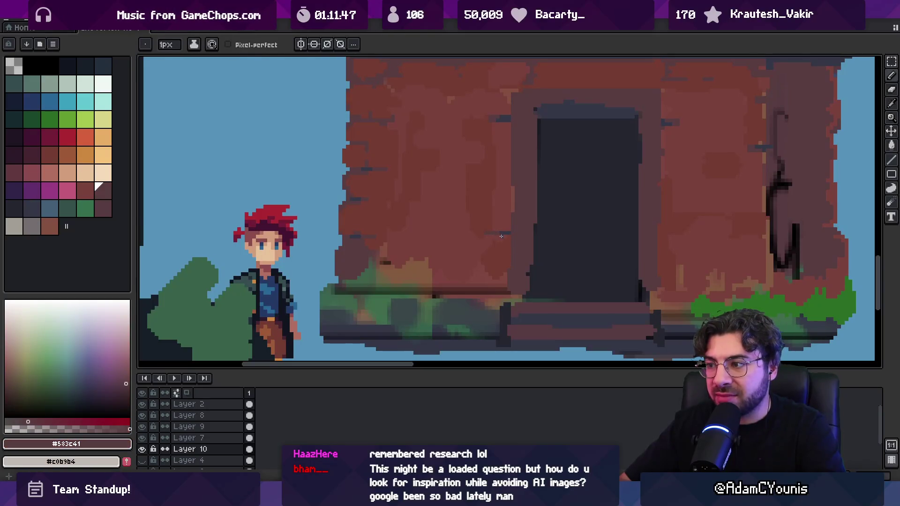
{"action": "key", "text": "z"}
{"action": "scroll", "coordinate": [519, 221], "scroll_direction": "down", "scroll_amount": 3}
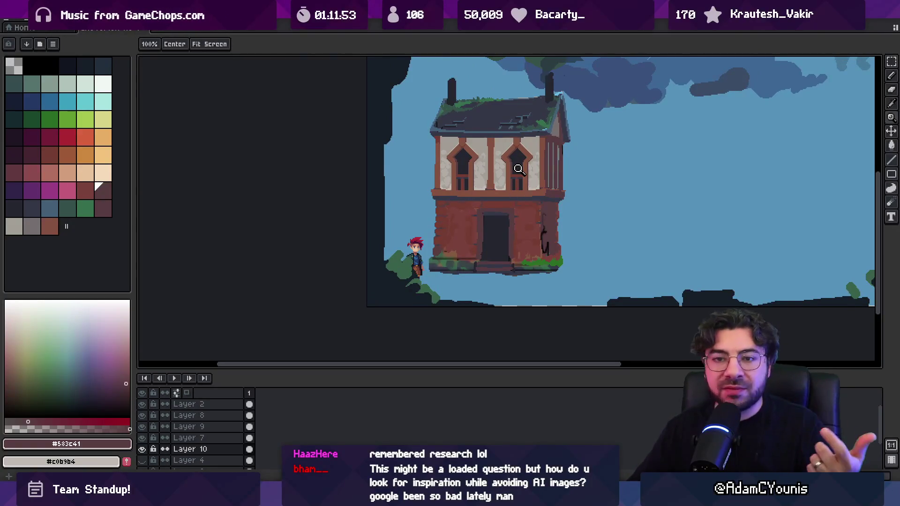
Sample the plaster greys #a39d96 and #b1aba5 from around the arched upper windows.
{"action": "scroll", "coordinate": [487, 161], "scroll_direction": "up", "scroll_amount": 3}
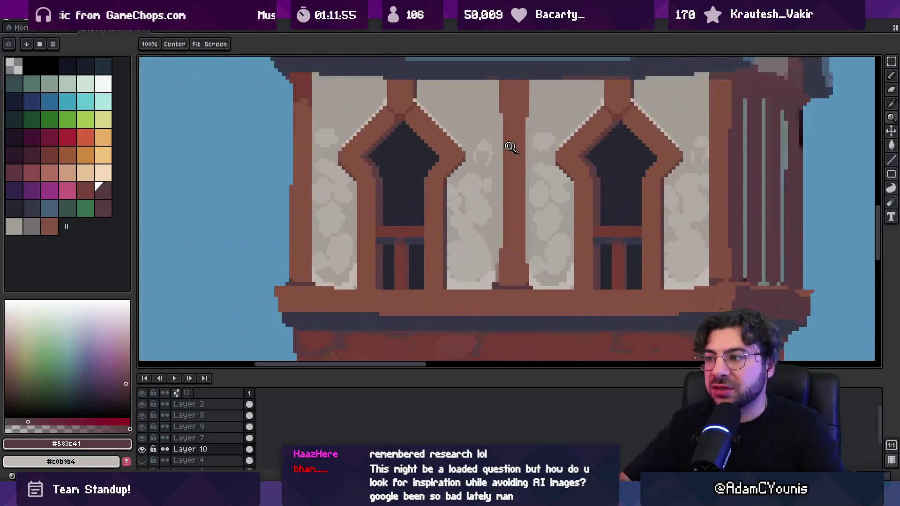
{"action": "key", "text": "b"}
{"action": "left_click", "coordinate": [477, 155], "text": "alt"}
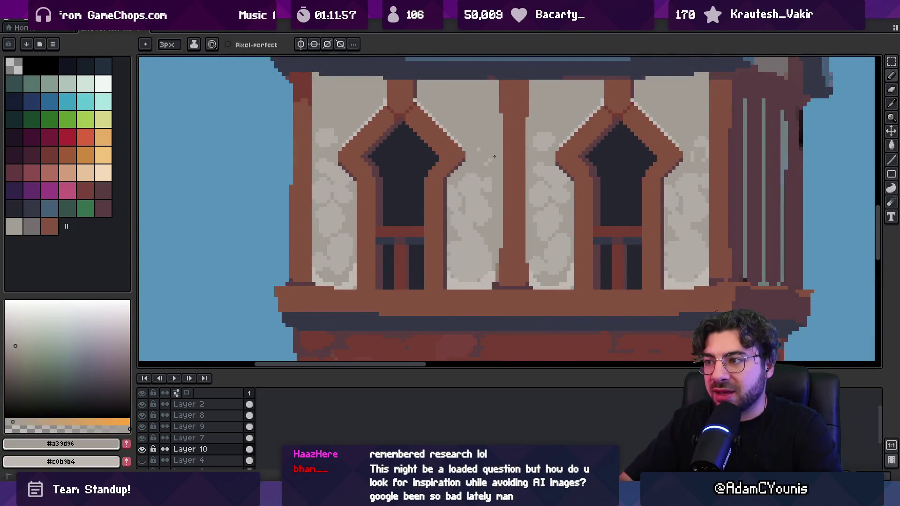
{"action": "left_click", "coordinate": [485, 162], "text": "alt"}
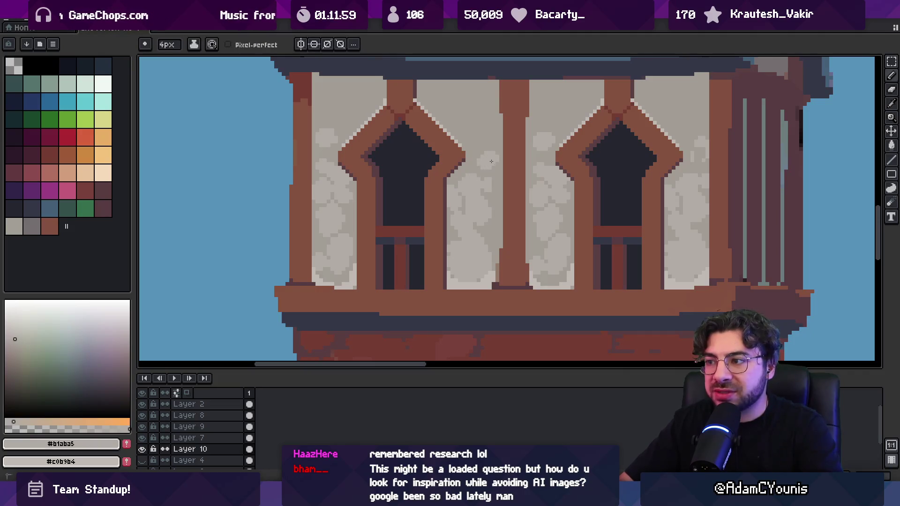
{"action": "key", "text": "z"}
{"action": "scroll", "coordinate": [497, 163], "scroll_direction": "down", "scroll_amount": 4}
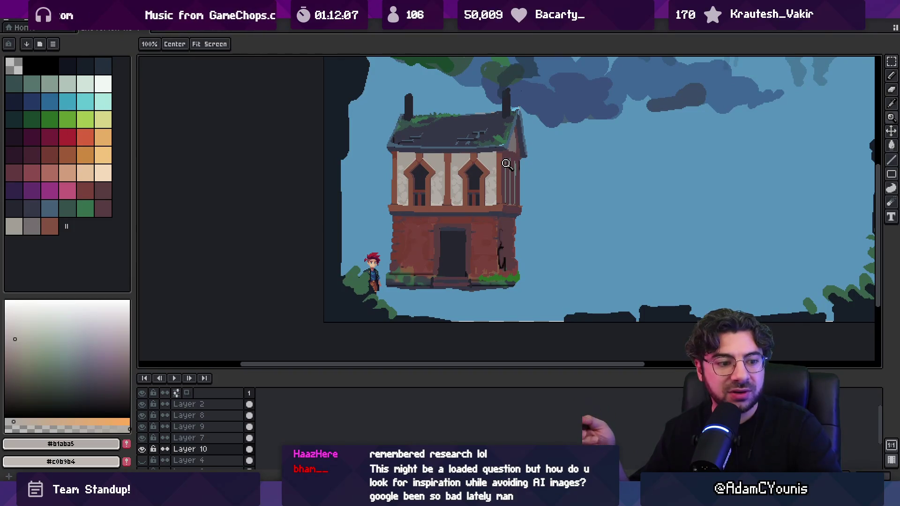
Move the dark cloud above the chimneys right, trial-shift the leafy clouds back, and deselect.
{"action": "left_click_drag", "start_coordinate": [507, 164], "coordinate": [442, 218]}
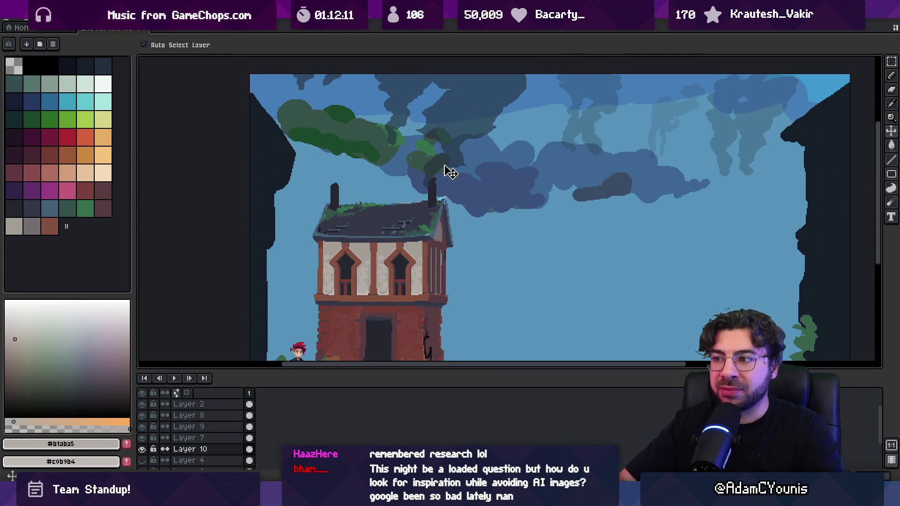
{"action": "left_click_drag", "start_coordinate": [444, 171], "coordinate": [456, 172]}
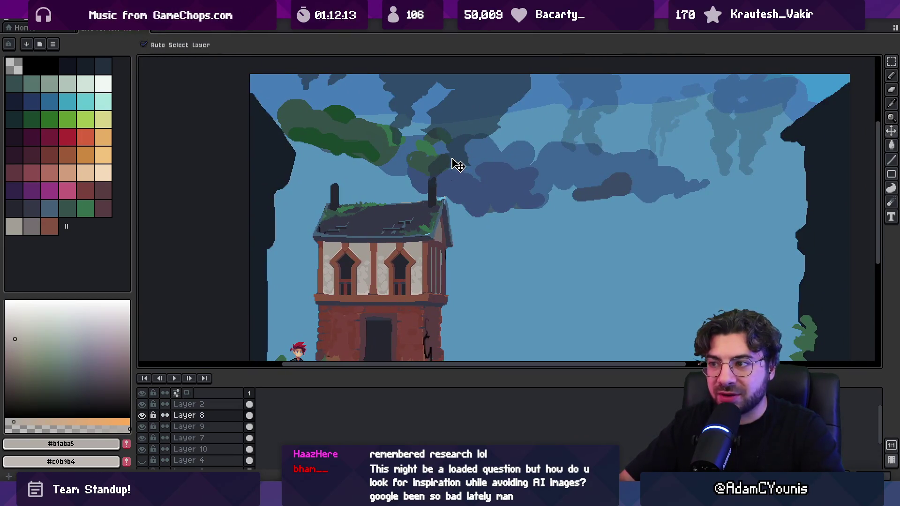
{"action": "key", "text": "m"}
{"action": "scroll", "coordinate": [412, 133], "scroll_direction": "up", "scroll_amount": 3}
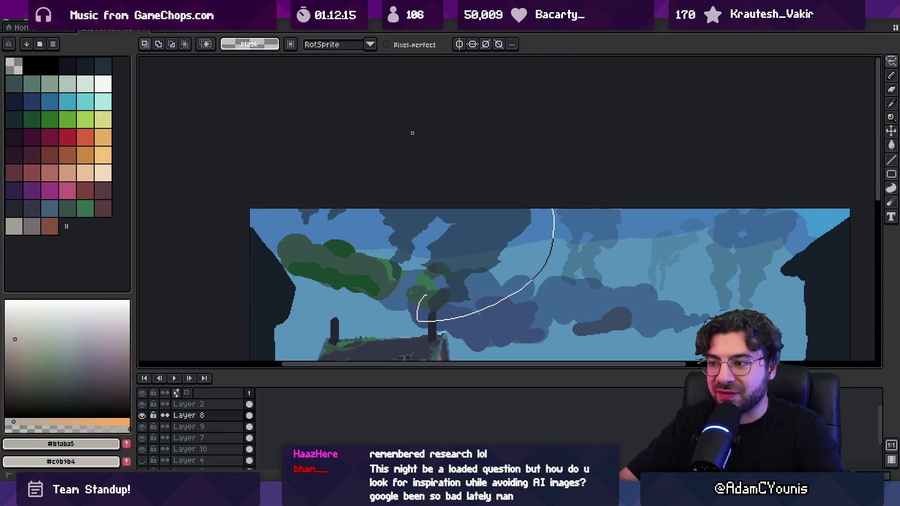
{"action": "scroll", "coordinate": [392, 180], "scroll_direction": "down", "scroll_amount": 1}
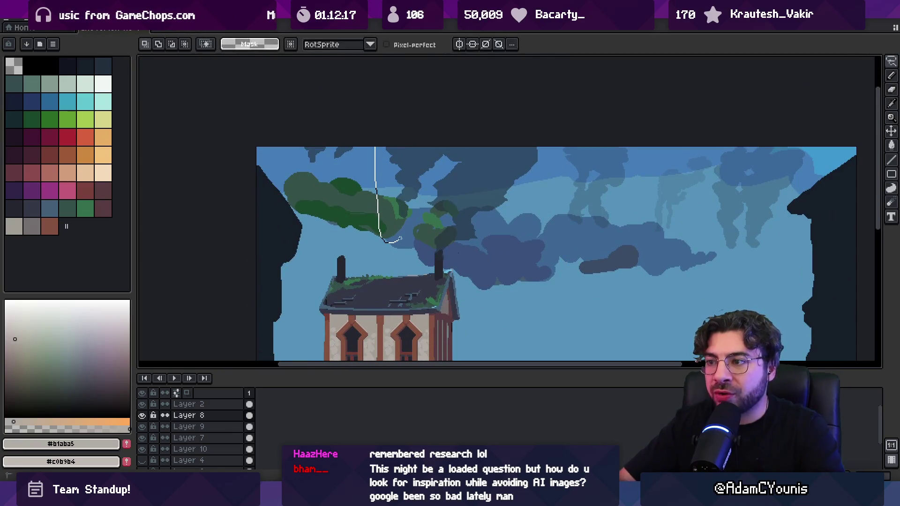
{"action": "left_click_drag", "start_coordinate": [441, 154], "coordinate": [441, 154]}
{"action": "mouse_move", "coordinate": [416, 181]}
{"action": "left_mouse_down"}
{"action": "mouse_move", "coordinate": [358, 215]}
{"action": "mouse_move", "coordinate": [441, 155]}
{"action": "left_mouse_up"}
{"action": "key", "text": "ctrl+d"}
{"action": "key", "text": "ctrl+d"}
Zoom back in on the upper storey and sample the house's grey #746c6f for the pencil.
{"action": "left_click_drag", "start_coordinate": [429, 235], "coordinate": [444, 147]}
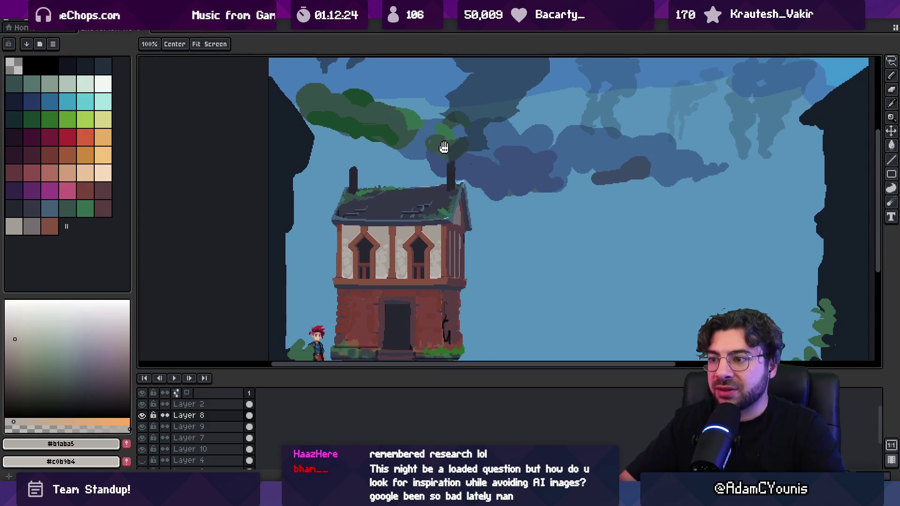
{"action": "key", "text": "z"}
{"action": "left_click", "coordinate": [418, 231]}
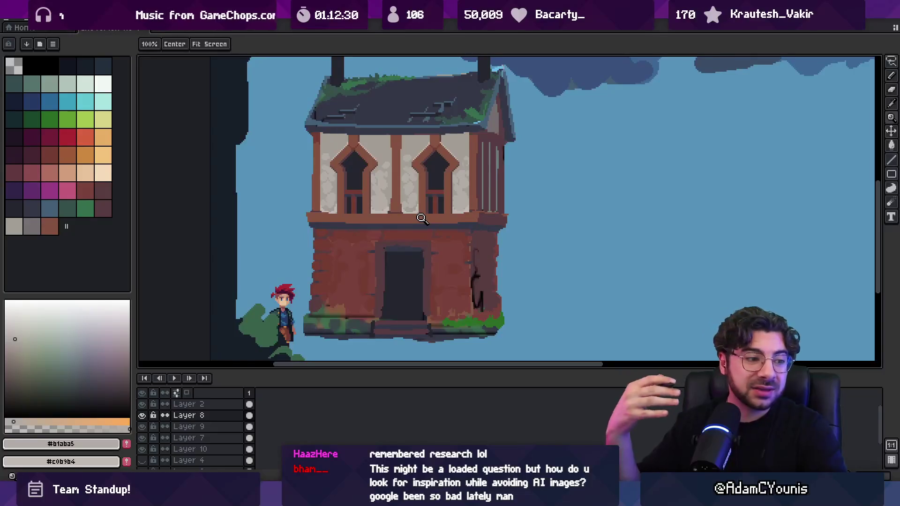
{"action": "left_click", "coordinate": [442, 123]}
{"action": "left_click", "coordinate": [428, 155]}
{"action": "left_click", "coordinate": [527, 145], "text": "alt"}
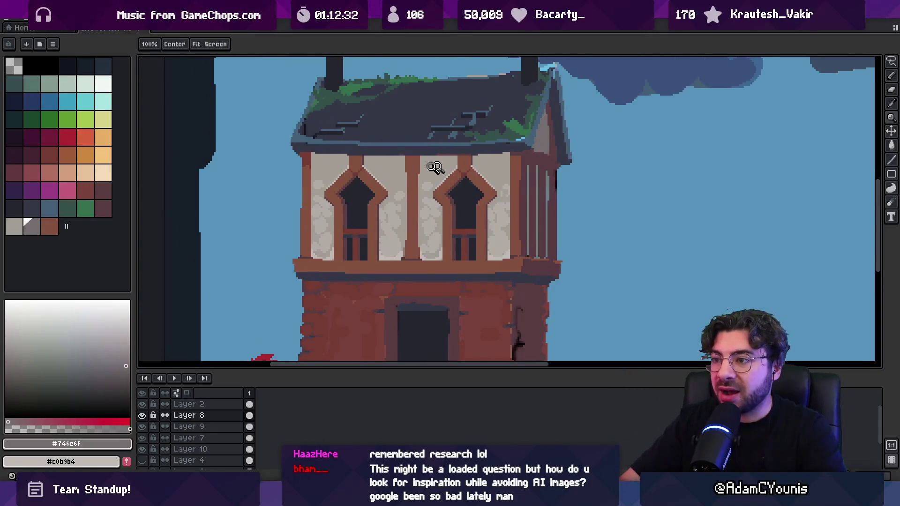
{"action": "scroll", "coordinate": [434, 166], "scroll_direction": "up", "scroll_amount": 1}
{"action": "key", "text": "b"}
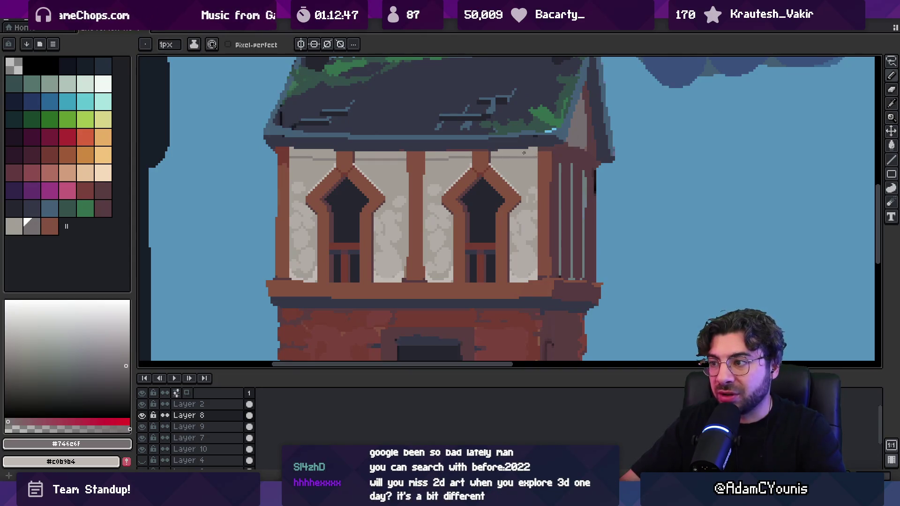
Hide the timeline, make Layer 10 active via the upper facade, and zoom out fully.
{"action": "key", "text": "v"}
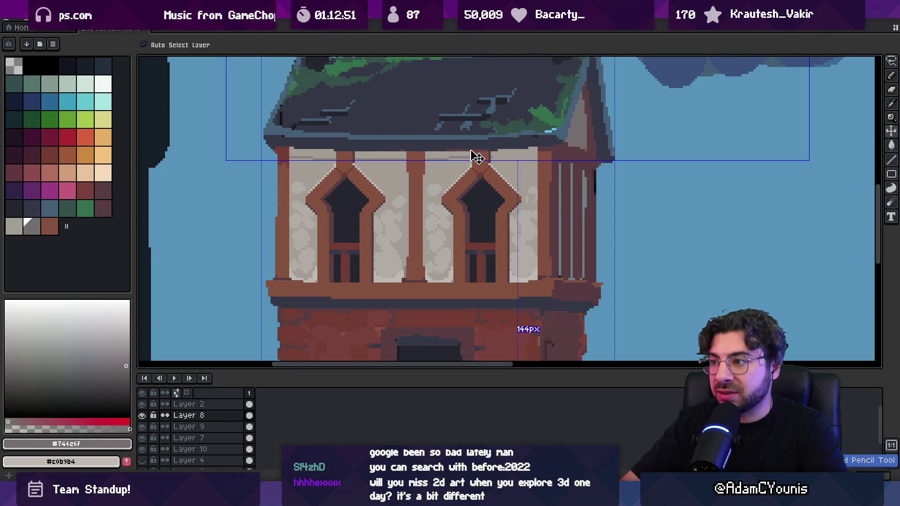
{"action": "key", "text": "m"}
{"action": "key", "text": "Tab"}
{"action": "key", "text": "Tab"}
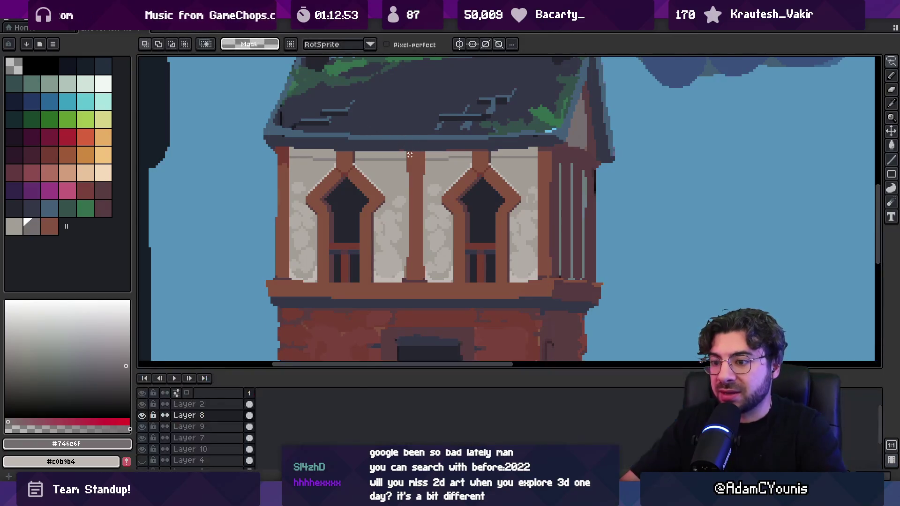
{"action": "left_click_drag", "start_coordinate": [339, 148], "coordinate": [428, 205]}
{"action": "left_click", "coordinate": [416, 169], "text": "ctrl"}
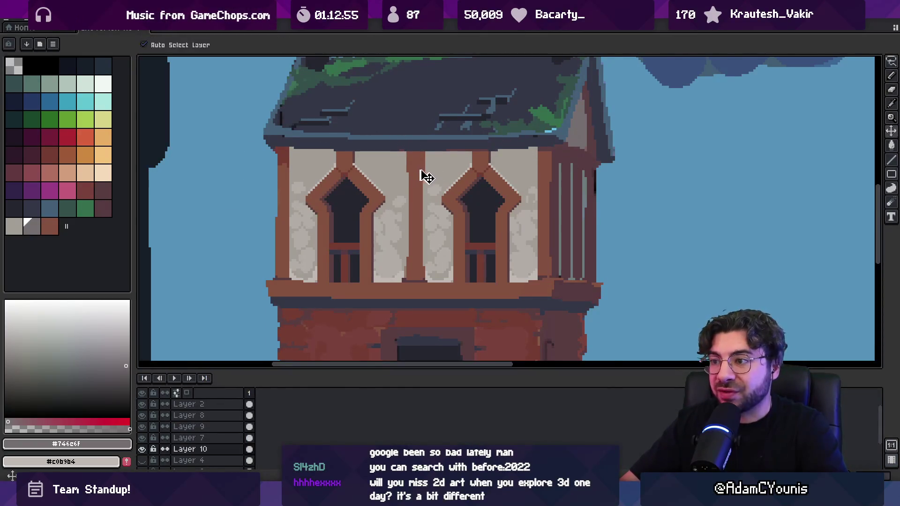
{"action": "key", "text": "i"}
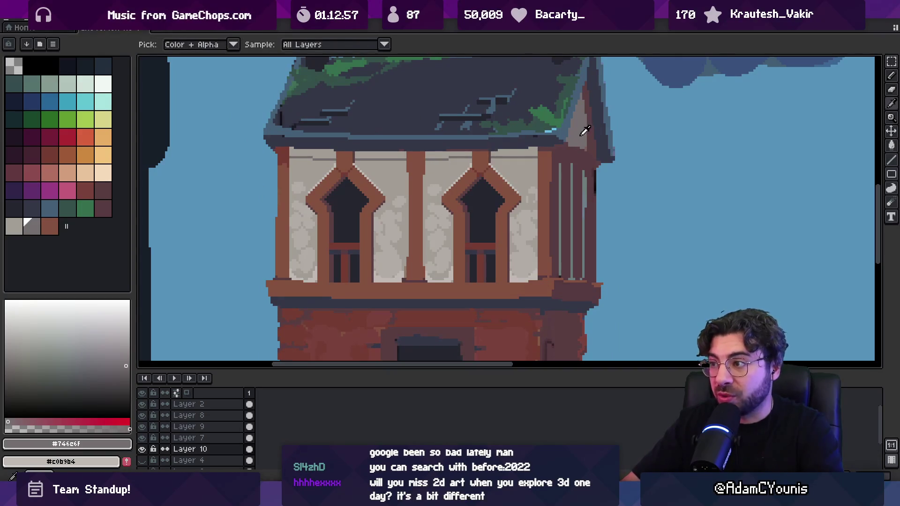
{"action": "key", "text": "g"}
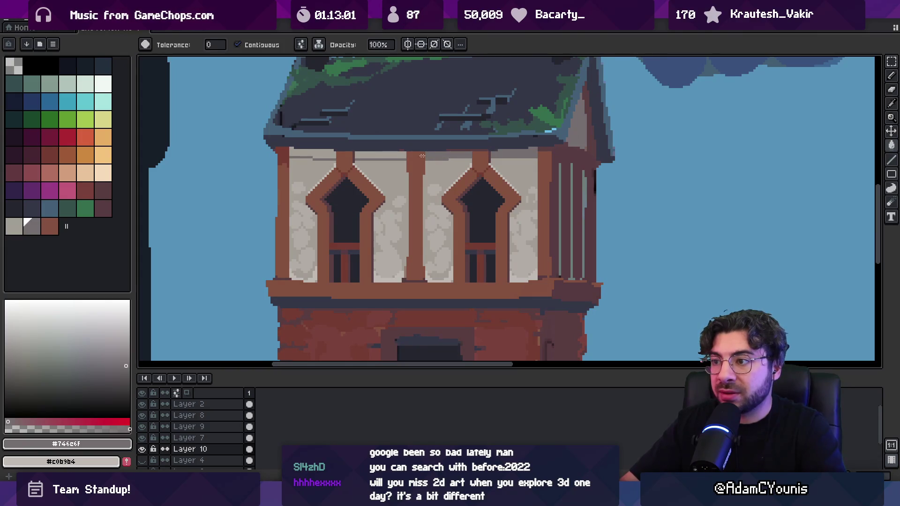
{"action": "key", "text": "z"}
{"action": "scroll", "coordinate": [439, 136], "scroll_direction": "down", "scroll_amount": 4}
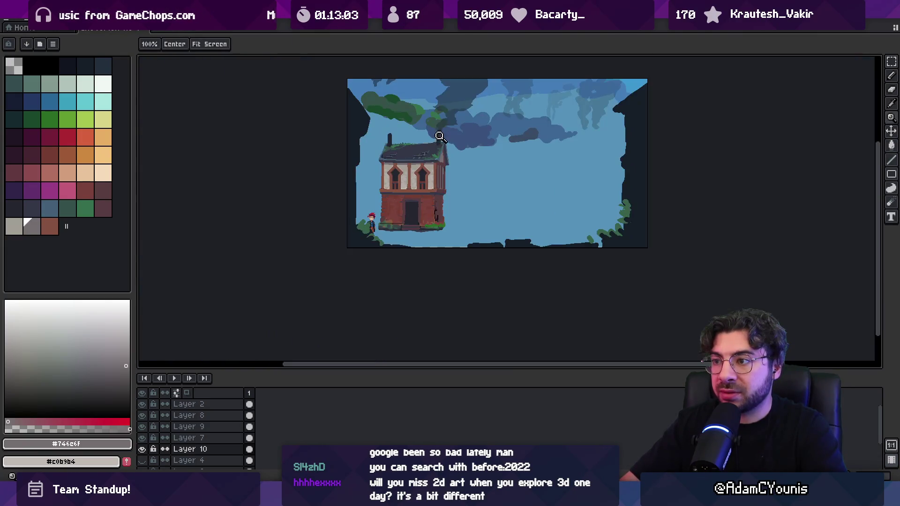
Sample the dark mauve-brown #553d40 from the timber posts and zoom in on the upper windows.
{"action": "scroll", "coordinate": [434, 161], "scroll_direction": "up", "scroll_amount": 4}
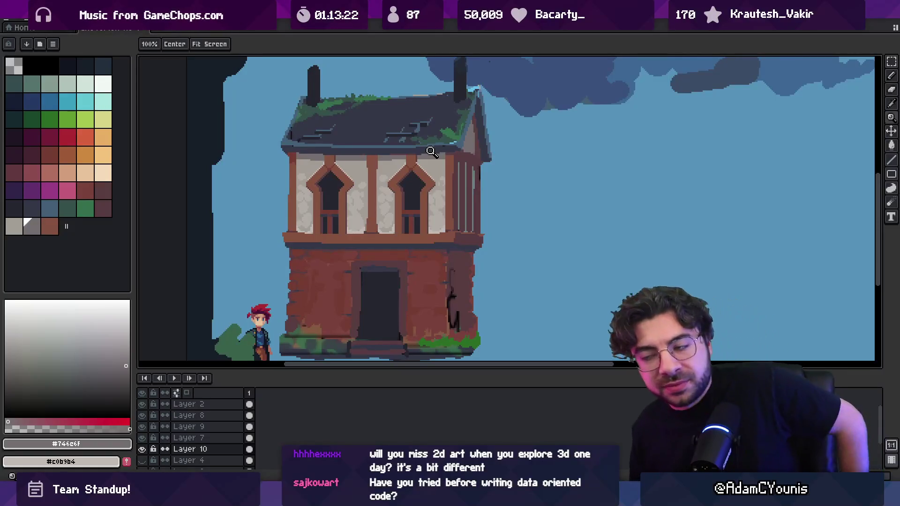
{"action": "key", "text": "i"}
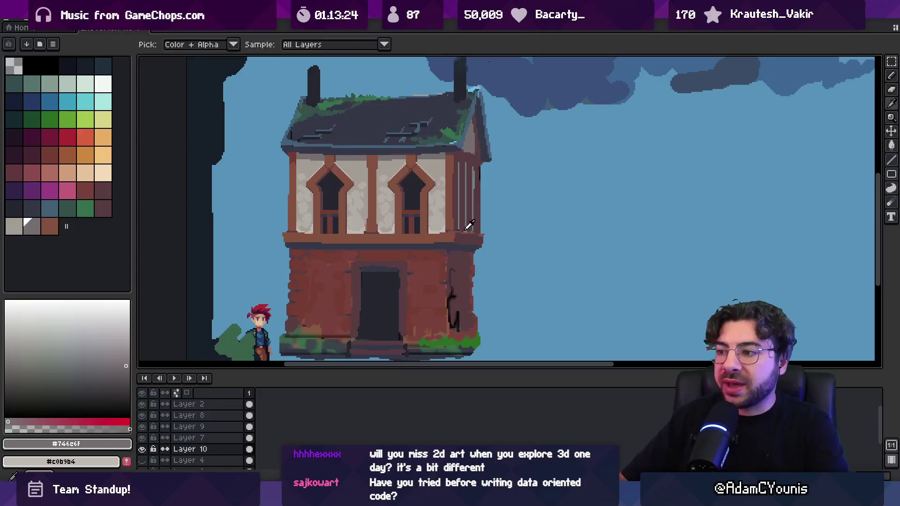
{"action": "left_click", "coordinate": [463, 233]}
{"action": "key", "text": "b"}
{"action": "key", "text": "z"}
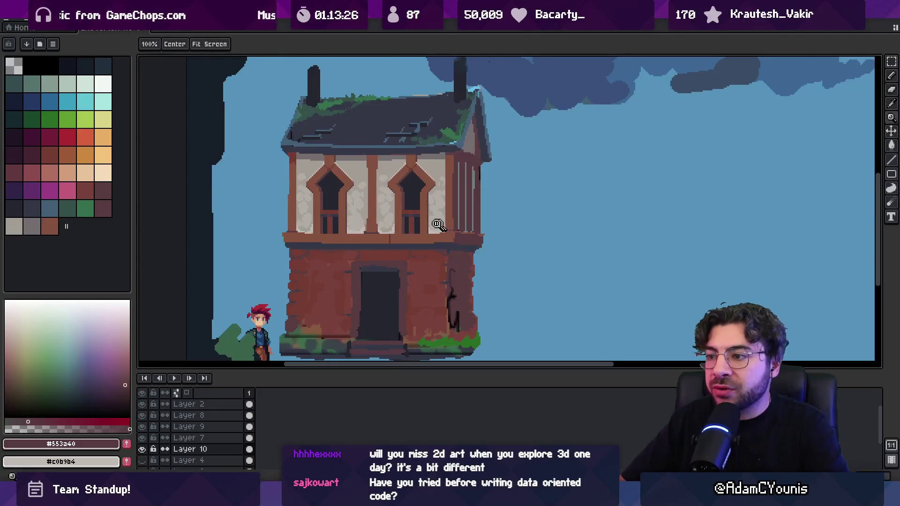
{"action": "right_click", "coordinate": [447, 183]}
{"action": "left_click", "coordinate": [364, 228]}
{"action": "key", "text": "b"}
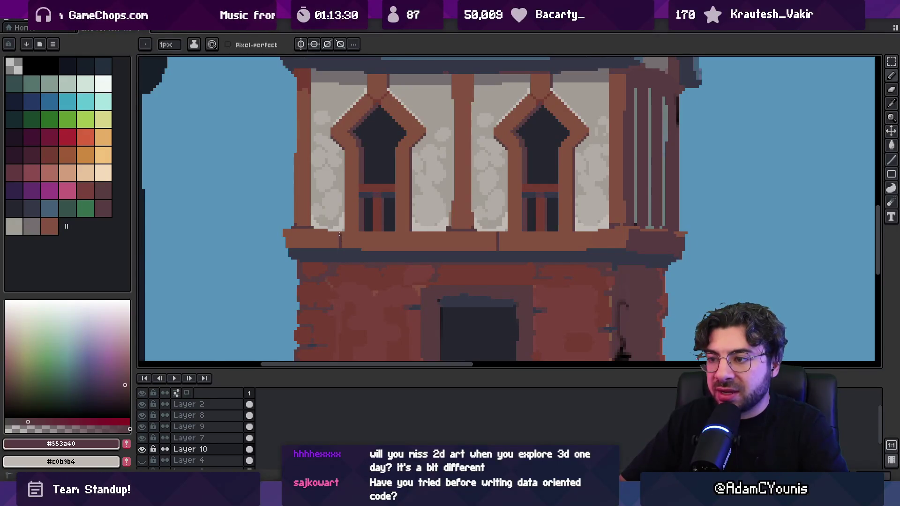
Pick a slightly different dark brown, zoom the canvas to 100%, and switch to Chrome.
{"action": "left_click", "coordinate": [359, 225], "text": "alt"}
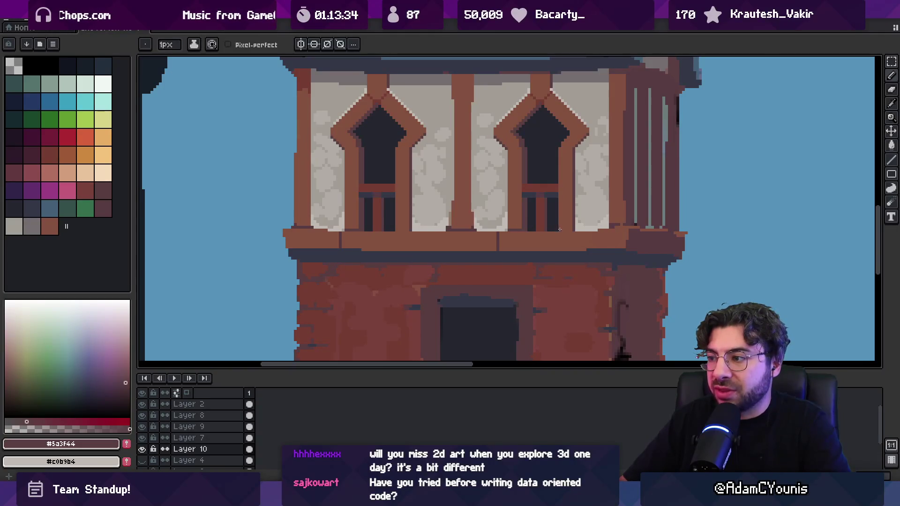
{"action": "key", "text": "z"}
{"action": "key", "text": "1"}
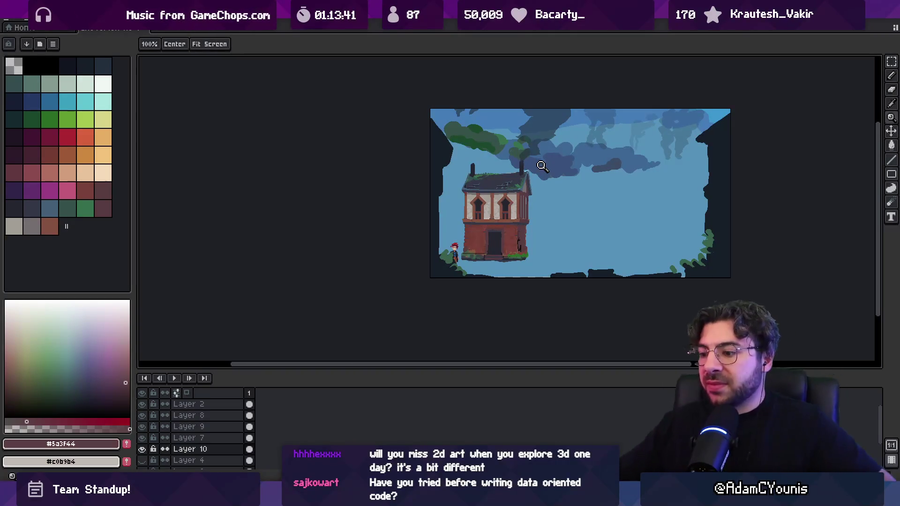
{"action": "mouse_move", "coordinate": [472, 492]}
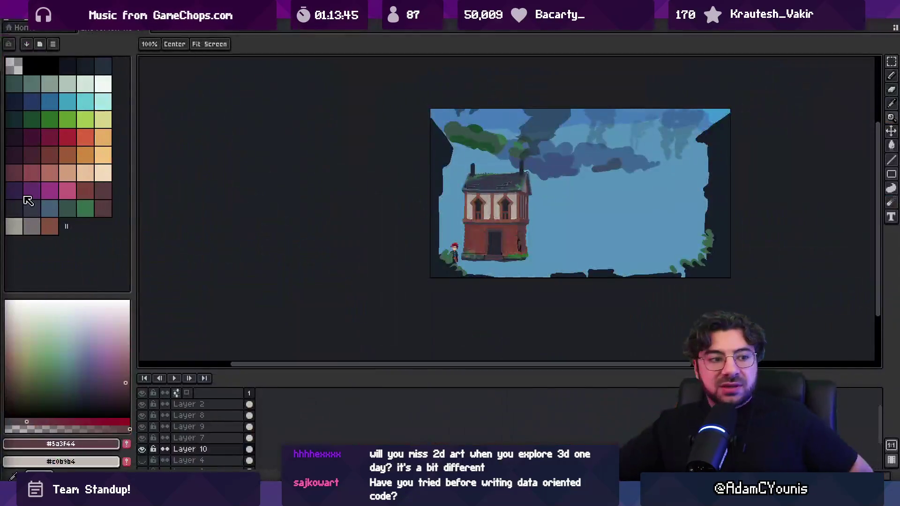
{"action": "key", "text": "alt+Tab"}
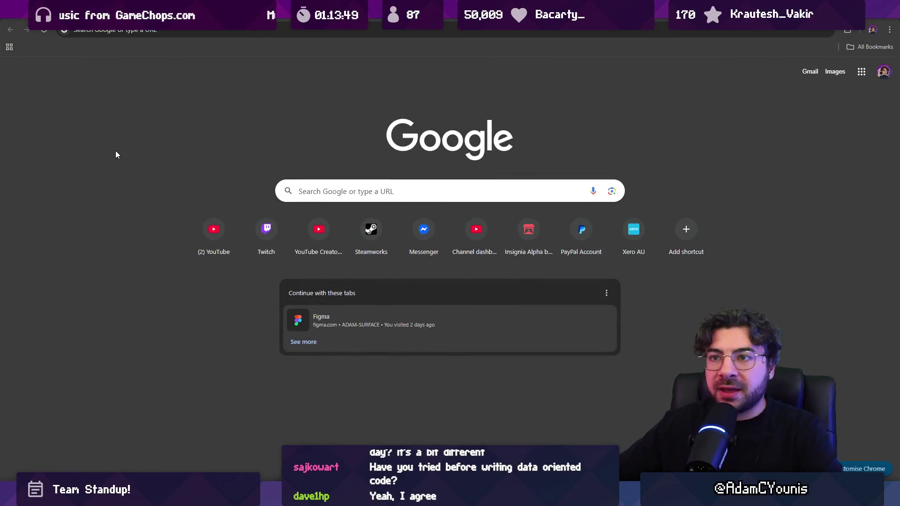
Search Google for 'medieval house' and show the image results.
{"action": "left_click", "coordinate": [170, 33]}
{"action": "type", "text": "m"}
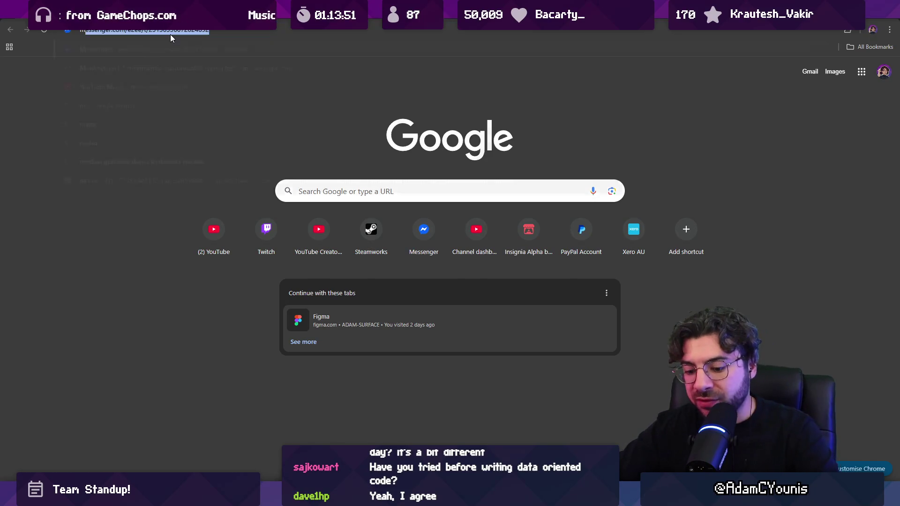
{"action": "type", "text": "edieval house"}
{"action": "key", "text": "Return"}
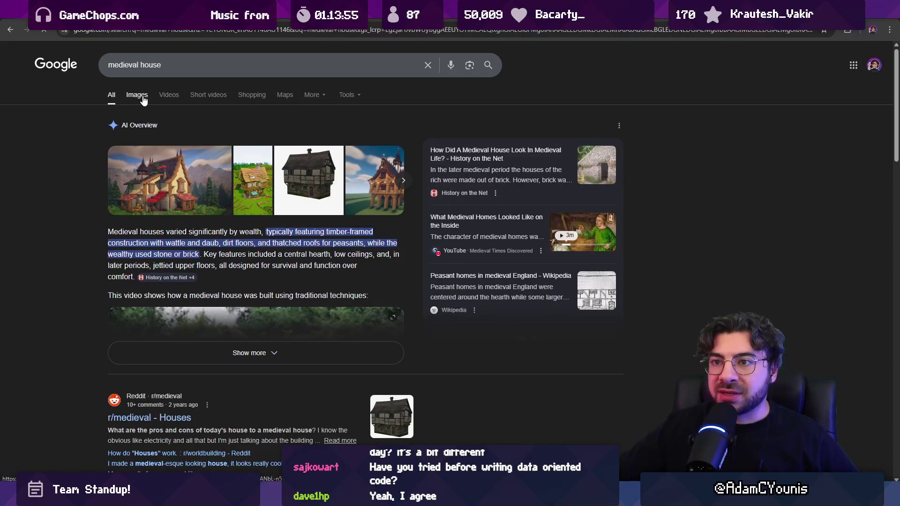
{"action": "left_click", "coordinate": [144, 101]}
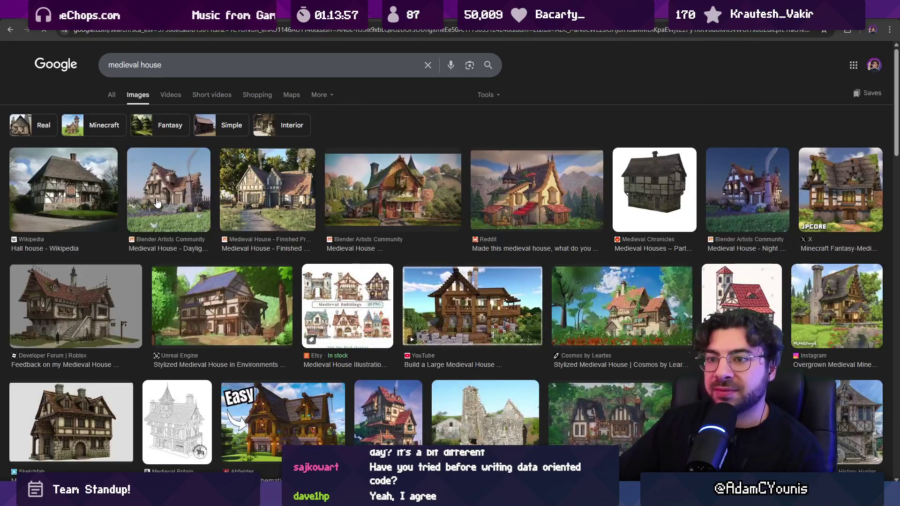
Preview medieval house references from the Hall house image through to the Shutterstock house.
{"action": "left_click", "coordinate": [110, 194]}
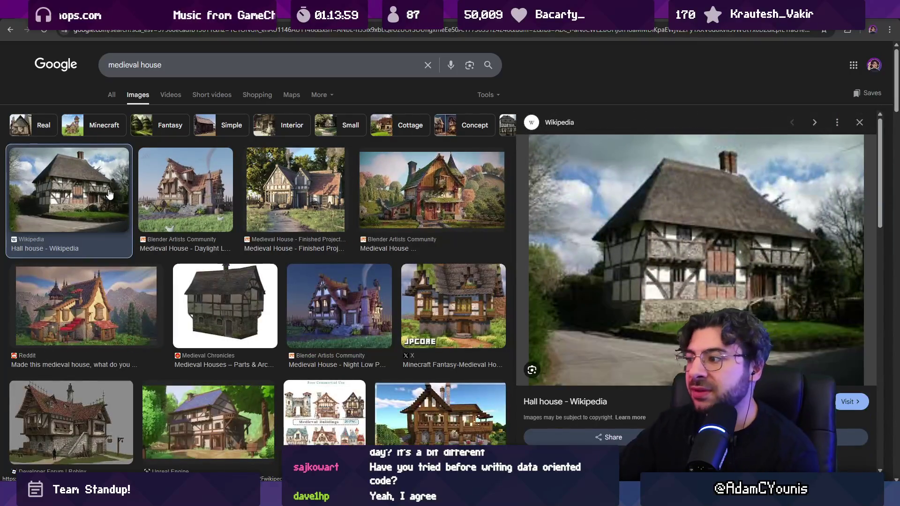
{"action": "key", "text": "Right"}
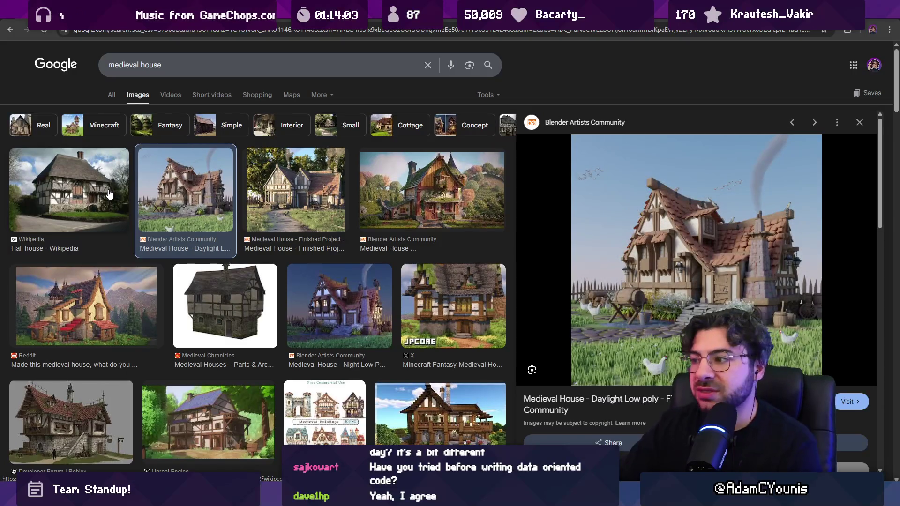
{"action": "key", "text": "Right"}
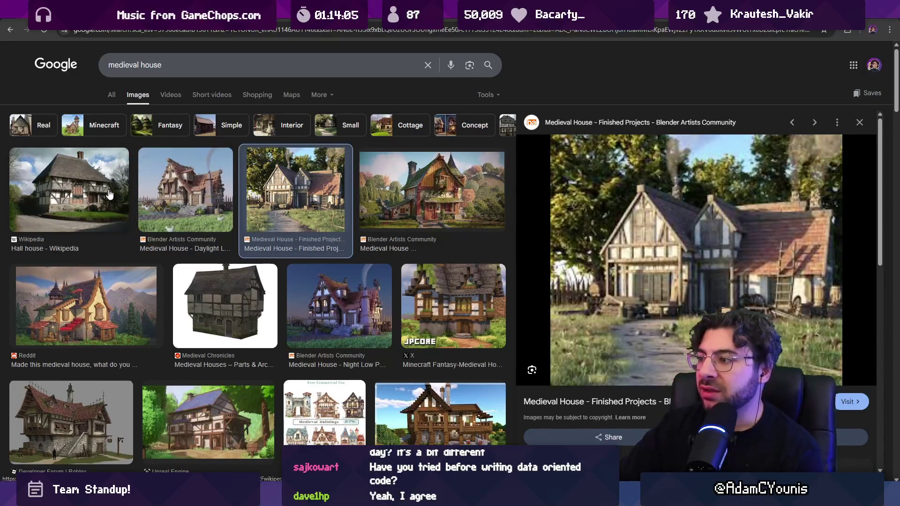
{"action": "key", "text": "Right"}
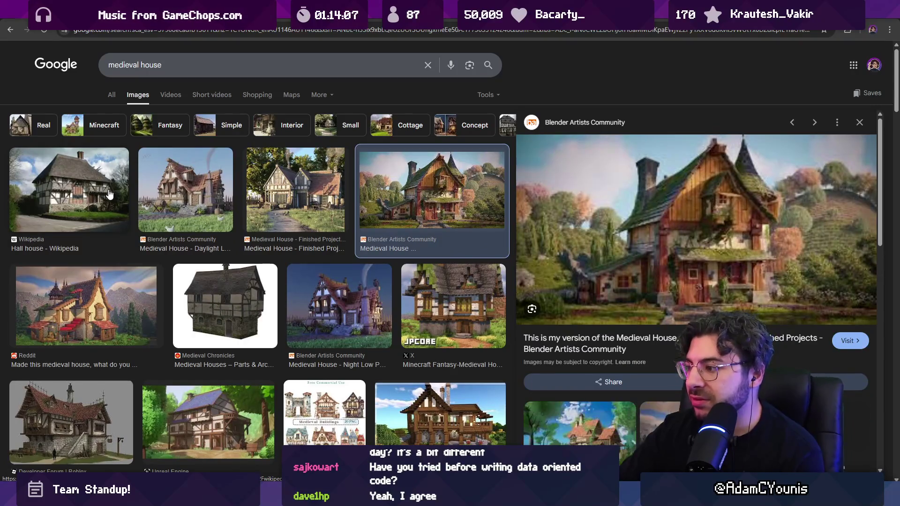
{"action": "key", "text": "Right"}
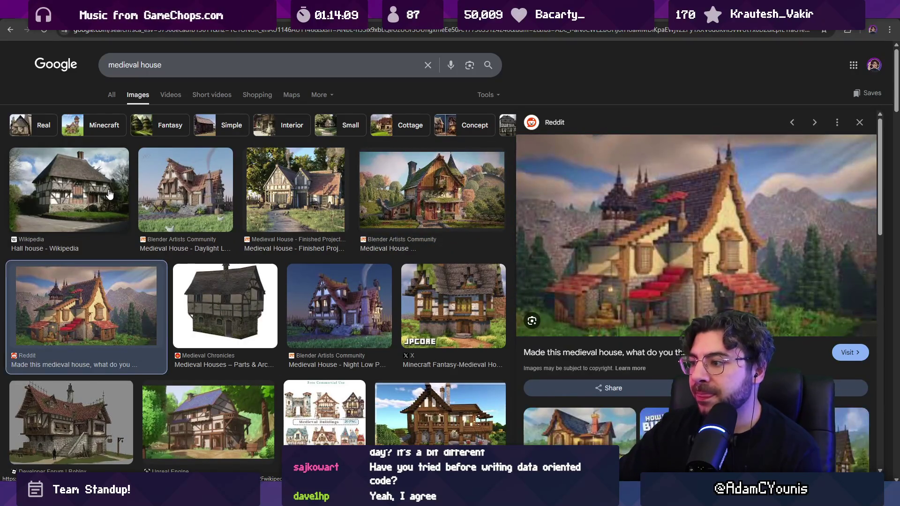
{"action": "key", "text": "Right"}
{"action": "key", "text": "Right"}
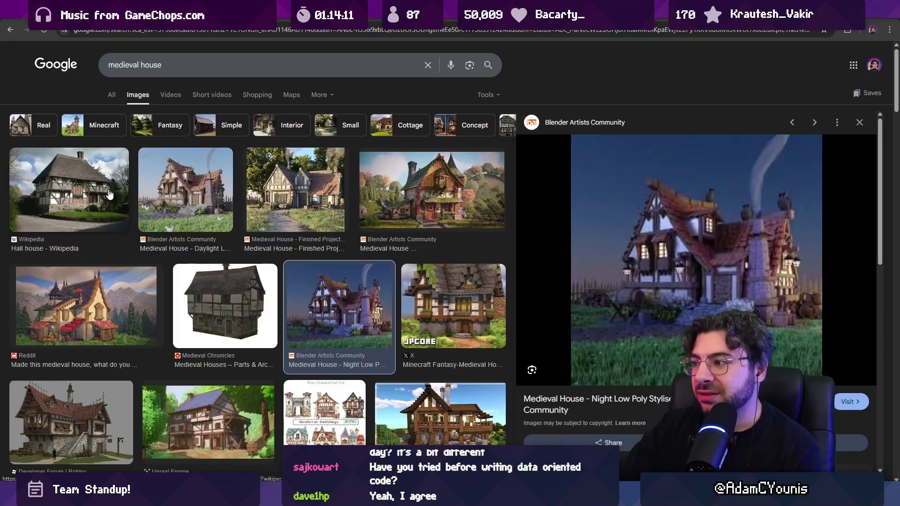
{"action": "key", "text": "Right"}
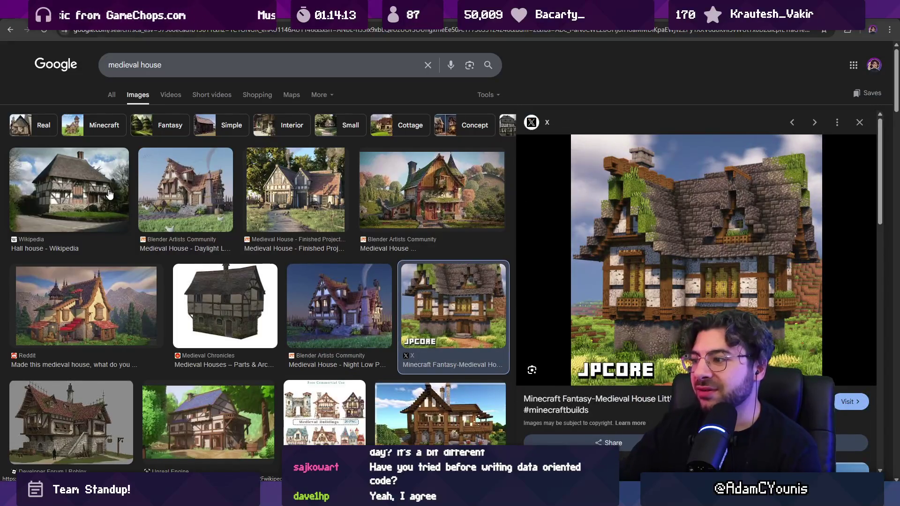
{"action": "key", "text": "Right"}
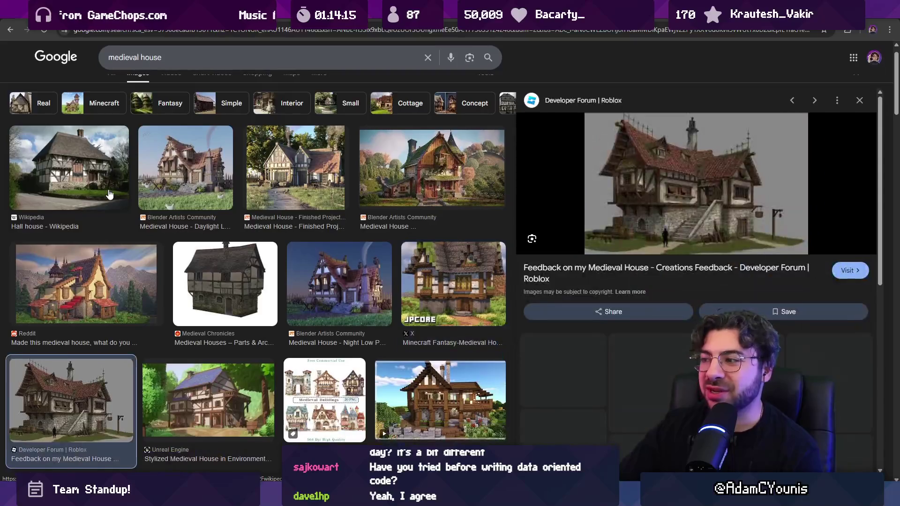
{"action": "key", "text": "Right"}
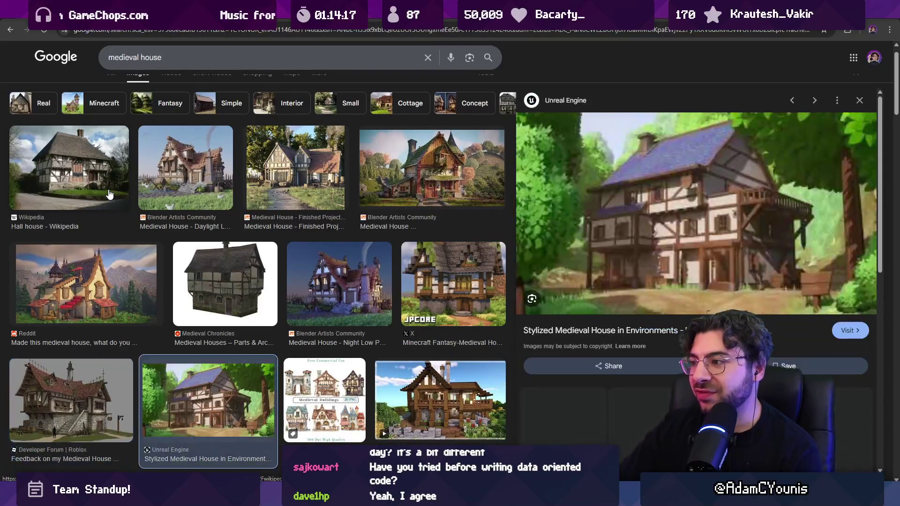
{"action": "key", "text": "Right"}
{"action": "key", "text": "Right"}
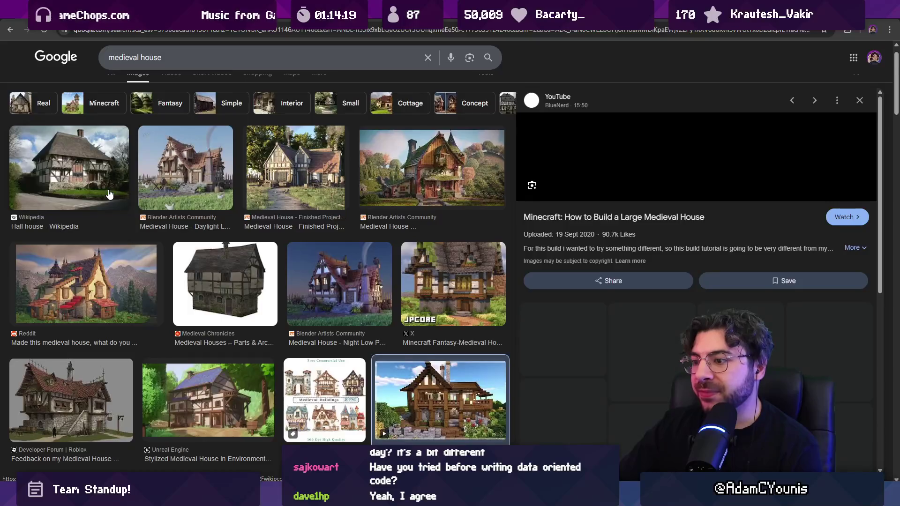
{"action": "key", "text": "Right"}
{"action": "key", "text": "Right"}
Continue past the Carswell ruin and TurboSquid houses to the 3D Model Medieval House preview.
{"action": "key", "text": "Left"}
{"action": "key", "text": "Right"}
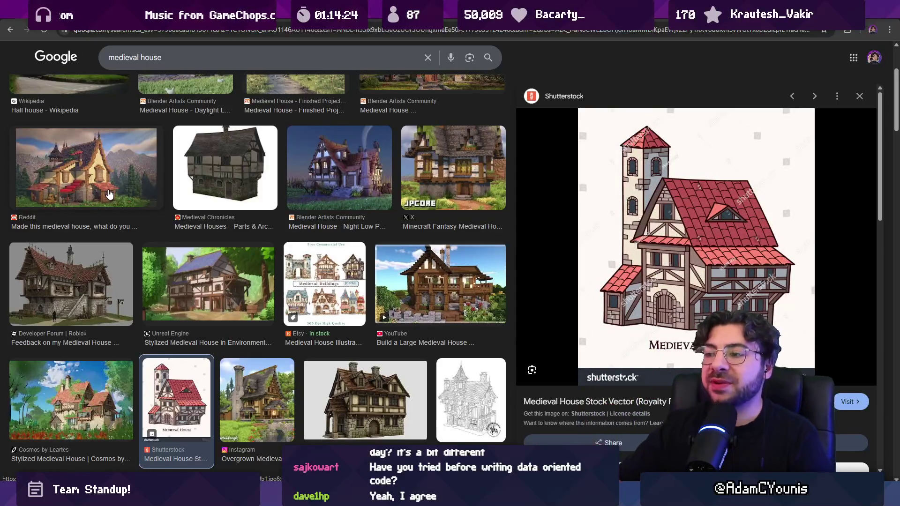
{"action": "key", "text": "Right"}
{"action": "key", "text": "Right"}
{"action": "key", "text": "Right"}
{"action": "key", "text": "Right"}
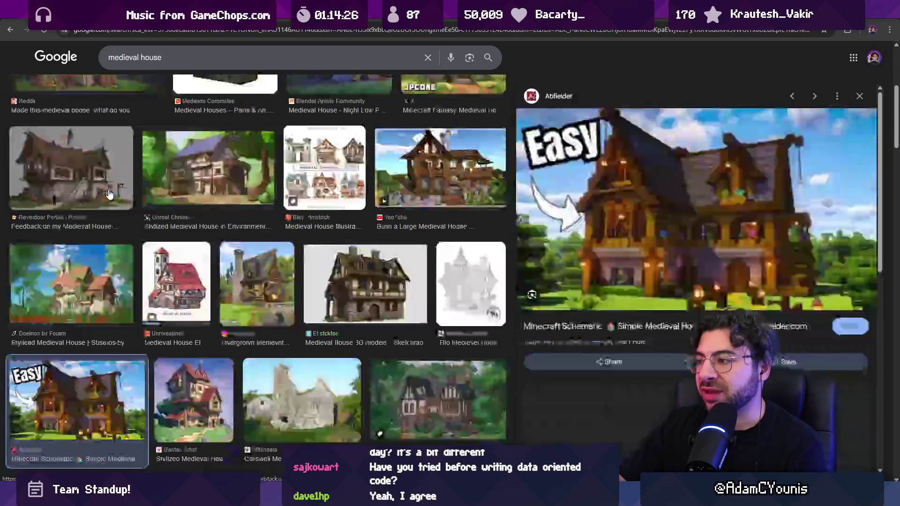
{"action": "key", "text": "Right"}
{"action": "key", "text": "Right"}
{"action": "key", "text": "Right"}
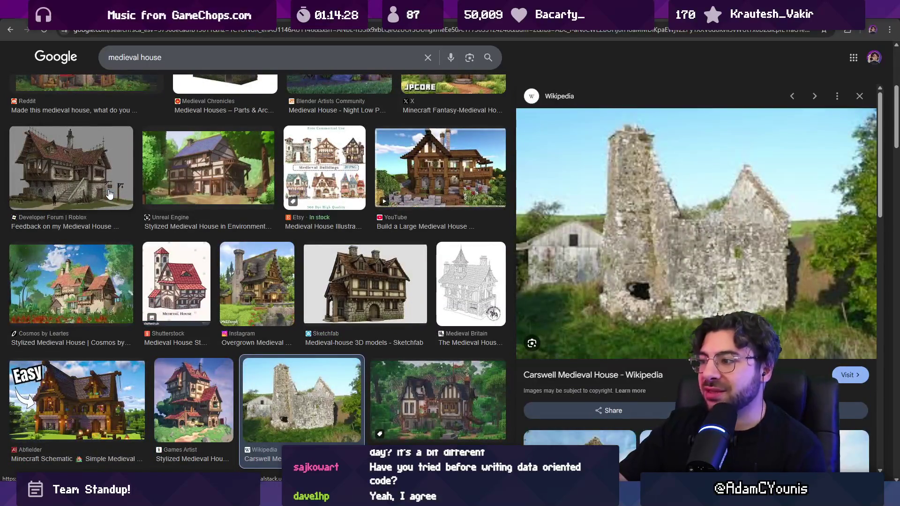
{"action": "key", "text": "Right"}
{"action": "key", "text": "Right"}
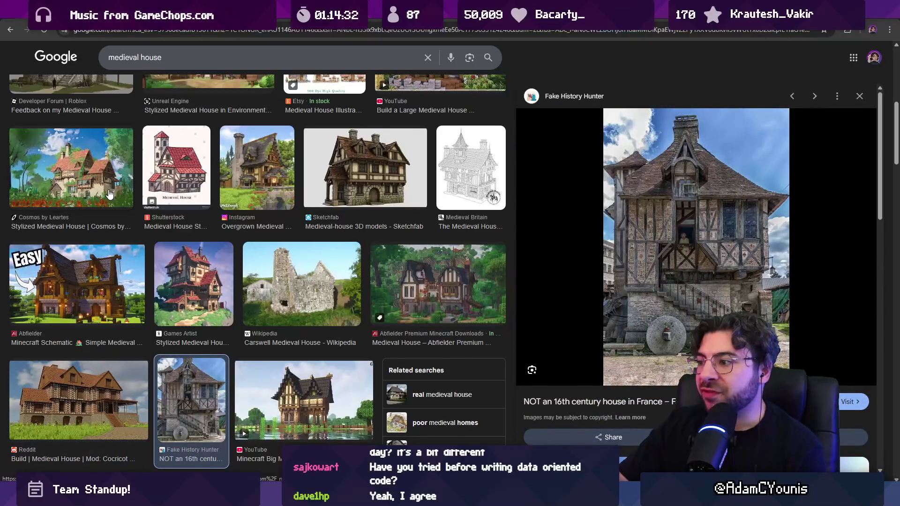
{"action": "key", "text": "Right"}
{"action": "key", "text": "Right"}
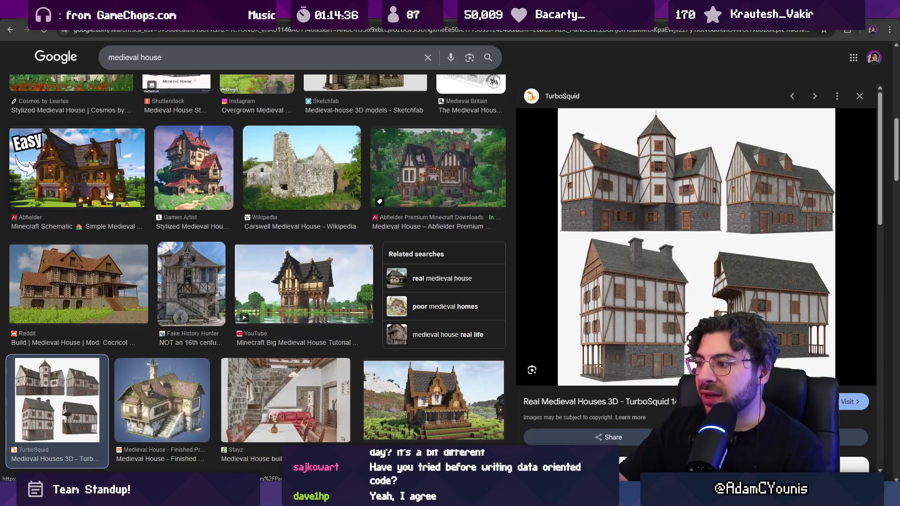
{"action": "key", "text": "Right"}
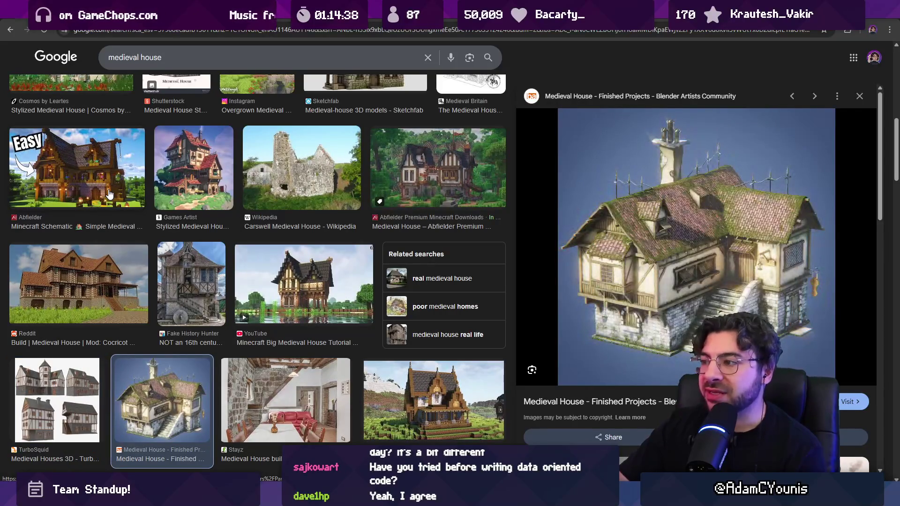
{"action": "key", "text": "Right"}
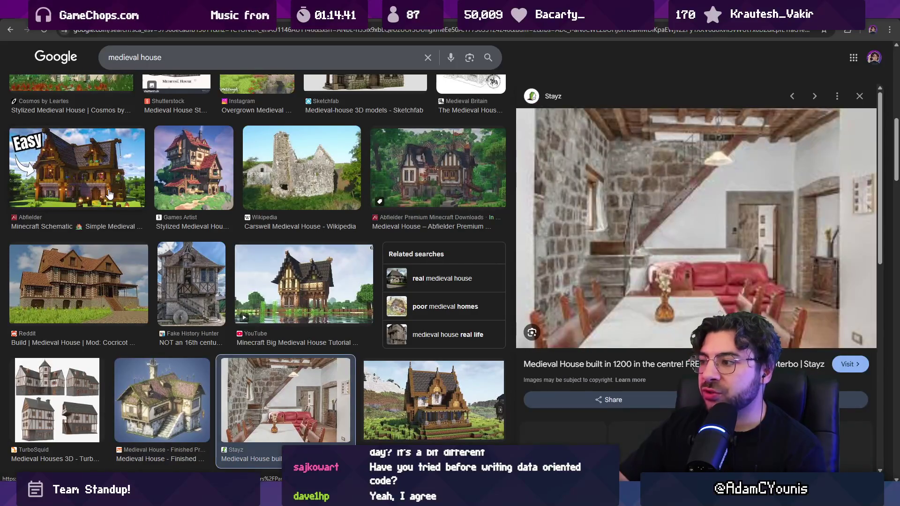
{"action": "key", "text": "Right"}
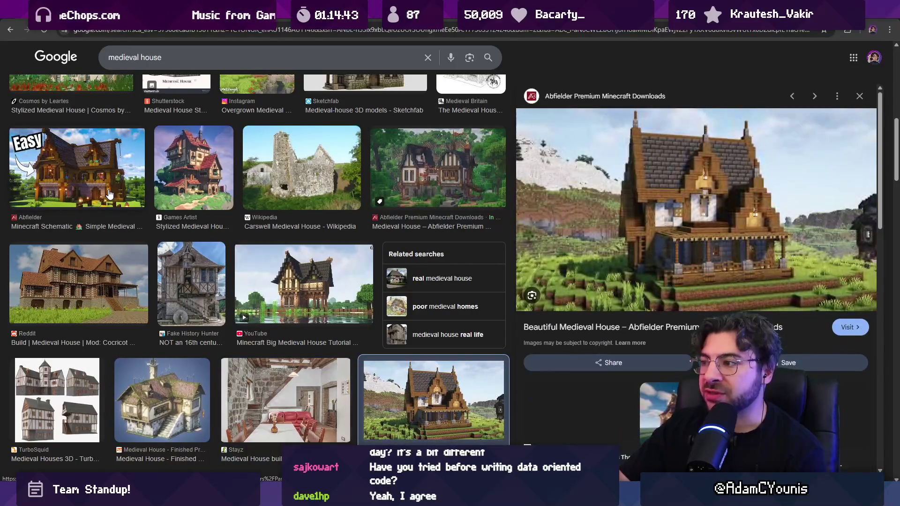
{"action": "key", "text": "Right"}
{"action": "key", "text": "Right"}
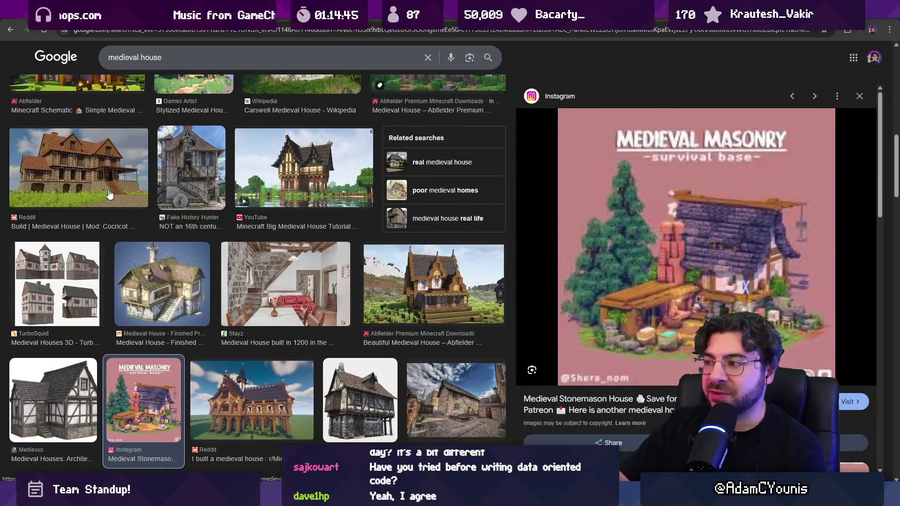
{"action": "key", "text": "Right"}
{"action": "key", "text": "Right"}
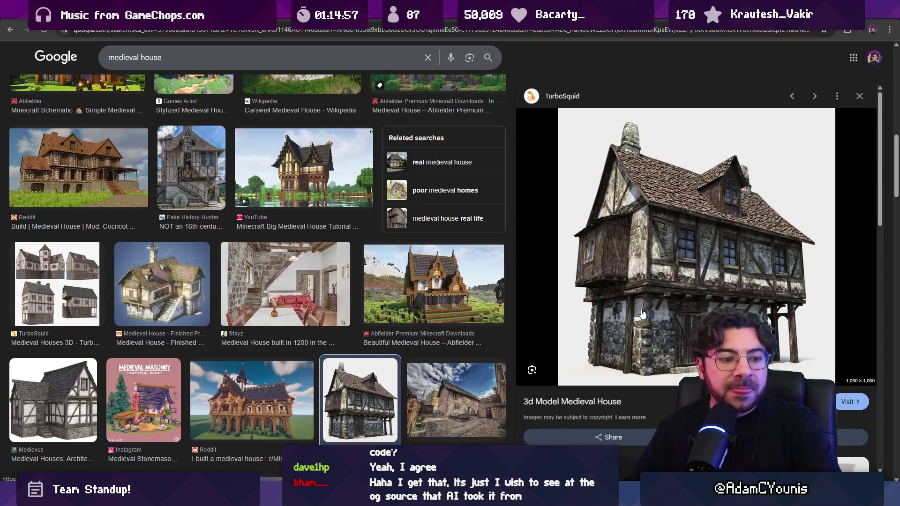
{"action": "scroll", "coordinate": [642, 313], "scroll_direction": "down", "scroll_amount": 2}
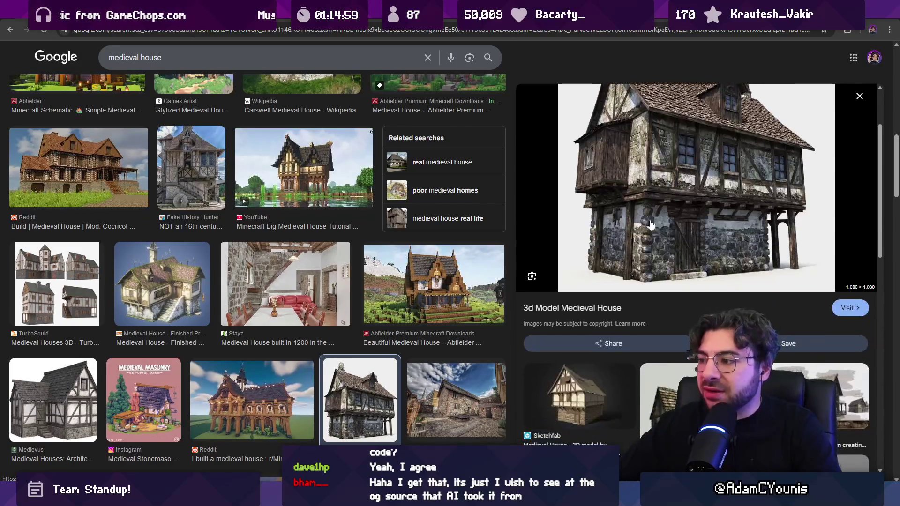
{"action": "scroll", "coordinate": [647, 244], "scroll_direction": "up", "scroll_amount": 1}
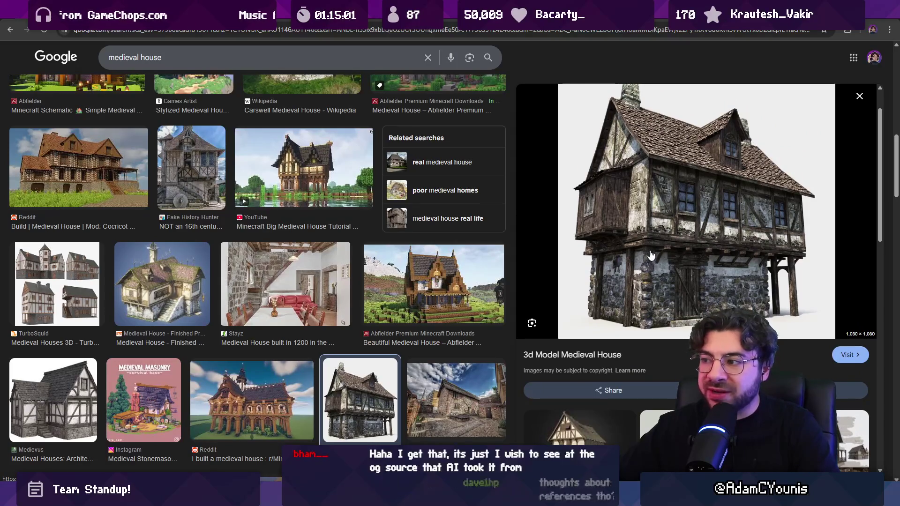
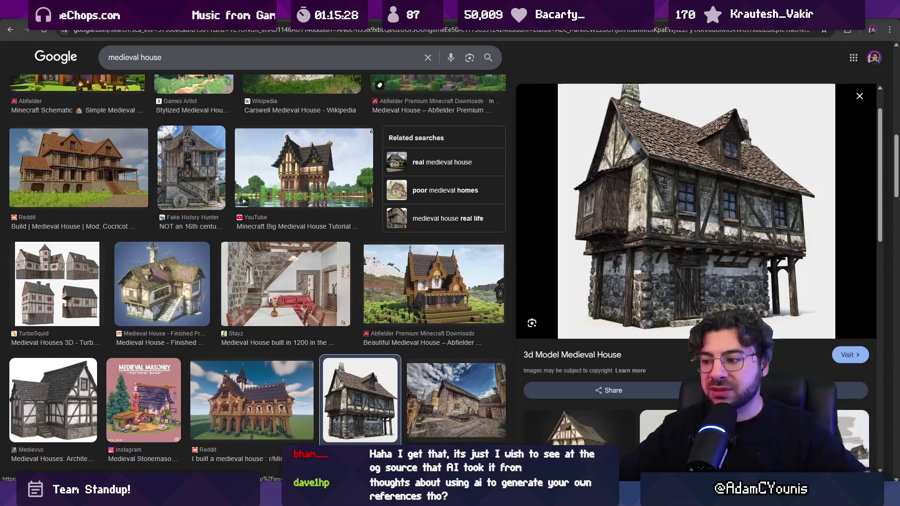
Return from the Google Images 'medieval house' results to the Aseprite house scene.
{"action": "key", "text": "alt+Tab"}
{"action": "scroll", "coordinate": [535, 309], "scroll_direction": "up", "scroll_amount": 3}
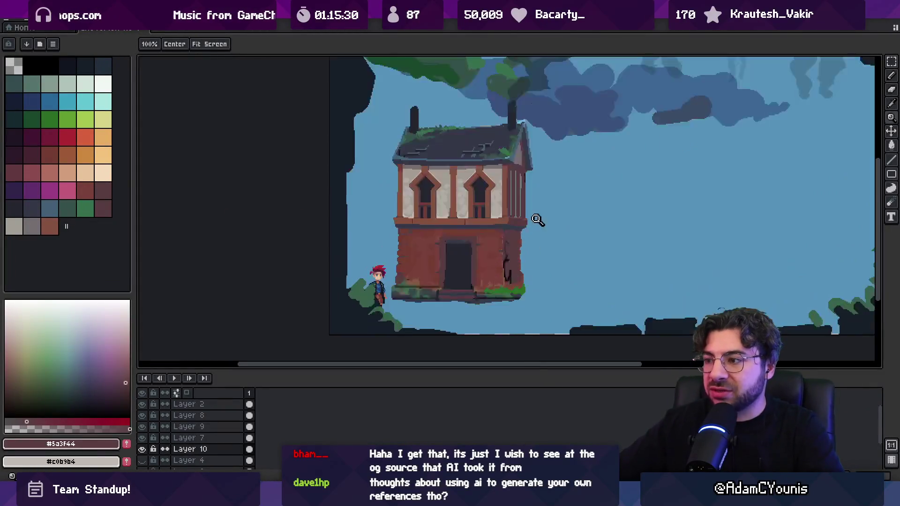
Move one ground-floor wall strip up about 12 px and shift another strip down.
{"action": "scroll", "coordinate": [401, 242], "scroll_direction": "up", "scroll_amount": 1}
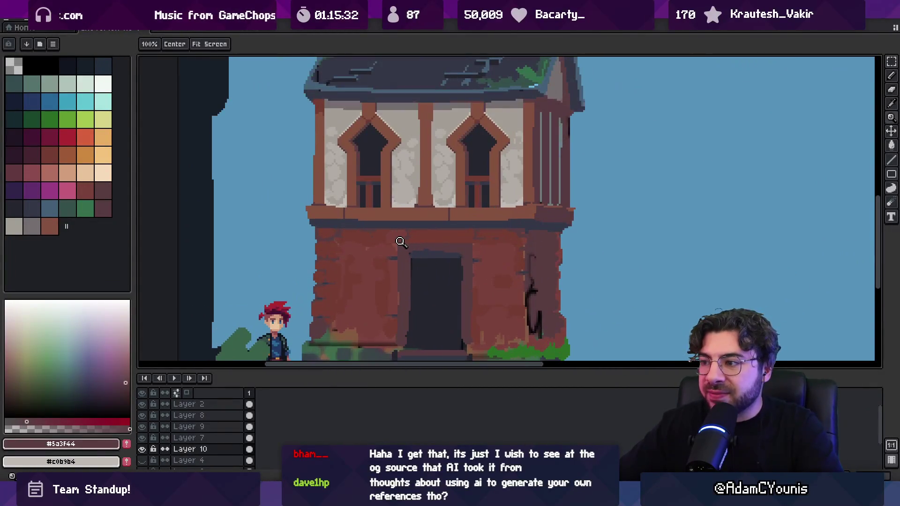
{"action": "key", "text": "m"}
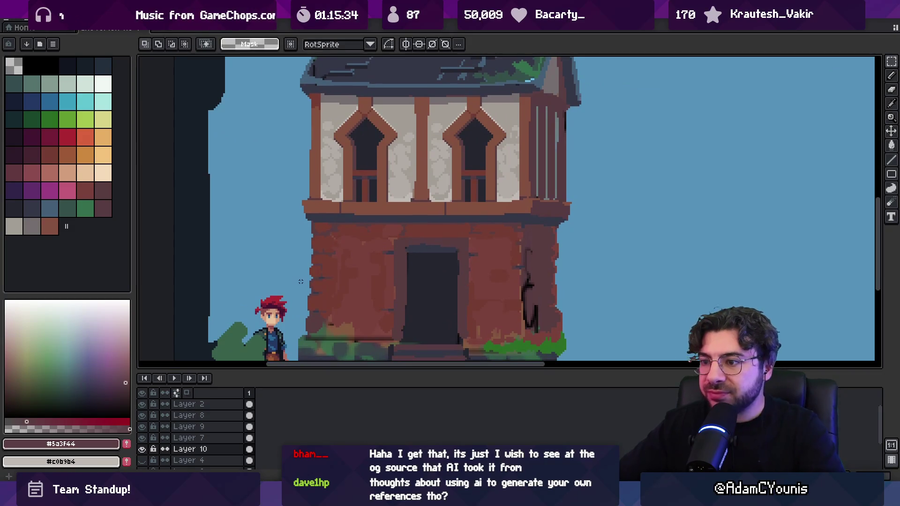
{"action": "left_click_drag", "start_coordinate": [353, 271], "coordinate": [580, 218]}
{"action": "left_click_drag", "start_coordinate": [484, 263], "coordinate": [490, 259]}
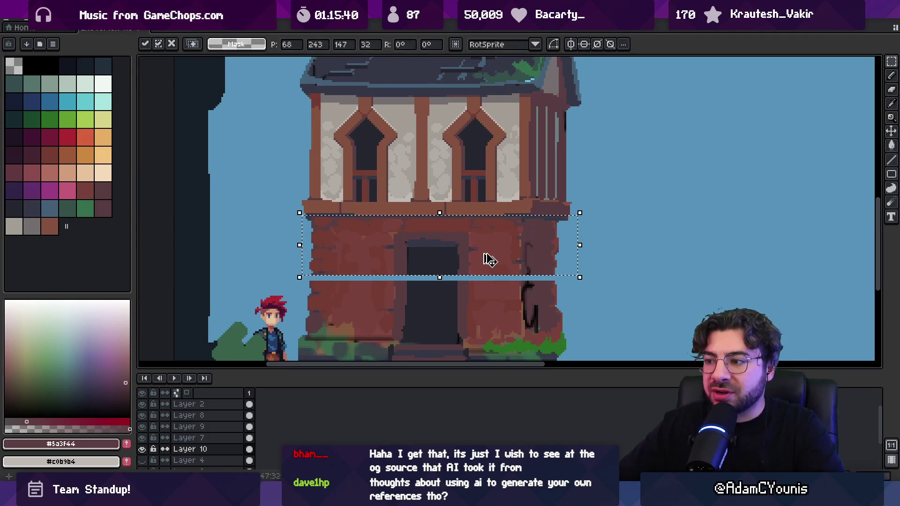
{"action": "key", "text": "Return"}
{"action": "mouse_move", "coordinate": [302, 259]}
{"action": "left_mouse_down"}
{"action": "mouse_move", "coordinate": [450, 277]}
{"action": "mouse_move", "coordinate": [573, 278]}
{"action": "left_mouse_up"}
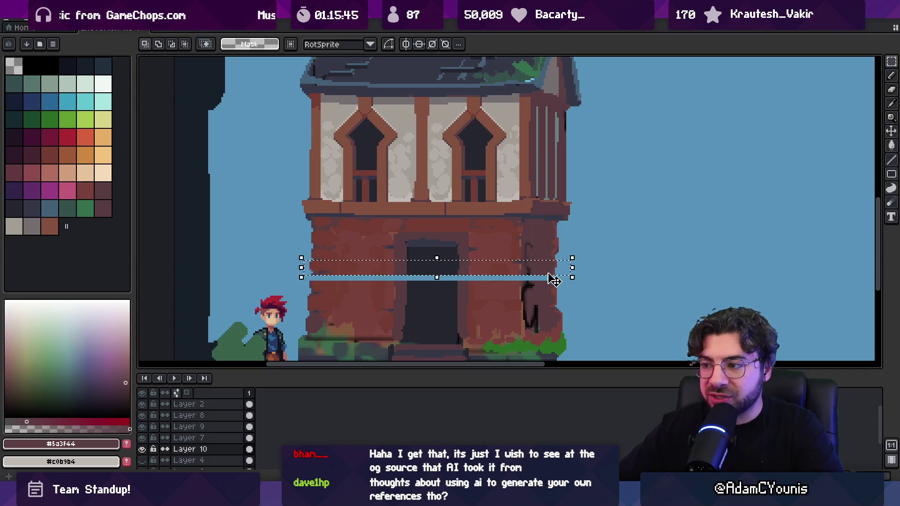
{"action": "left_click_drag", "start_coordinate": [488, 271], "coordinate": [488, 286]}
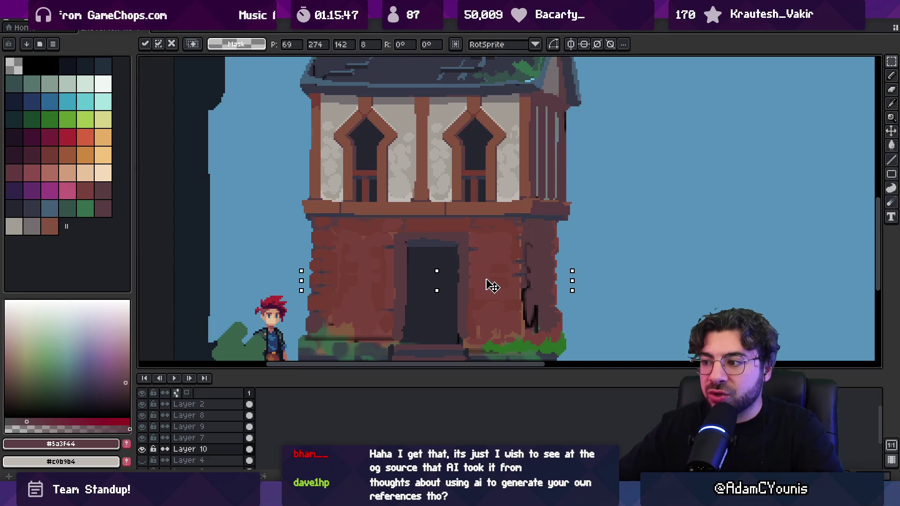
{"action": "key", "text": "Return"}
Move a thin strip of the ground-floor wall up to close the remaining gap.
{"action": "key", "text": "z"}
{"action": "left_click", "coordinate": [357, 286]}
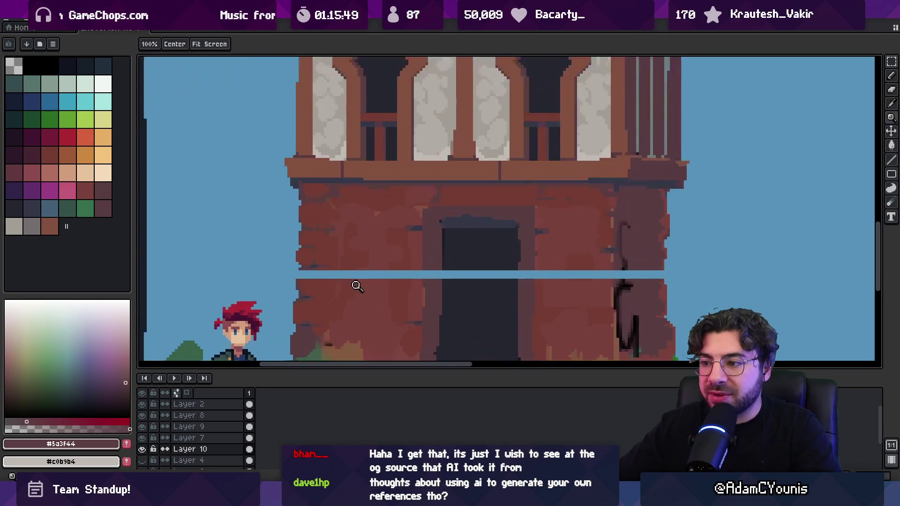
{"action": "key", "text": "m"}
{"action": "left_click_drag", "start_coordinate": [281, 268], "coordinate": [669, 263]}
{"action": "mouse_move", "coordinate": [562, 277]}
{"action": "left_mouse_down"}
{"action": "mouse_move", "coordinate": [567, 267]}
{"action": "mouse_move", "coordinate": [558, 267]}
{"action": "left_mouse_up"}
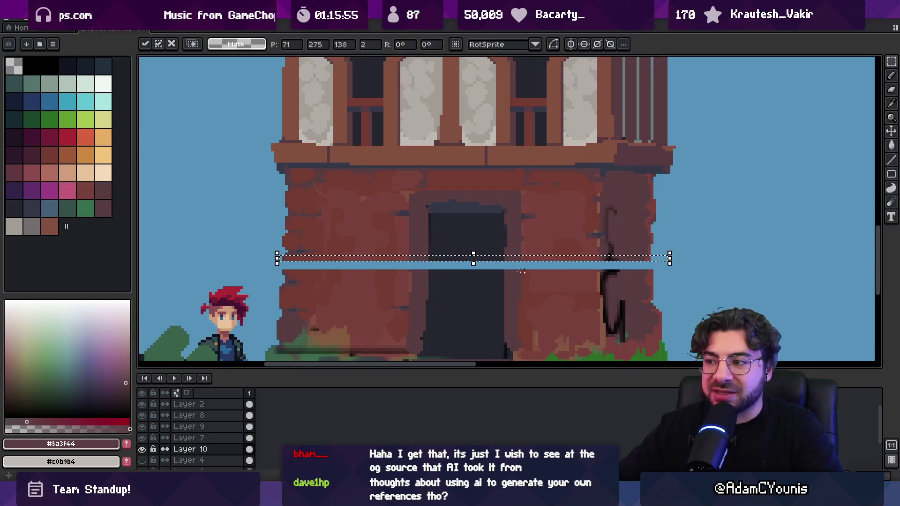
{"action": "key", "text": "Escape"}
{"action": "key", "text": "z"}
{"action": "scroll", "coordinate": [480, 263], "scroll_direction": "down", "scroll_amount": 1}
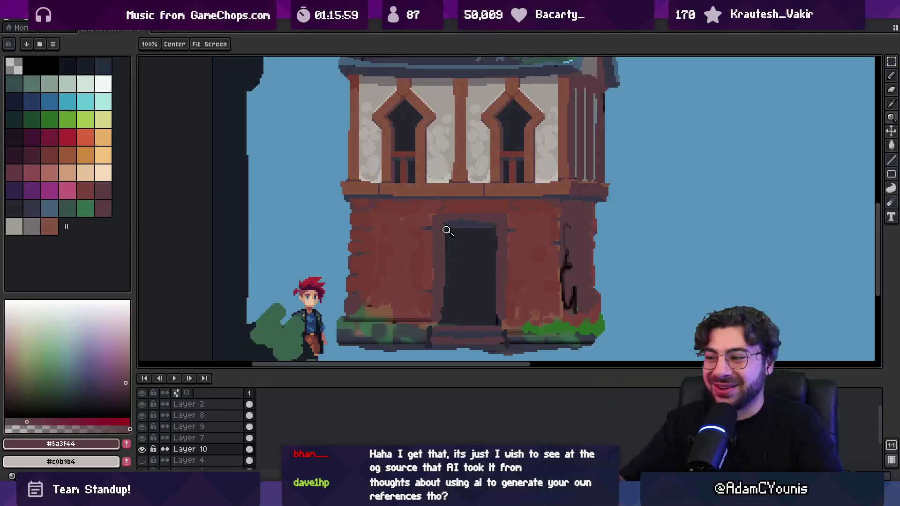
{"action": "scroll", "coordinate": [523, 262], "scroll_direction": "right", "scroll_amount": 2}
Sample the ledge brown #845041 and dark maroon #553a40 from the ledge.
{"action": "key", "text": "b"}
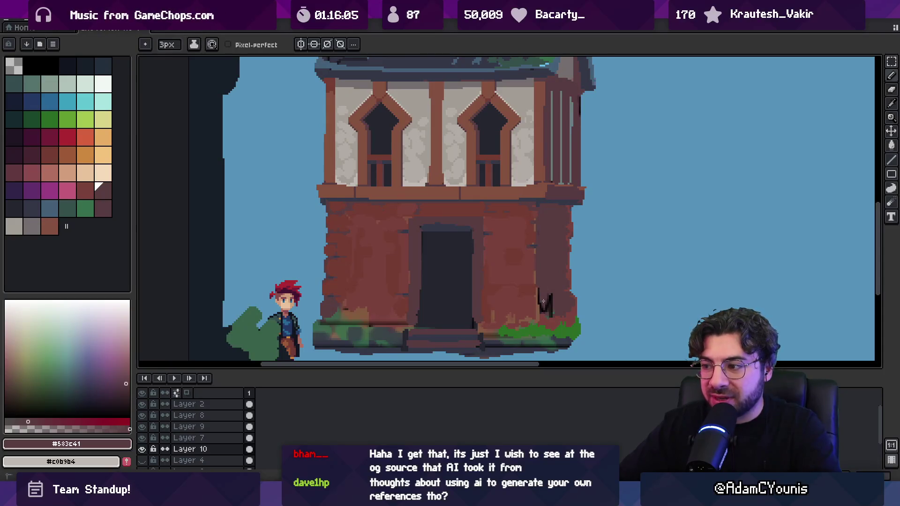
{"action": "key", "text": "i"}
{"action": "scroll", "coordinate": [557, 279], "scroll_direction": "up", "scroll_amount": 1}
{"action": "key", "text": "g"}
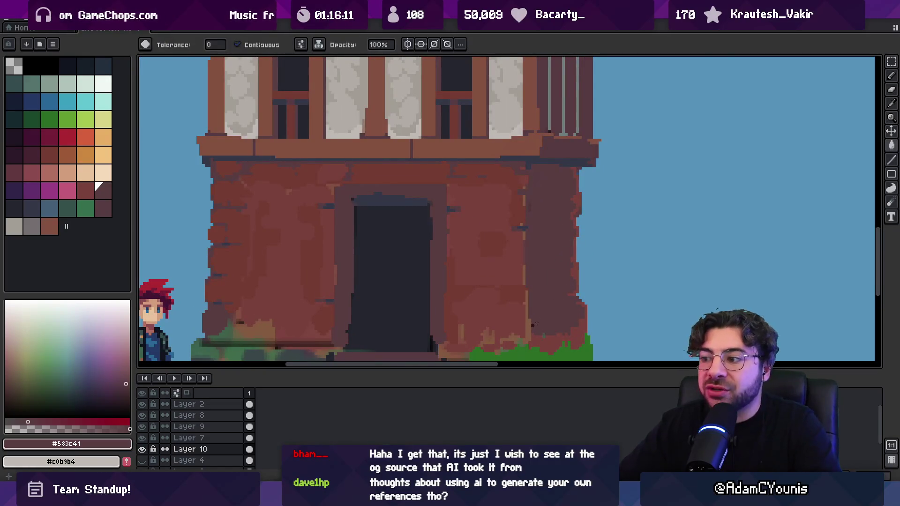
{"action": "scroll", "coordinate": [549, 263], "scroll_direction": "down", "scroll_amount": 1}
{"action": "scroll", "coordinate": [535, 217], "scroll_direction": "up", "scroll_amount": 2}
{"action": "key", "text": "space"}
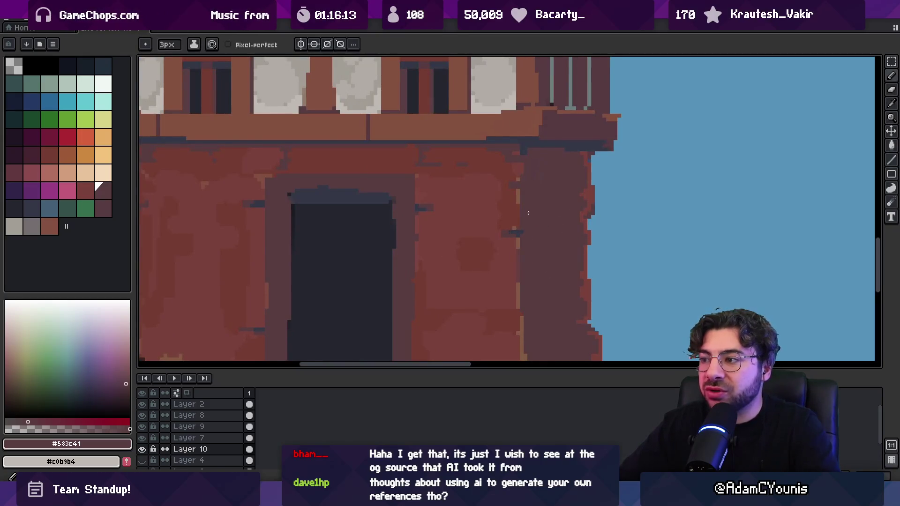
{"action": "scroll", "coordinate": [521, 205], "scroll_direction": "down", "scroll_amount": 2}
{"action": "left_click_drag", "start_coordinate": [521, 205], "coordinate": [529, 209]}
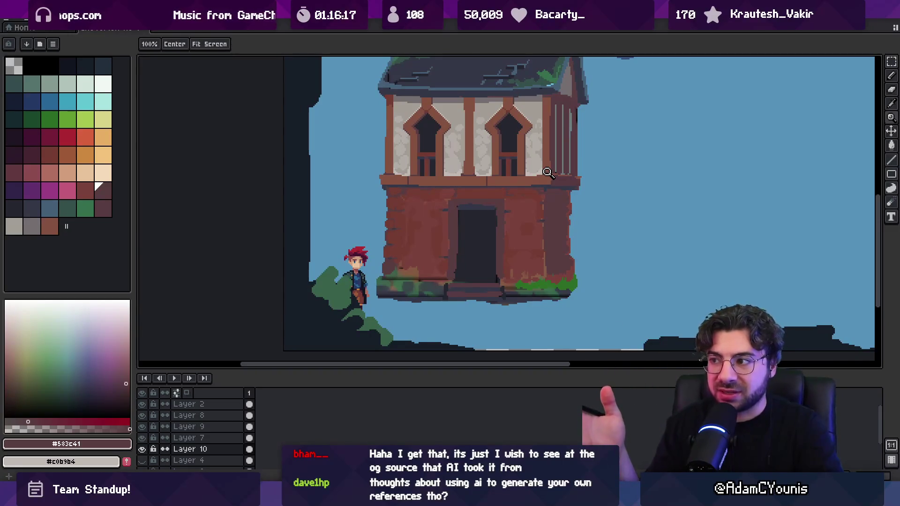
{"action": "scroll", "coordinate": [583, 181], "scroll_direction": "up", "scroll_amount": 2}
{"action": "key", "text": "b"}
{"action": "left_click", "coordinate": [582, 173], "text": "alt"}
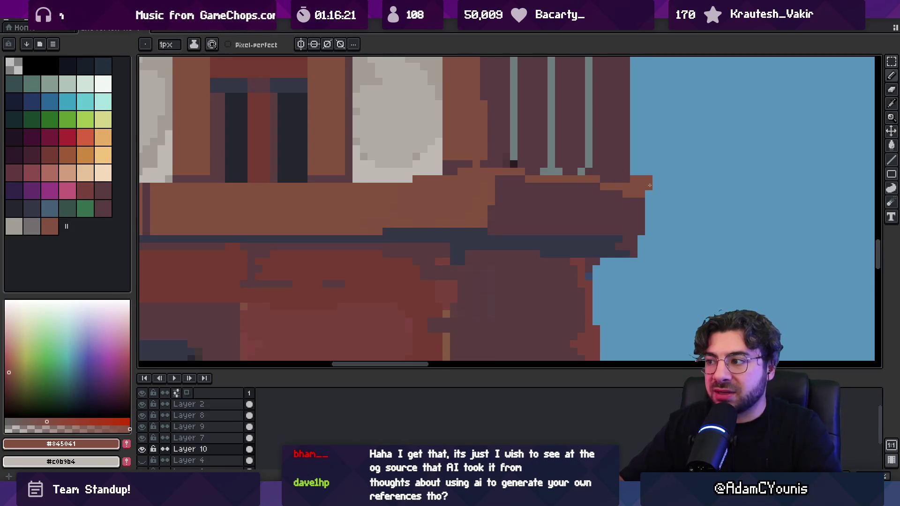
{"action": "left_click", "coordinate": [638, 191], "text": "alt"}
Repaint the ledge's right corner and underside using #845041, #573b41 and dark #353747.
{"action": "key", "text": "z"}
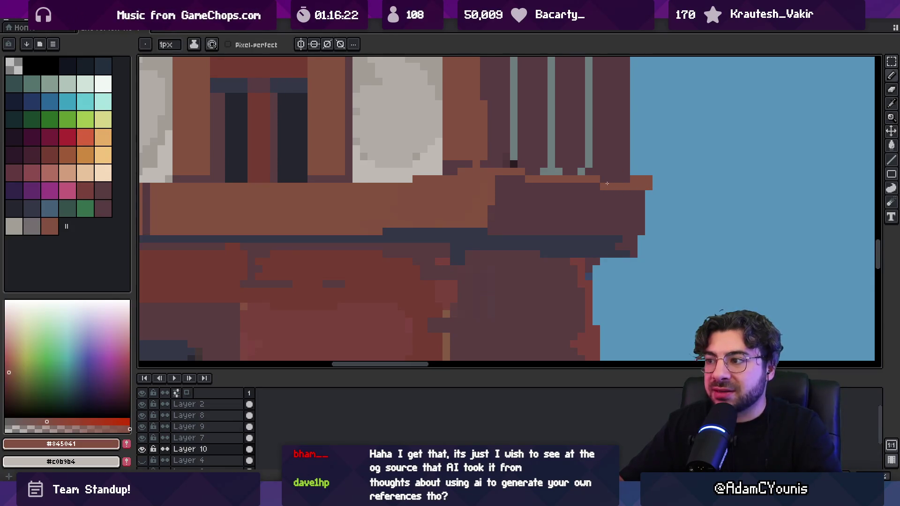
{"action": "scroll", "coordinate": [563, 210], "scroll_direction": "down", "scroll_amount": 3}
{"action": "scroll", "coordinate": [528, 233], "scroll_direction": "up", "scroll_amount": 3}
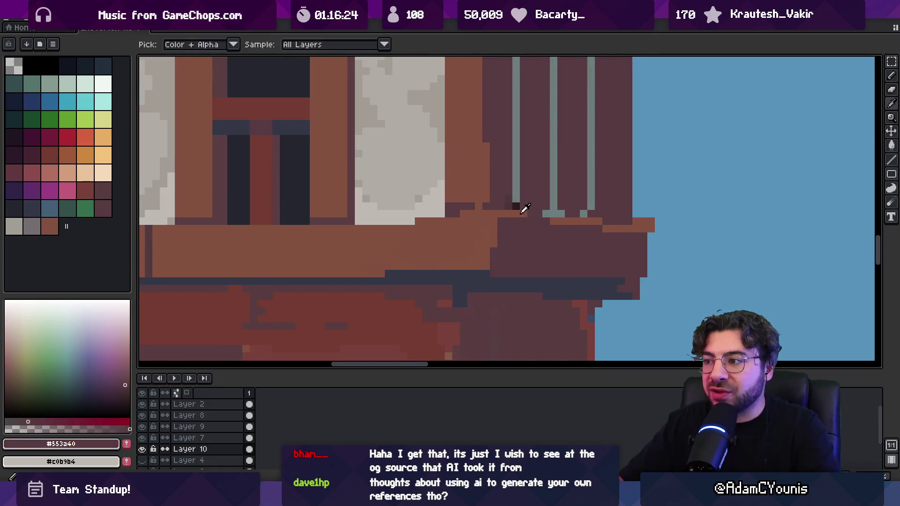
{"action": "left_click", "coordinate": [533, 219], "text": "alt"}
{"action": "scroll", "coordinate": [572, 210], "scroll_direction": "down", "scroll_amount": 3}
{"action": "scroll", "coordinate": [571, 210], "scroll_direction": "up", "scroll_amount": 3}
{"action": "left_click", "coordinate": [568, 220], "text": "alt"}
{"action": "scroll", "coordinate": [539, 225], "scroll_direction": "down", "scroll_amount": 3}
{"action": "scroll", "coordinate": [540, 224], "scroll_direction": "down", "scroll_amount": 3}
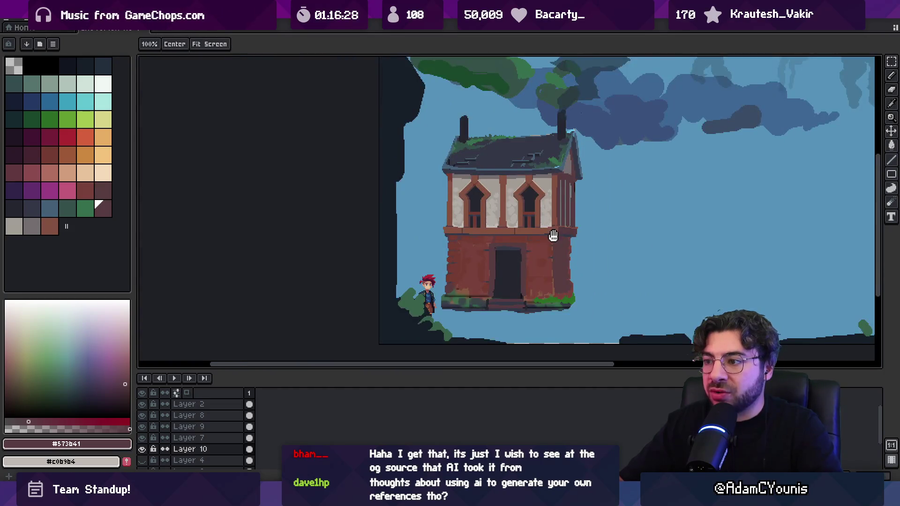
{"action": "scroll", "coordinate": [556, 207], "scroll_direction": "up", "scroll_amount": 6}
{"action": "key", "text": "b"}
{"action": "left_click", "coordinate": [545, 224], "text": "alt"}
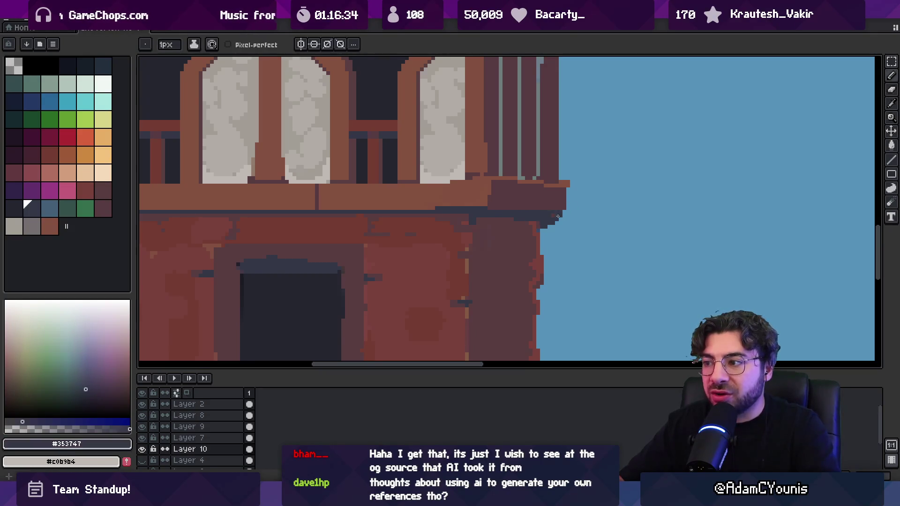
Sample the #573b41 ledge colour and dark #353747 from the ledge corner.
{"action": "left_click", "coordinate": [547, 222], "text": "alt"}
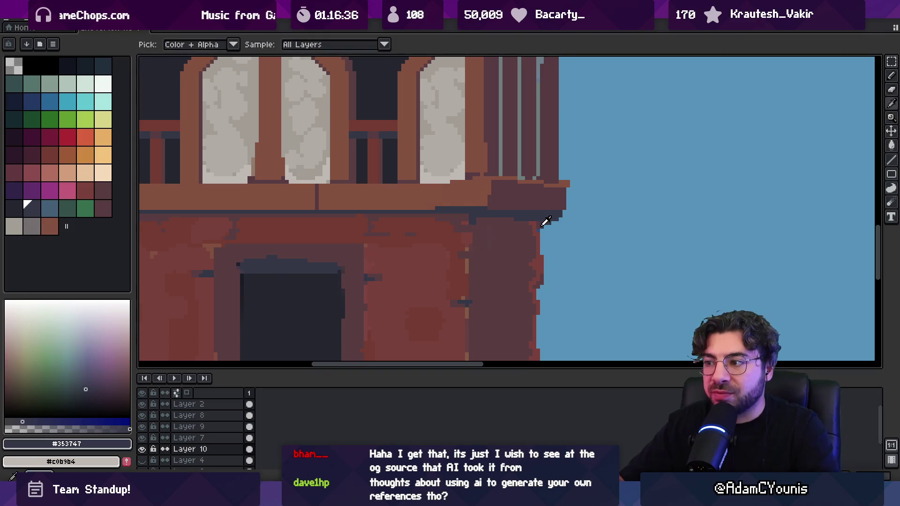
{"action": "key", "text": "z"}
{"action": "scroll", "coordinate": [548, 202], "scroll_direction": "down", "scroll_amount": 2}
{"action": "scroll", "coordinate": [541, 191], "scroll_direction": "down", "scroll_amount": 1}
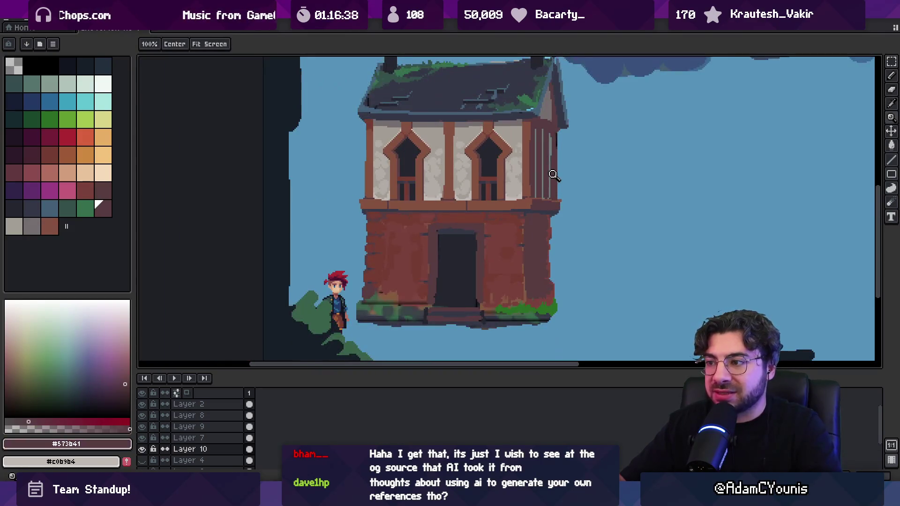
{"action": "scroll", "coordinate": [389, 195], "scroll_direction": "up", "scroll_amount": 2}
{"action": "key", "text": "i"}
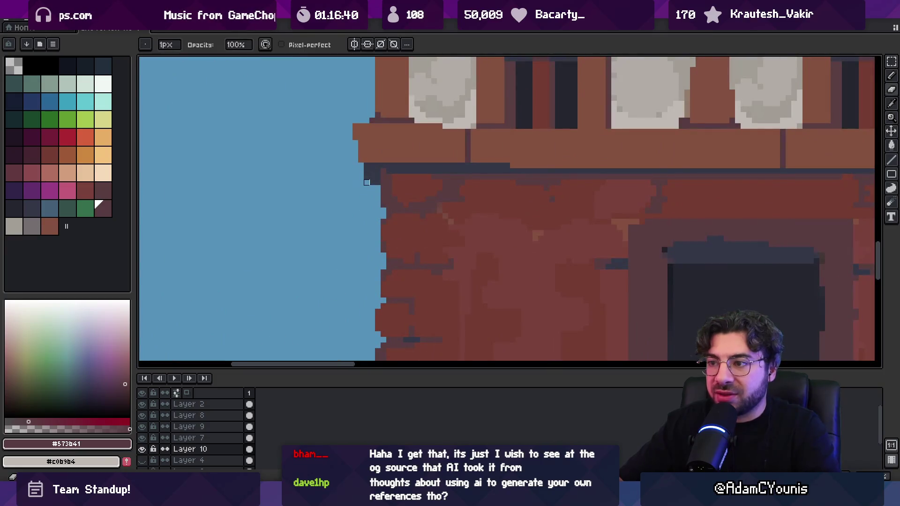
{"action": "left_click", "coordinate": [372, 171]}
{"action": "key", "text": "z"}
{"action": "scroll", "coordinate": [412, 197], "scroll_direction": "down", "scroll_amount": 3}
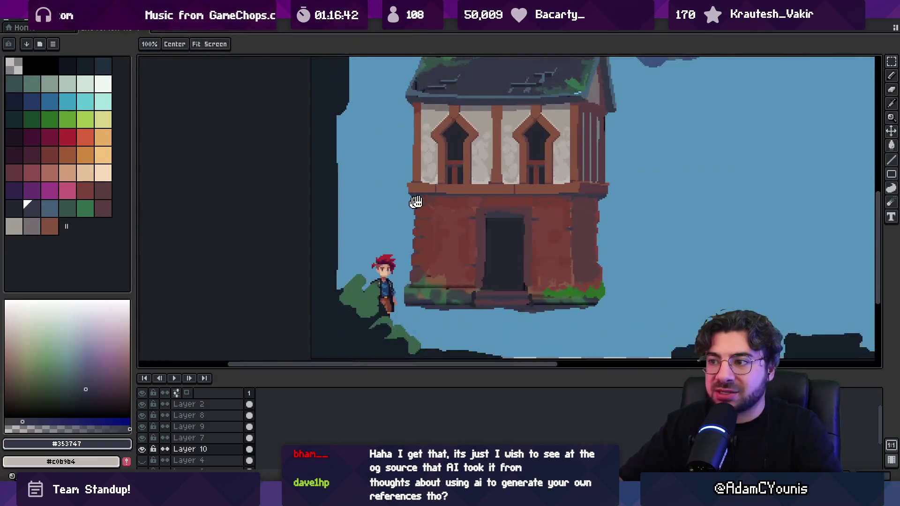
{"action": "left_click_drag", "start_coordinate": [483, 203], "coordinate": [451, 227]}
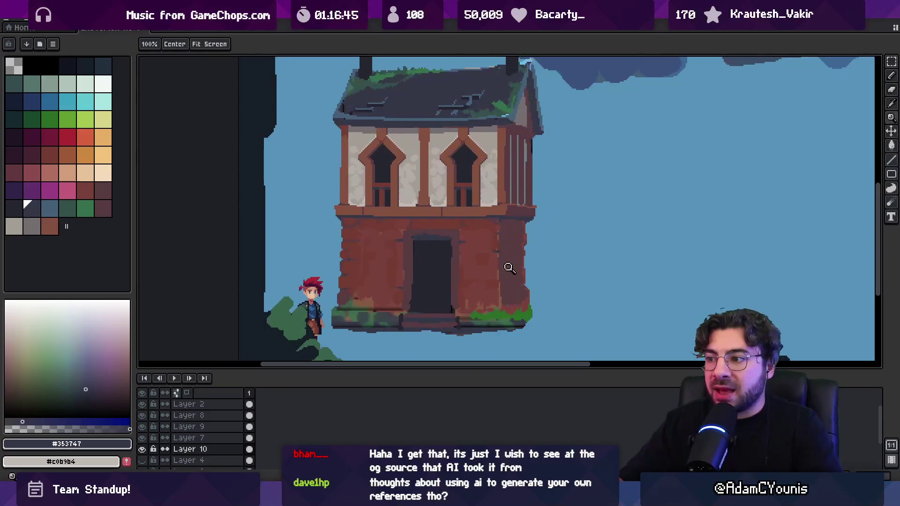
{"action": "scroll", "coordinate": [490, 249], "scroll_direction": "up", "scroll_amount": 3}
Sample the brick colours #7a423c, #5b3c41 and #743c33 from the ground-floor wall.
{"action": "key", "text": "b"}
{"action": "left_click", "coordinate": [484, 235], "text": "alt"}
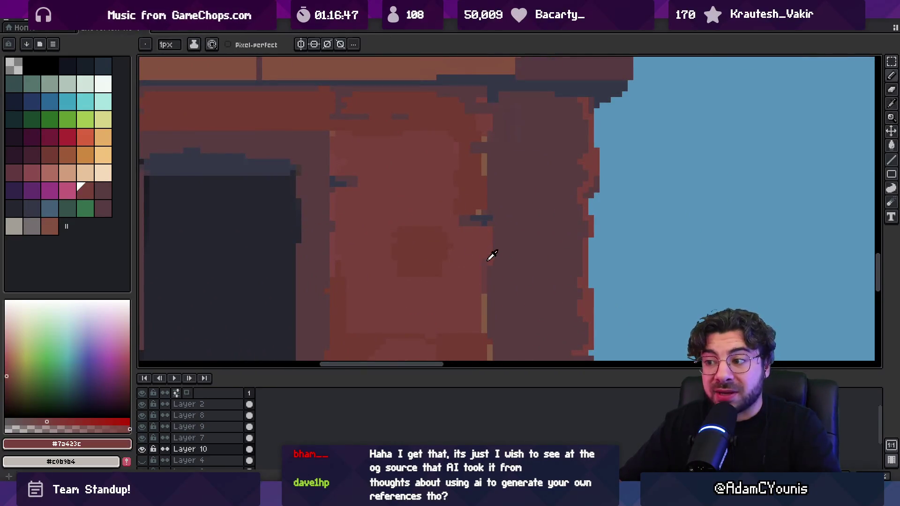
{"action": "left_click", "coordinate": [490, 269], "text": "alt"}
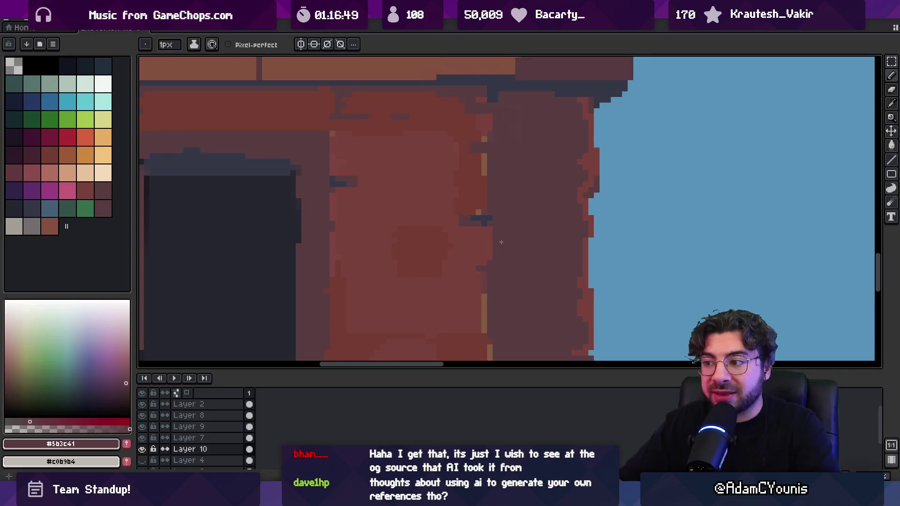
{"action": "left_click", "coordinate": [498, 227], "text": "alt"}
{"action": "left_click", "coordinate": [466, 235], "text": "alt"}
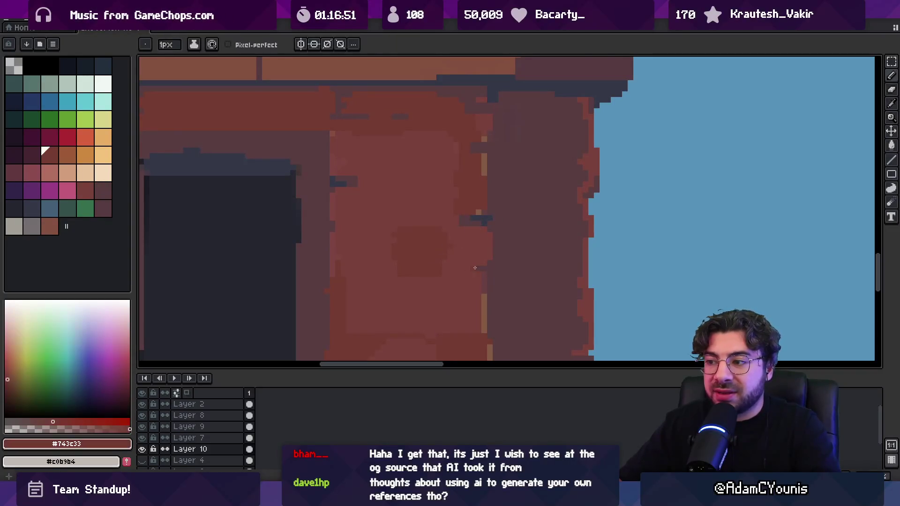
{"action": "left_click", "coordinate": [367, 270], "text": "alt"}
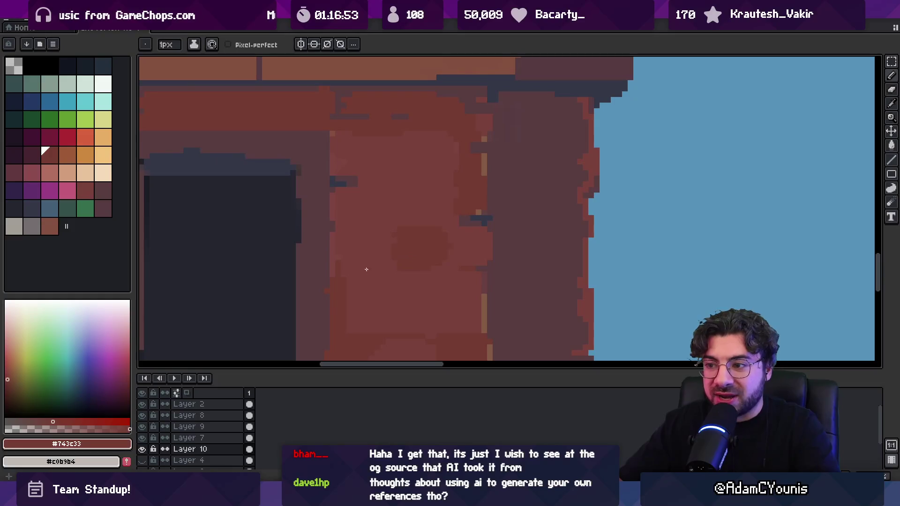
{"action": "left_click", "coordinate": [335, 240], "text": "alt"}
Fill the right-hand shaded wall column with flat dark maroon #583c41.
{"action": "key", "text": "g"}
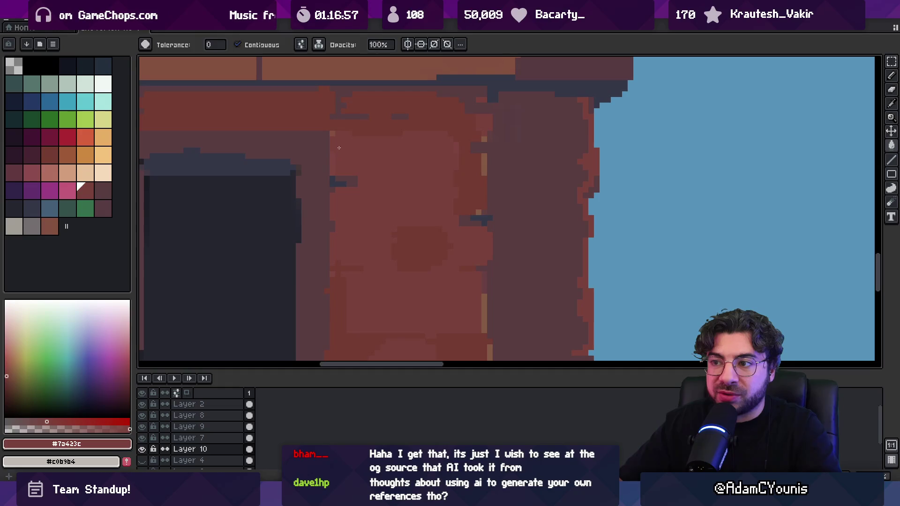
{"action": "key", "text": "z"}
{"action": "scroll", "coordinate": [453, 153], "scroll_direction": "down", "scroll_amount": 3}
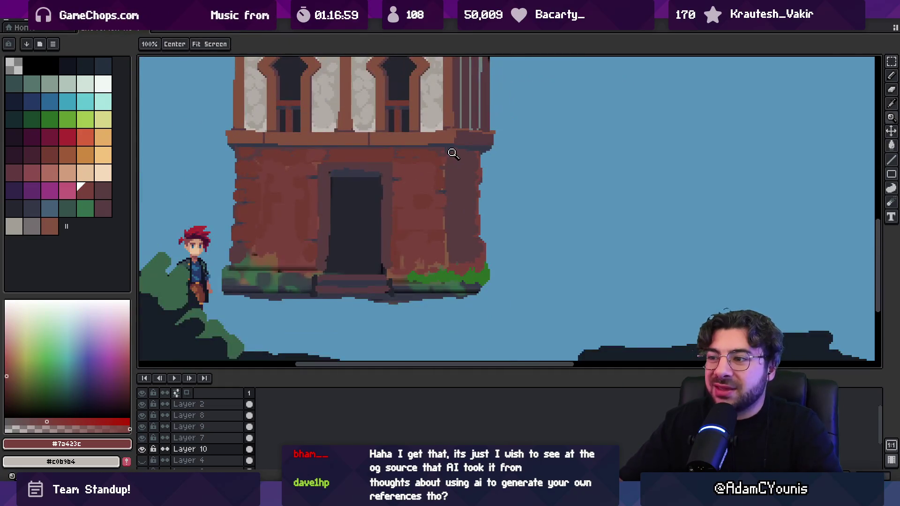
{"action": "scroll", "coordinate": [455, 158], "scroll_direction": "up", "scroll_amount": 3}
{"action": "left_click", "coordinate": [464, 177], "text": "alt"}
{"action": "key", "text": "g"}
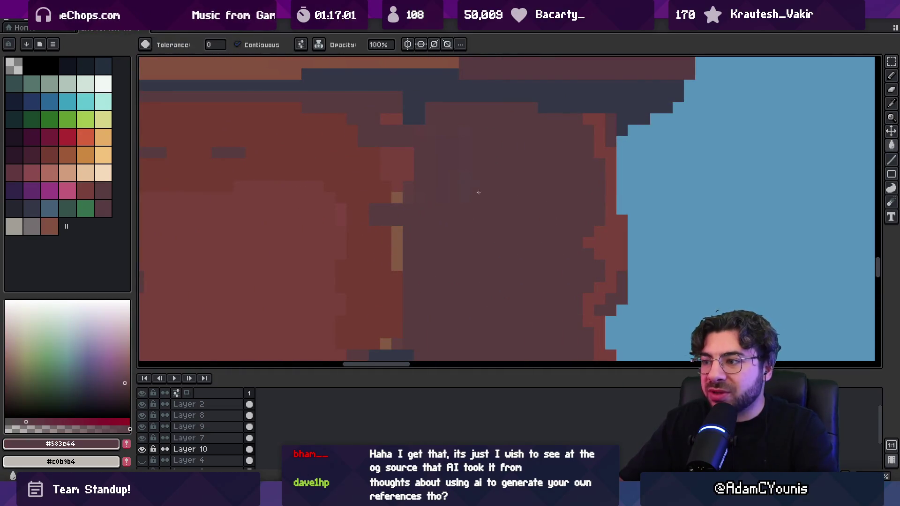
{"action": "left_click", "coordinate": [462, 193], "text": "alt"}
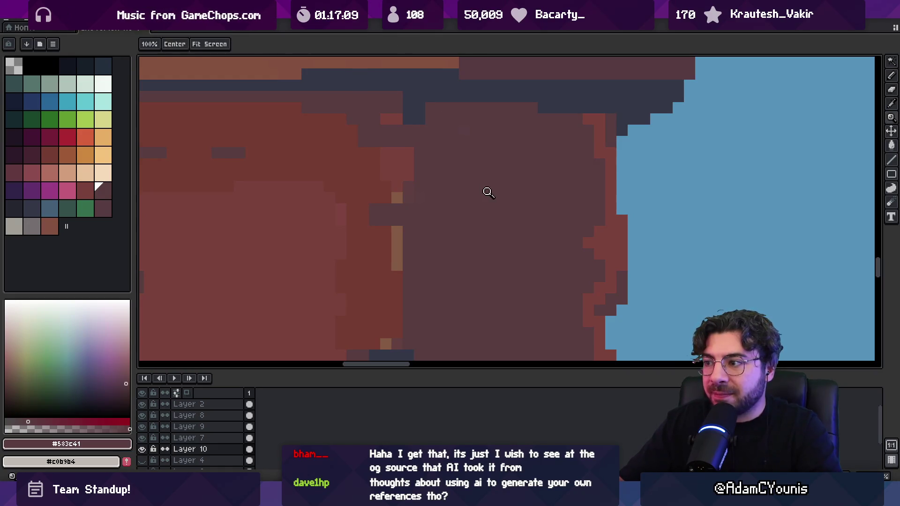
Select the same-coloured wall area, then deselect and sample the wall's mid brown.
{"action": "scroll", "coordinate": [486, 193], "scroll_direction": "down", "scroll_amount": 3}
{"action": "key", "text": "w"}
{"action": "left_click", "coordinate": [498, 254]}
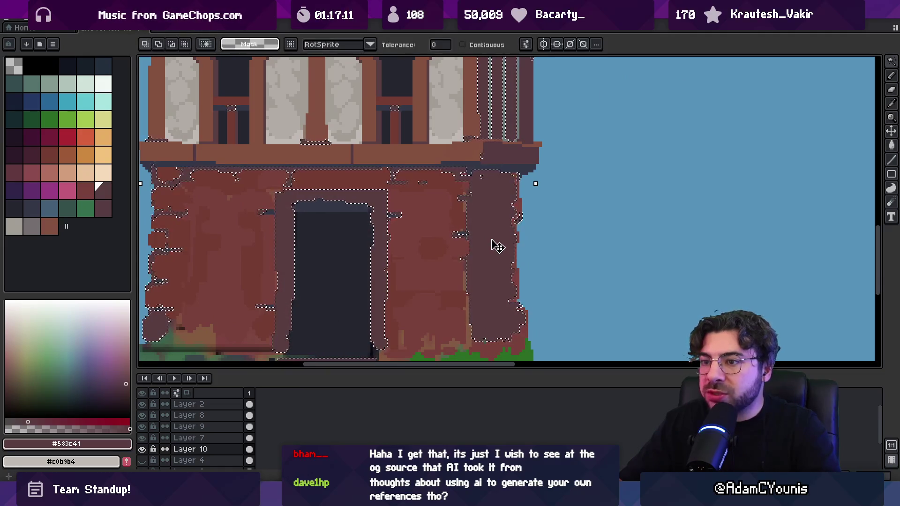
{"action": "key", "text": "ctrl+d"}
{"action": "key", "text": "space"}
{"action": "scroll", "coordinate": [339, 285], "scroll_direction": "down", "scroll_amount": 3}
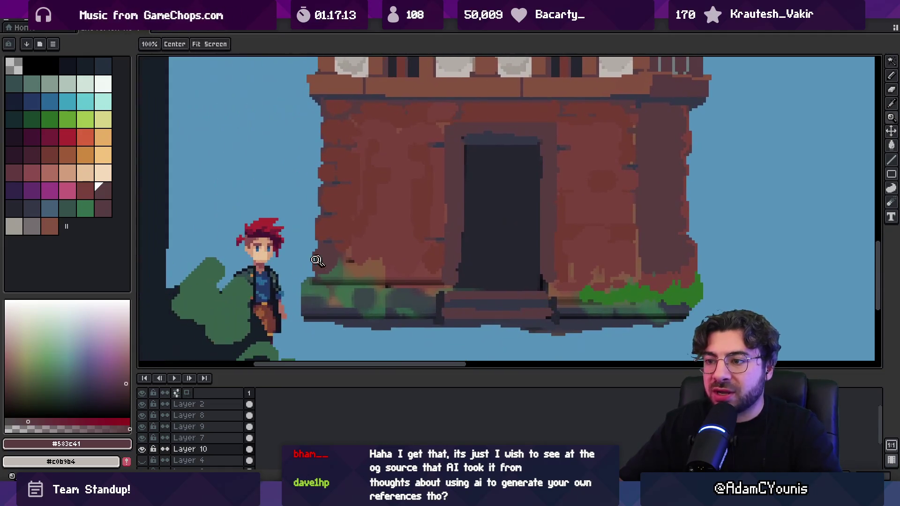
{"action": "scroll", "coordinate": [422, 203], "scroll_direction": "up", "scroll_amount": 6}
{"action": "left_click", "coordinate": [422, 203], "text": "alt"}
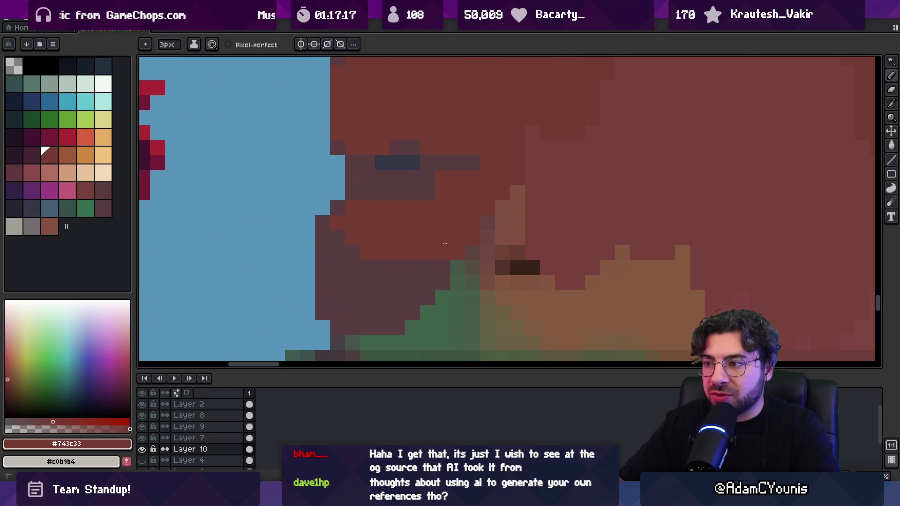
Repaint the lower-left brick texture with the #743c33 and #7a423c browns.
{"action": "key", "text": "z"}
{"action": "scroll", "coordinate": [347, 236], "scroll_direction": "down", "scroll_amount": 4}
{"action": "scroll", "coordinate": [428, 189], "scroll_direction": "up", "scroll_amount": 1}
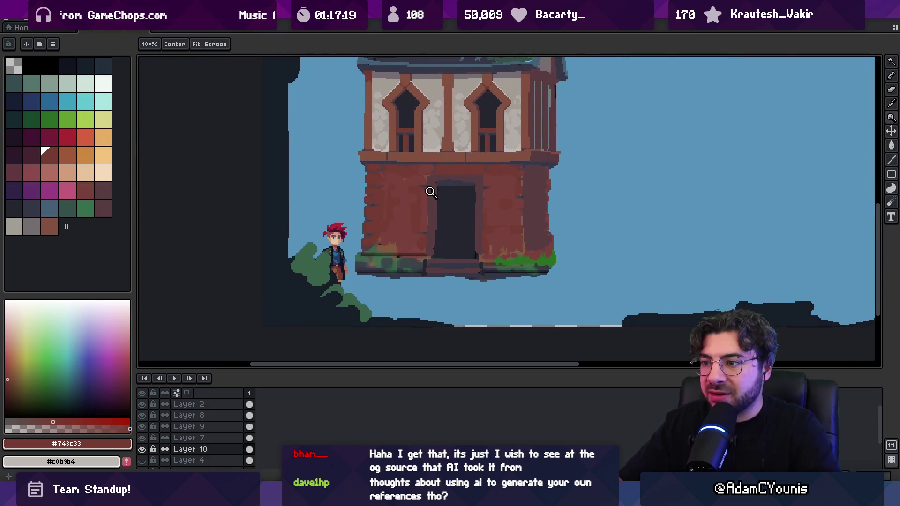
{"action": "scroll", "coordinate": [471, 215], "scroll_direction": "down", "scroll_amount": 1}
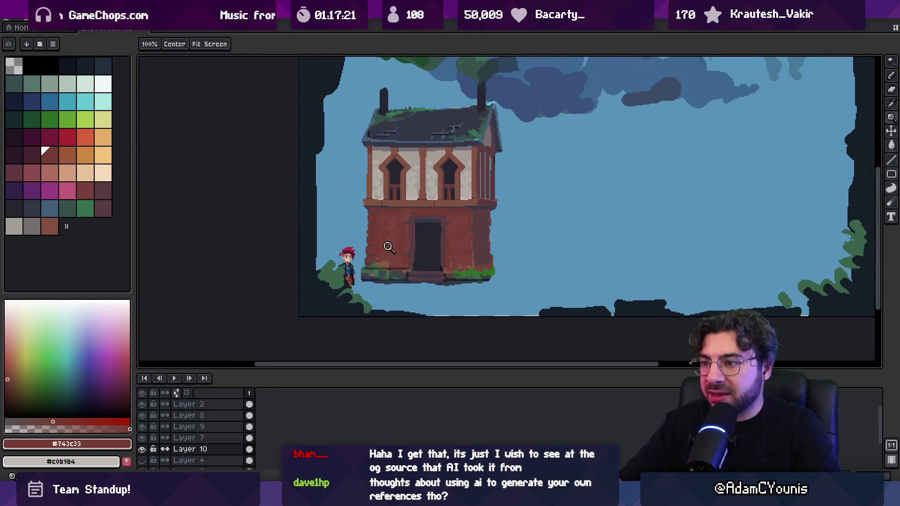
{"action": "scroll", "coordinate": [373, 253], "scroll_direction": "up", "scroll_amount": 3}
{"action": "key", "text": "b"}
{"action": "left_click", "coordinate": [433, 221], "text": "alt"}
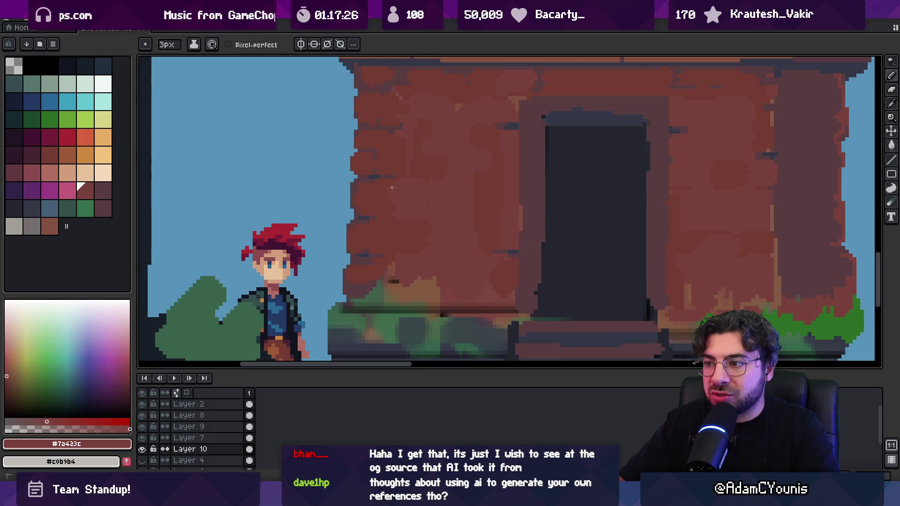
{"action": "left_click", "coordinate": [464, 225], "text": "alt"}
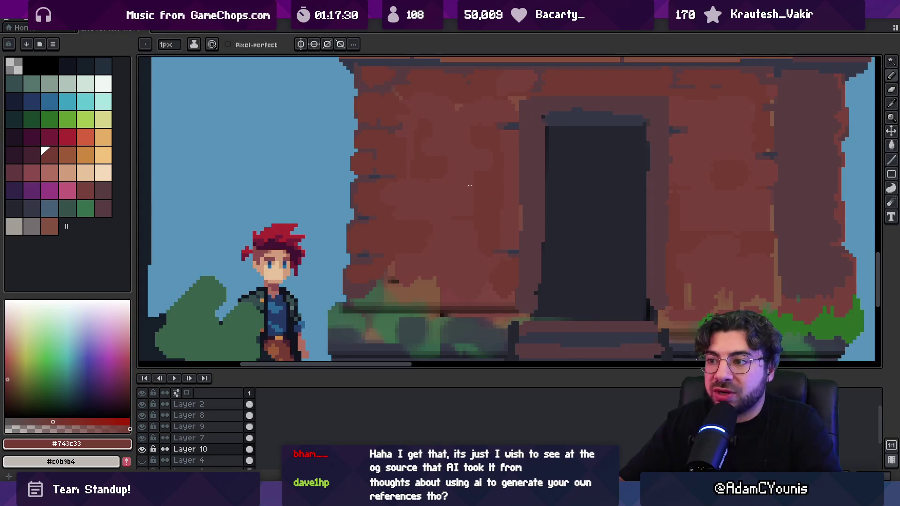
{"action": "scroll", "coordinate": [445, 219], "scroll_direction": "up", "scroll_amount": 3}
Delete the stray blue strip across the ground-floor wall.
{"action": "key", "text": "m"}
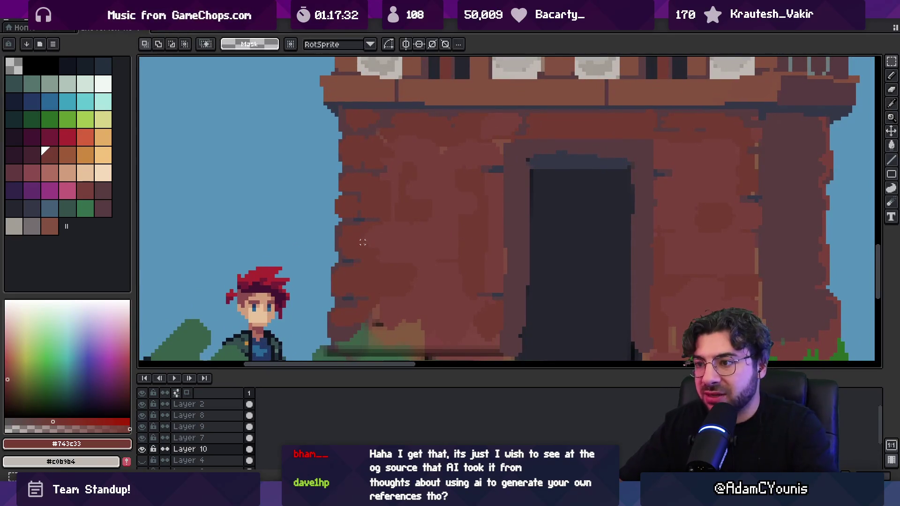
{"action": "mouse_move", "coordinate": [329, 239]}
{"action": "left_mouse_down"}
{"action": "mouse_move", "coordinate": [764, 202]}
{"action": "mouse_move", "coordinate": [841, 209]}
{"action": "left_mouse_up"}
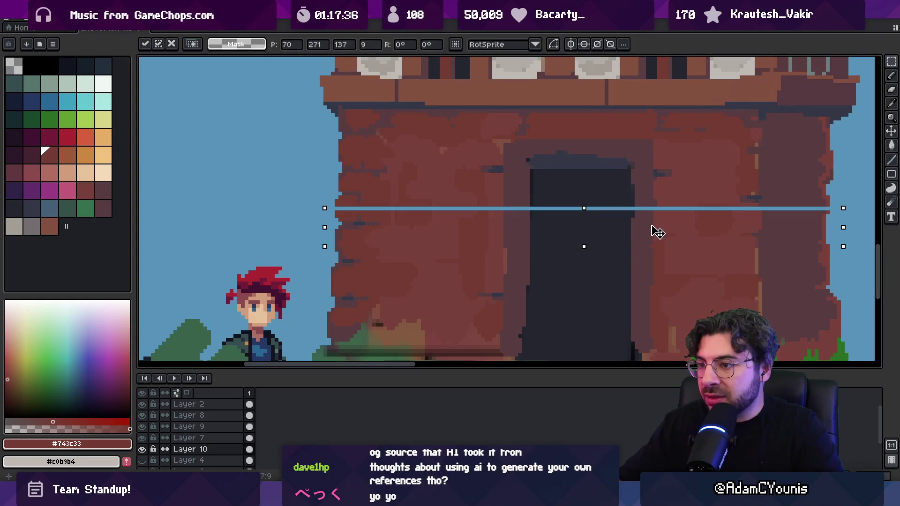
{"action": "key", "text": "Return"}
{"action": "left_click_drag", "start_coordinate": [328, 216], "coordinate": [843, 220]}
{"action": "key", "text": "Delete"}
{"action": "key", "text": "ctrl+shift+a"}
{"action": "key", "text": "space"}
{"action": "left_click_drag", "start_coordinate": [663, 216], "coordinate": [637, 212]}
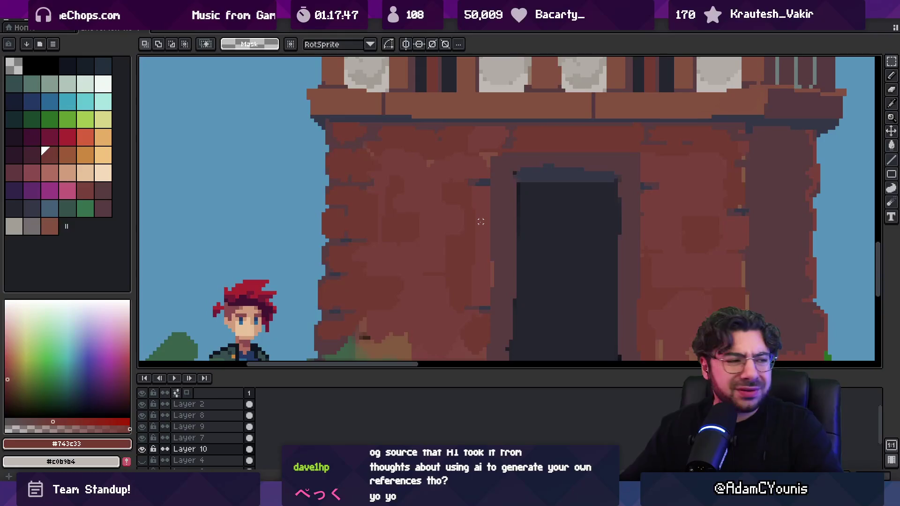
Repaint ground-floor bricks with the lighter brick brown and the dark shadow brown.
{"action": "key", "text": "i"}
{"action": "left_click", "coordinate": [498, 266]}
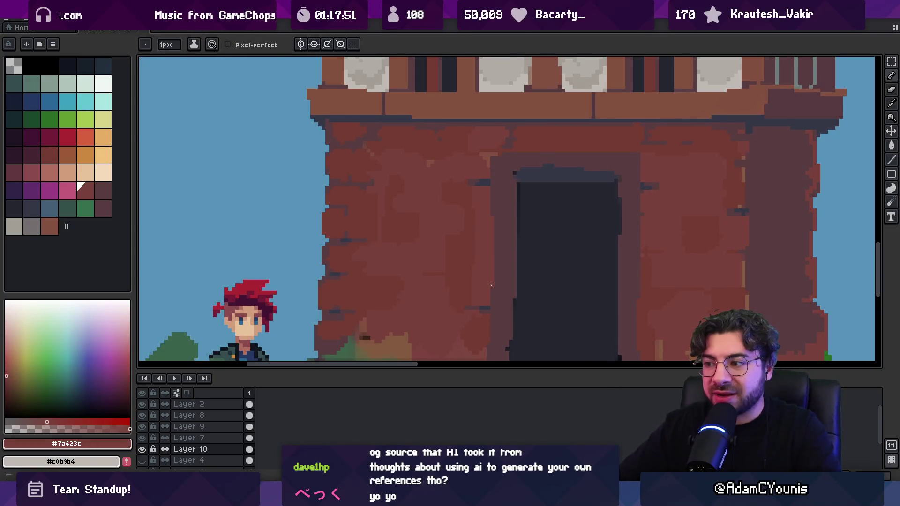
{"action": "scroll", "coordinate": [492, 284], "scroll_direction": "down", "scroll_amount": 4}
{"action": "key", "text": "alt"}
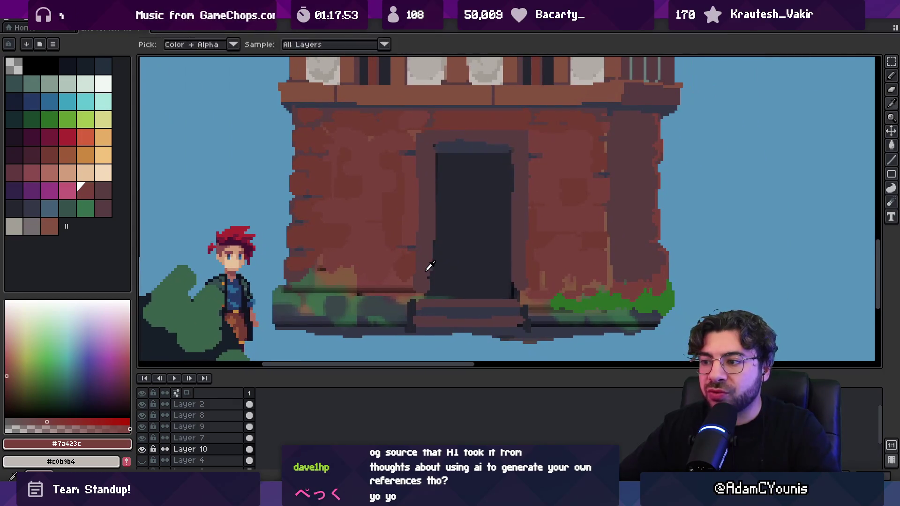
{"action": "left_click", "coordinate": [428, 272]}
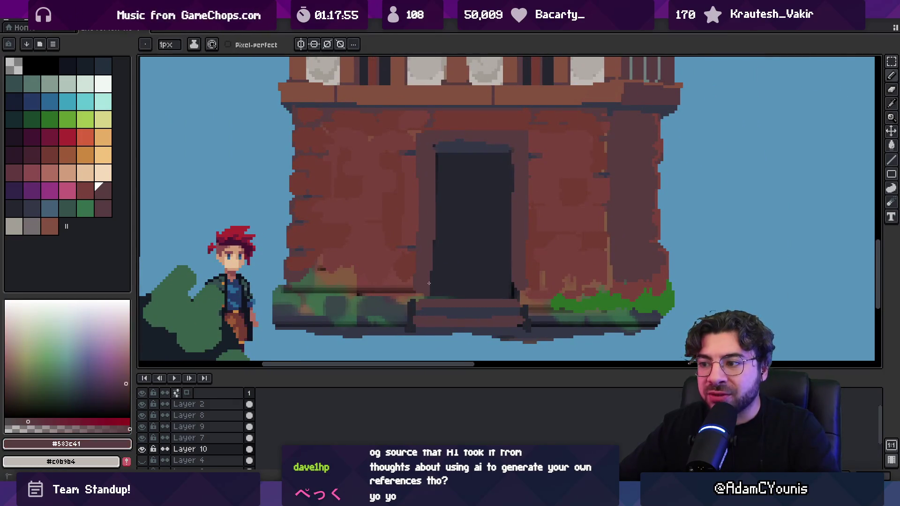
{"action": "key", "text": "alt"}
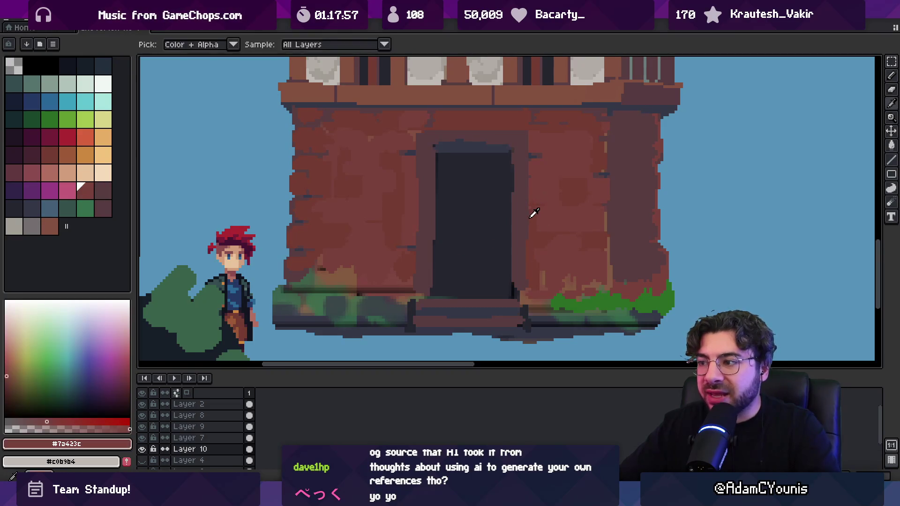
{"action": "key", "text": "alt"}
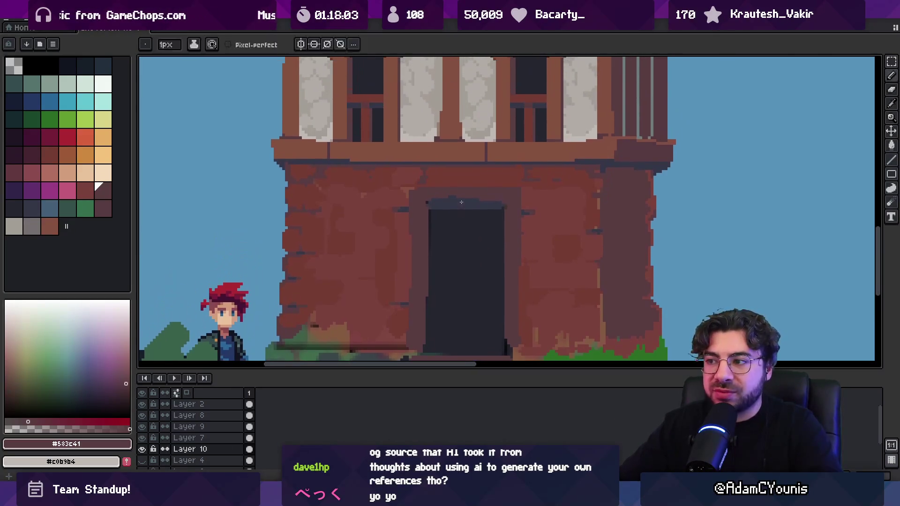
{"action": "scroll", "coordinate": [480, 176], "scroll_direction": "up", "scroll_amount": 2}
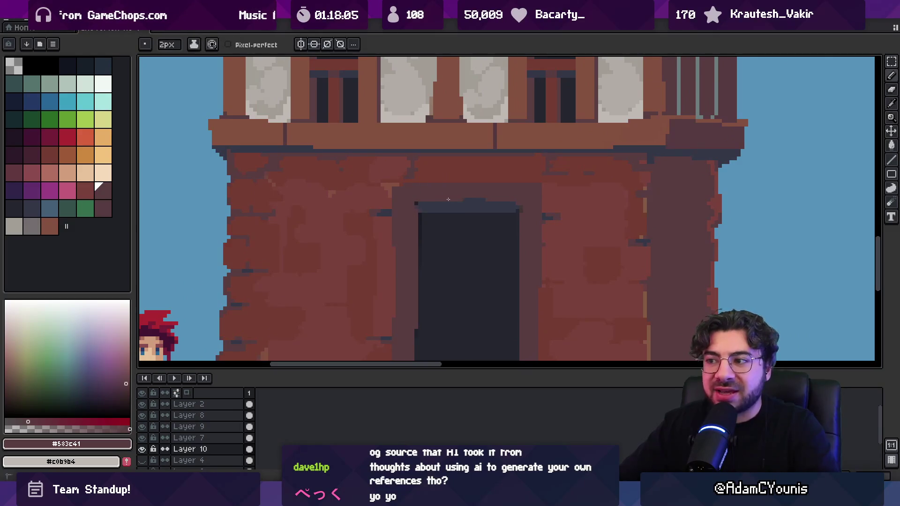
Edge the doorway surround and lintel with thin dark #353747 lines.
{"action": "left_click", "coordinate": [387, 231], "text": "alt"}
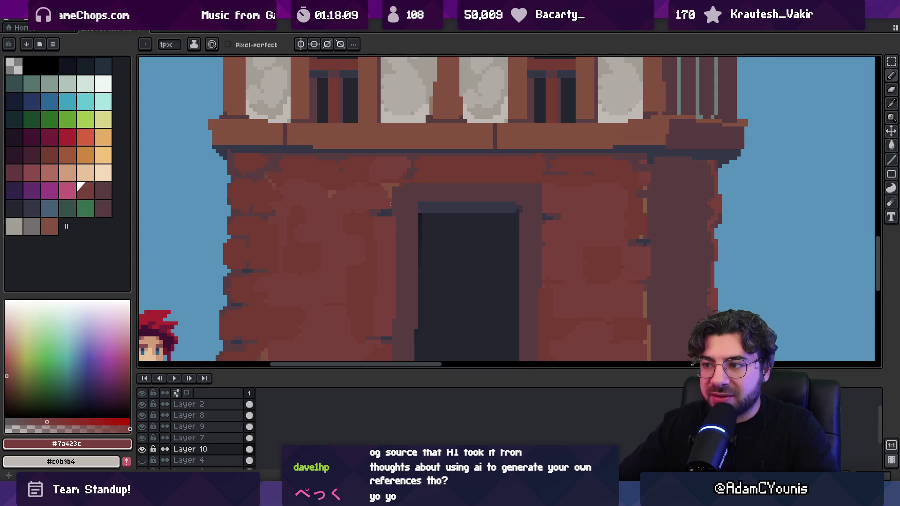
{"action": "left_click", "coordinate": [391, 197], "text": "alt"}
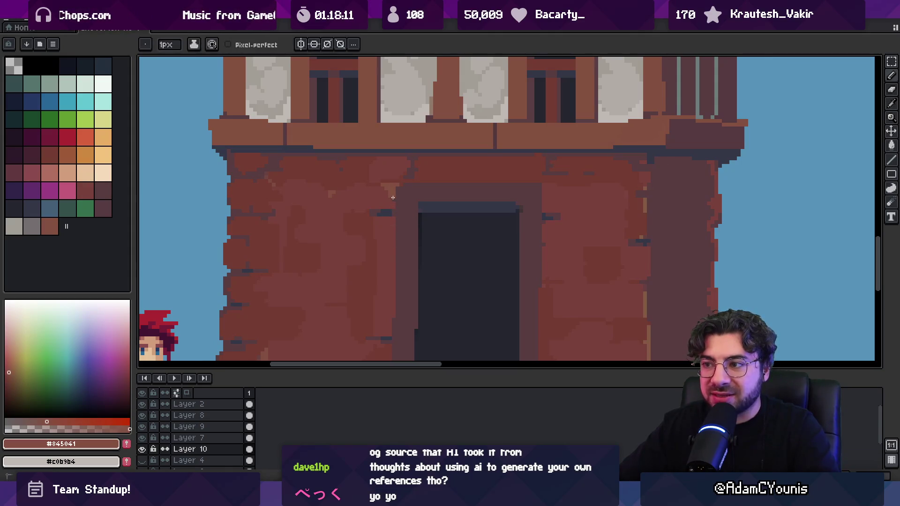
{"action": "left_click", "coordinate": [397, 193], "text": "alt"}
{"action": "key", "text": "z"}
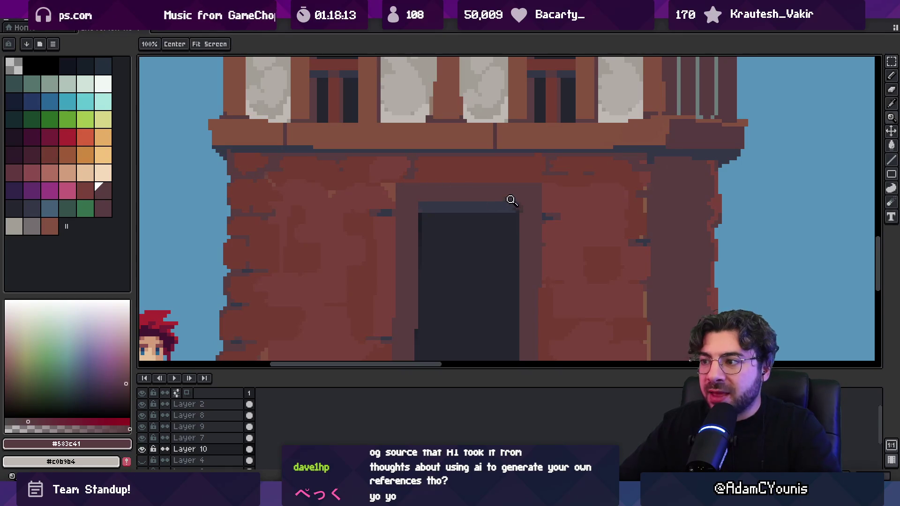
{"action": "right_click", "coordinate": [512, 200]}
{"action": "left_click", "coordinate": [532, 203]}
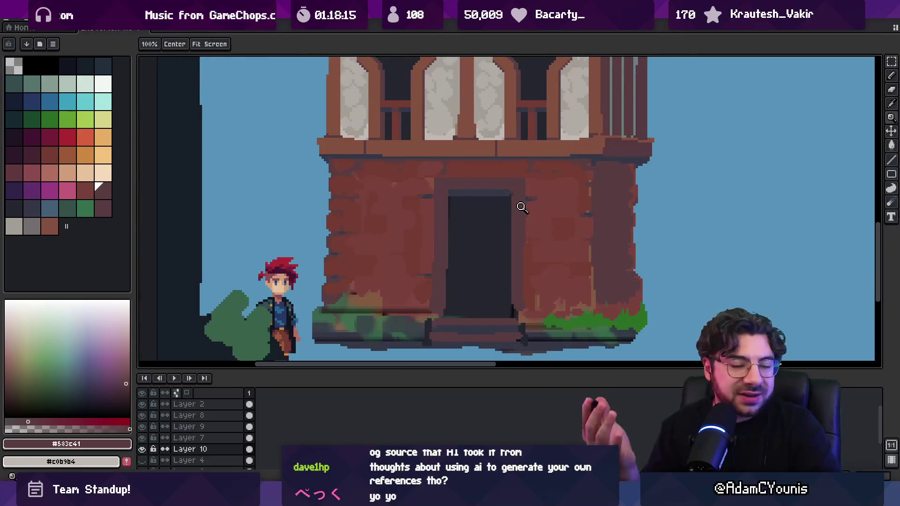
{"action": "scroll", "coordinate": [479, 187], "scroll_direction": "right", "scroll_amount": 2}
{"action": "key", "text": "b"}
{"action": "left_click", "coordinate": [474, 192], "text": "alt"}
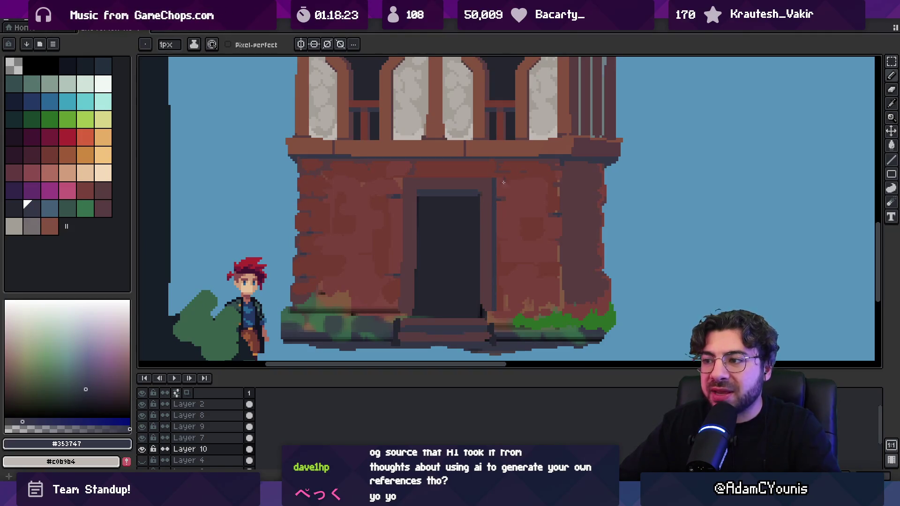
{"action": "scroll", "coordinate": [504, 183], "scroll_direction": "down", "scroll_amount": 2}
Shift the door section of the ground floor to the left.
{"action": "key", "text": "v"}
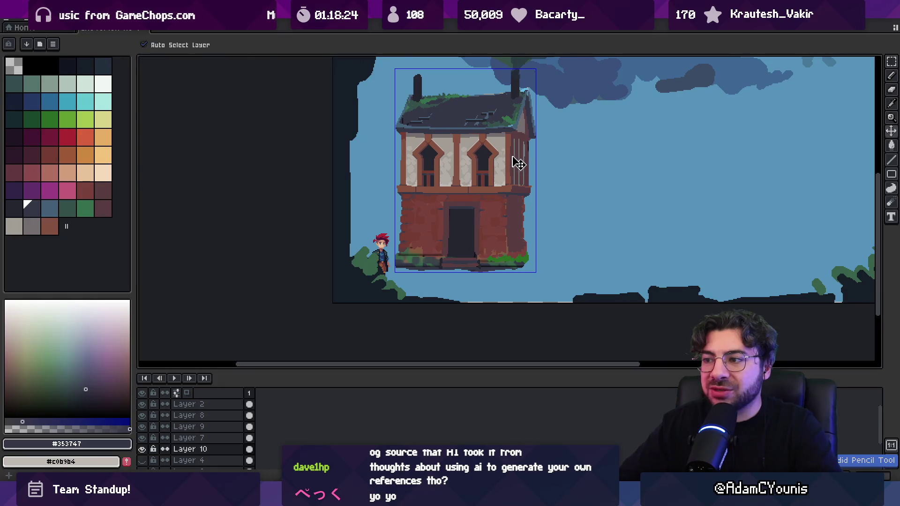
{"action": "key", "text": "z"}
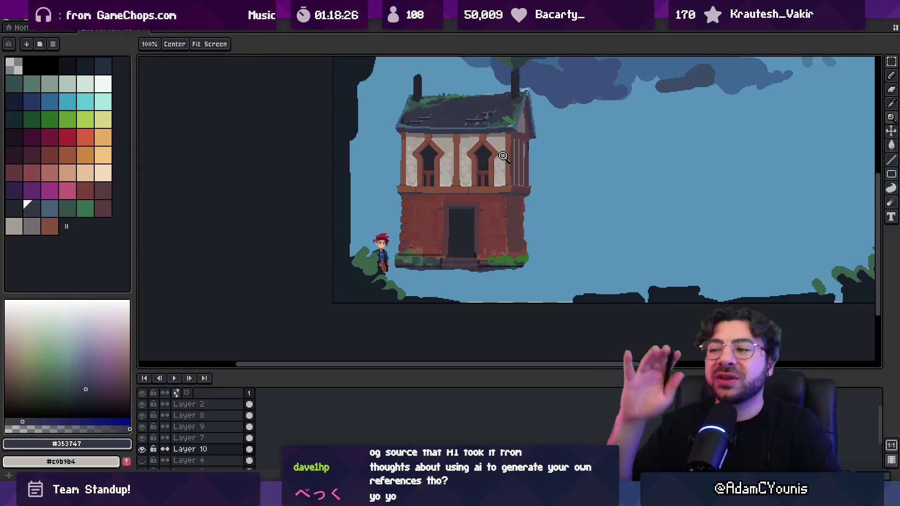
{"action": "left_click", "coordinate": [460, 230]}
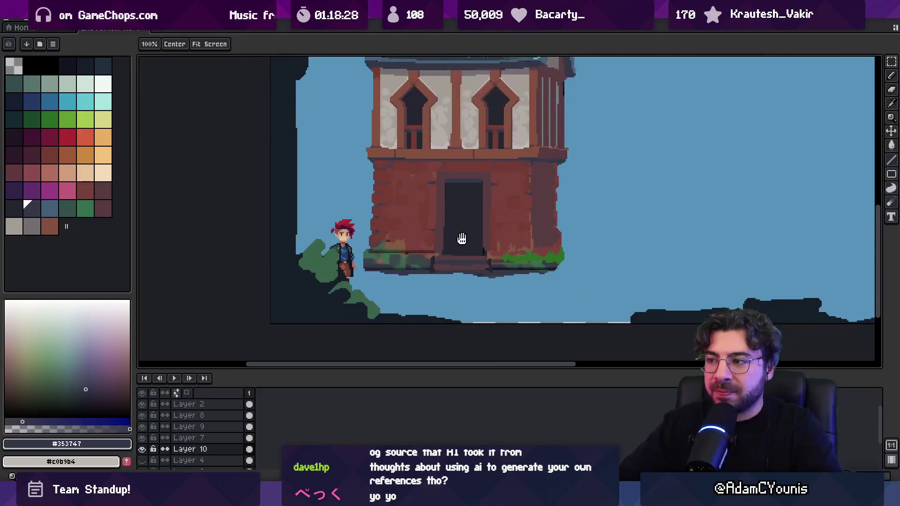
{"action": "key", "text": "r"}
{"action": "left_click_drag", "start_coordinate": [400, 326], "coordinate": [512, 178]}
{"action": "left_click_drag", "start_coordinate": [476, 238], "coordinate": [459, 238]}
{"action": "key", "text": "Return"}
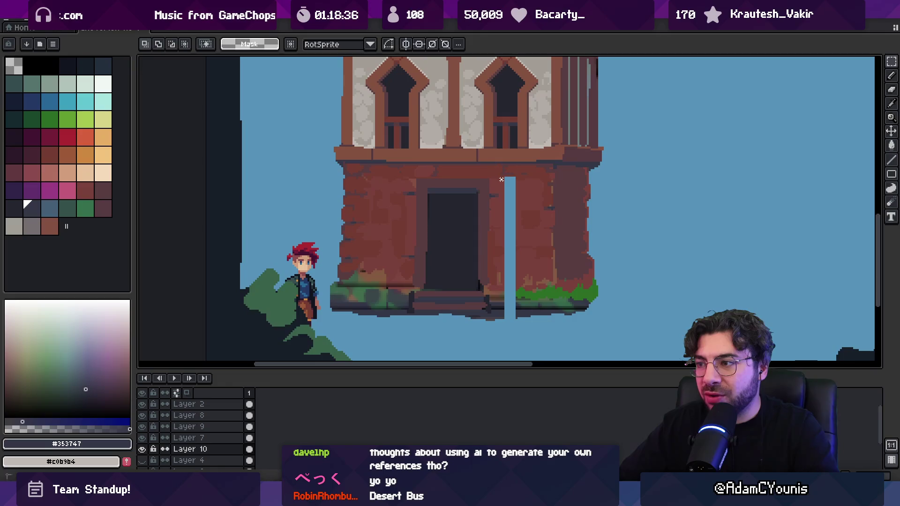
Transform the thin vertical strip back into the wall, closing the gap.
{"action": "mouse_move", "coordinate": [501, 178]}
{"action": "left_mouse_down"}
{"action": "mouse_move", "coordinate": [502, 345]}
{"action": "mouse_move", "coordinate": [502, 337]}
{"action": "left_mouse_up"}
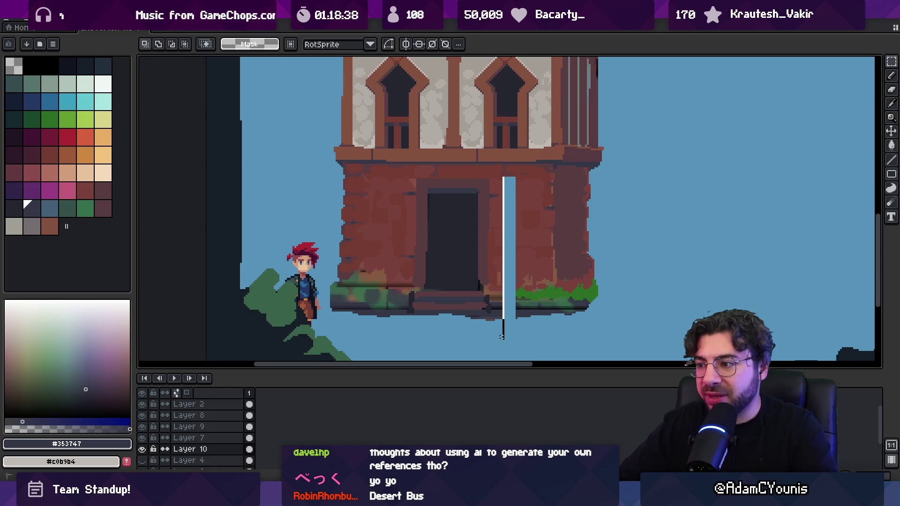
{"action": "left_click", "coordinate": [513, 262]}
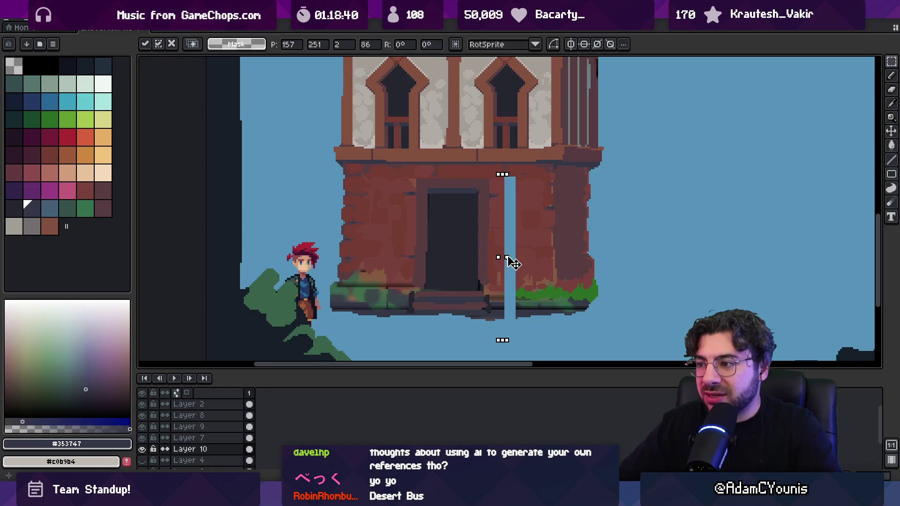
{"action": "key", "text": "Return"}
{"action": "left_click_drag", "start_coordinate": [497, 235], "coordinate": [495, 244]}
{"action": "scroll", "coordinate": [494, 245], "scroll_direction": "down", "scroll_amount": 5}
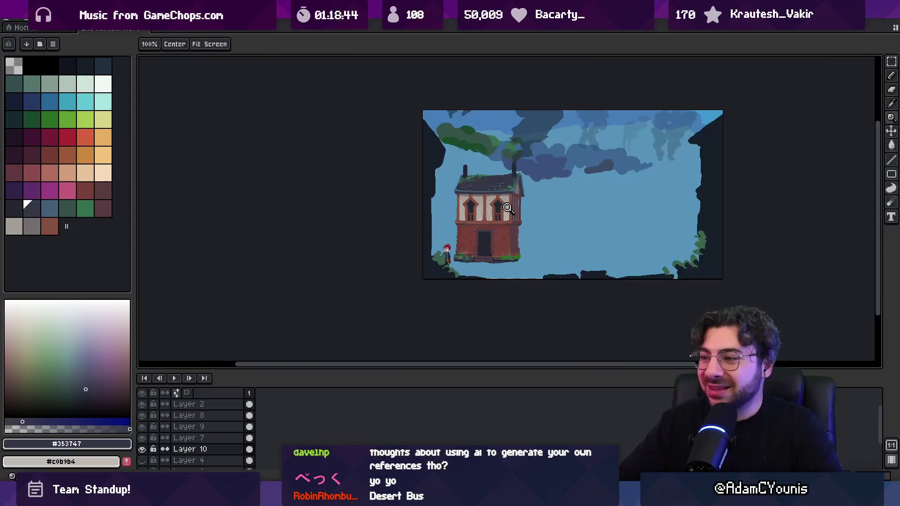
Repaint ground-floor bricks, alternating the sampled reds #743c33 and #7a423c.
{"action": "scroll", "coordinate": [488, 244], "scroll_direction": "up", "scroll_amount": 5}
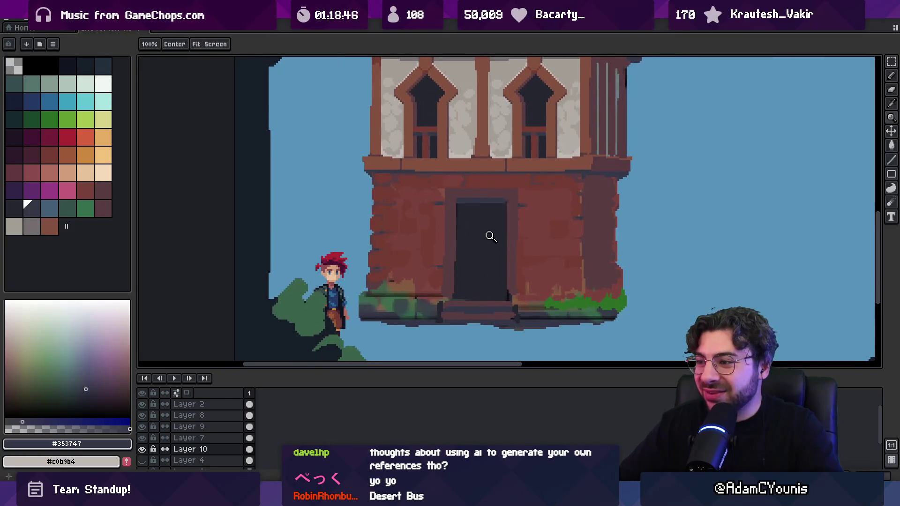
{"action": "left_click", "coordinate": [438, 246], "text": "alt"}
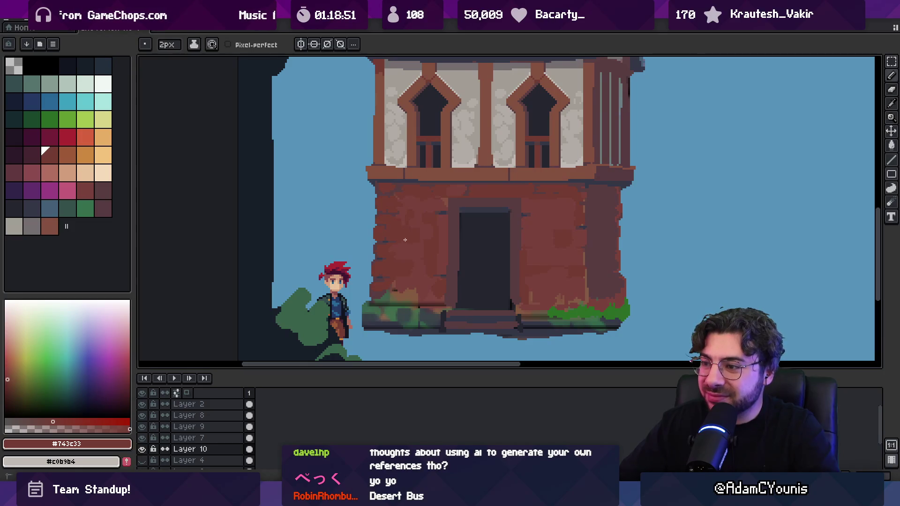
{"action": "left_click", "coordinate": [418, 241], "text": "alt"}
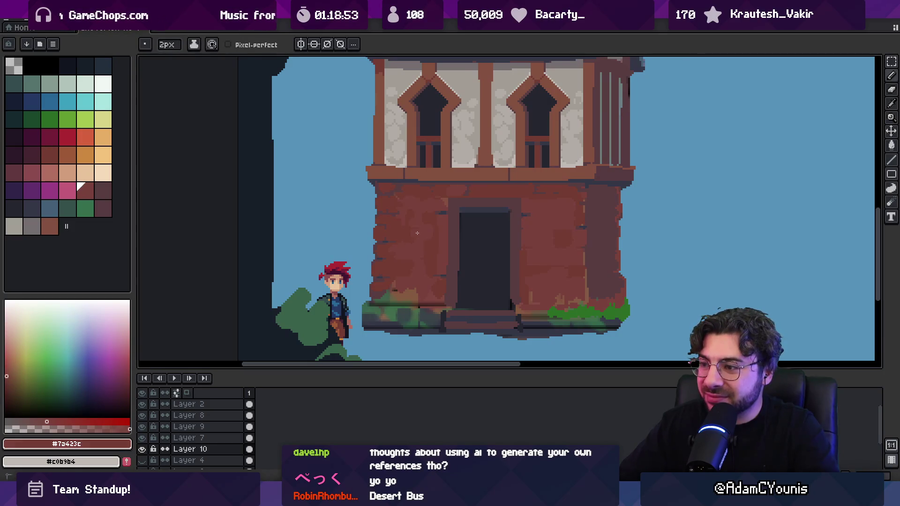
{"action": "left_click", "coordinate": [420, 229], "text": "alt"}
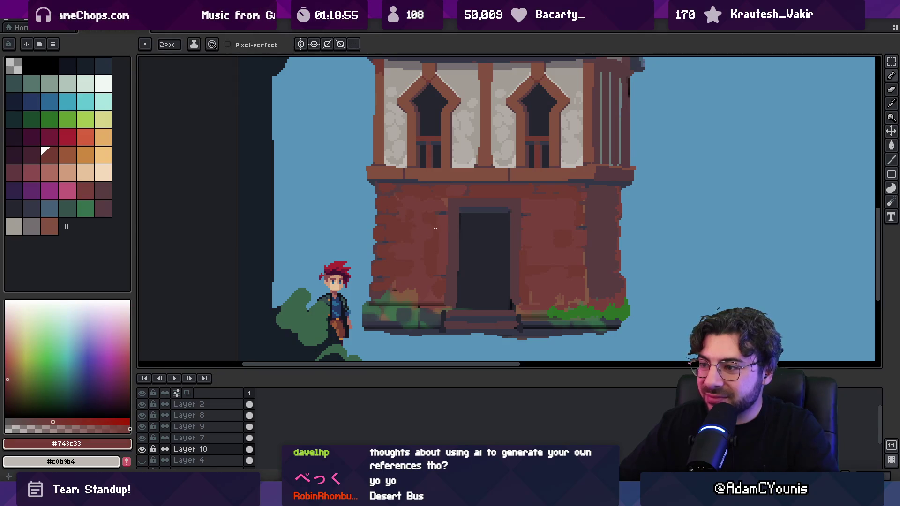
{"action": "key", "text": "alt"}
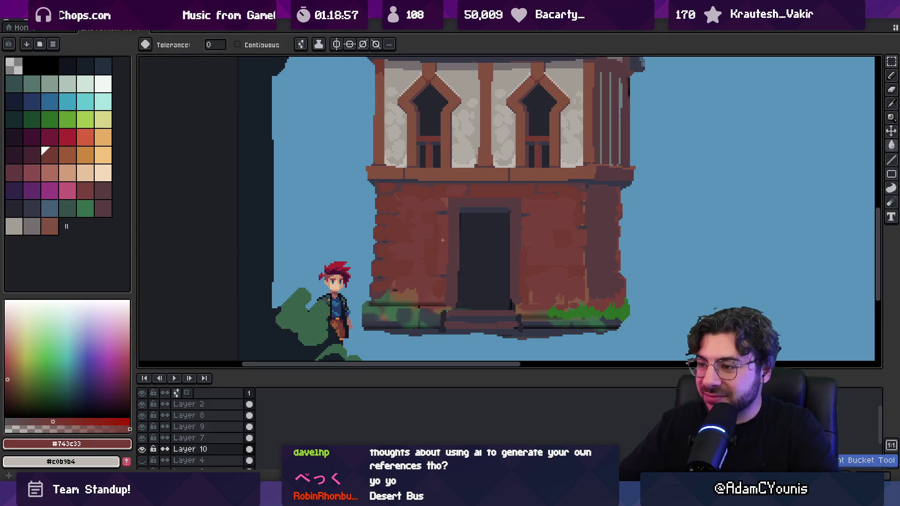
{"action": "left_click", "coordinate": [425, 247], "text": "alt"}
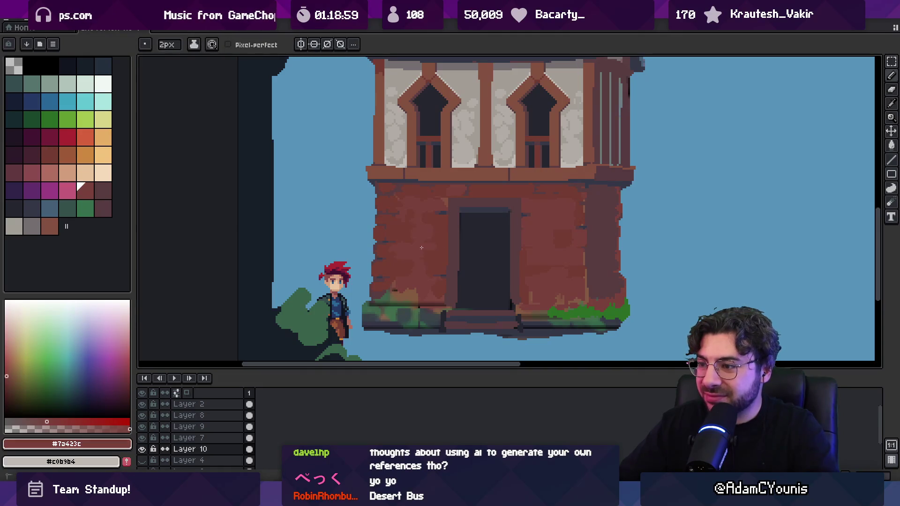
{"action": "left_click", "coordinate": [524, 247], "text": "alt"}
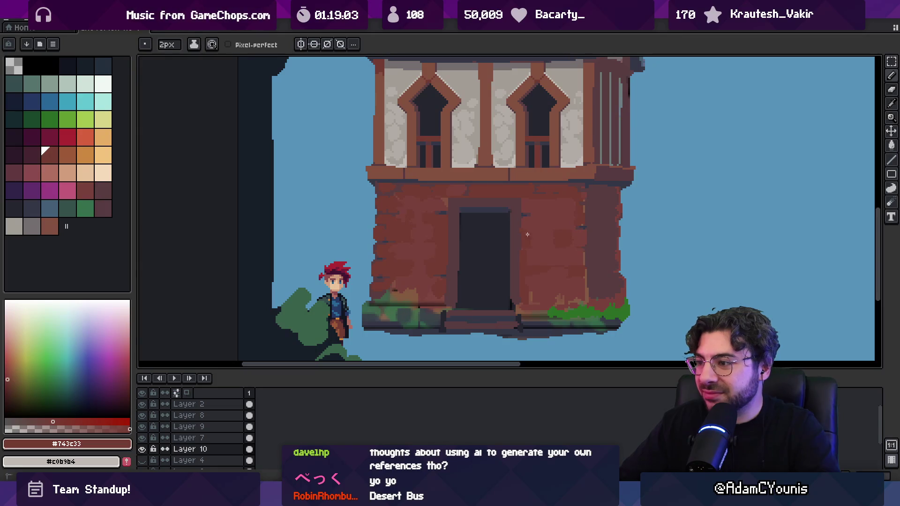
{"action": "key", "text": "alt"}
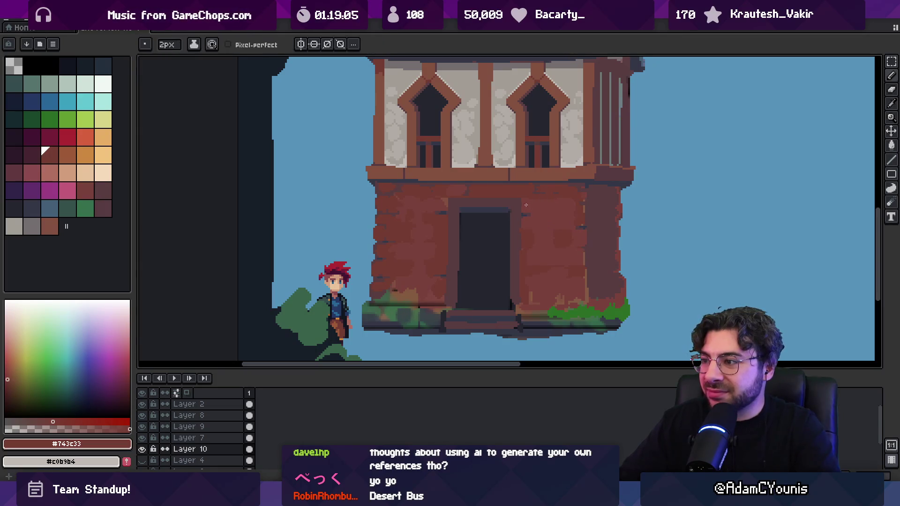
{"action": "key", "text": "alt"}
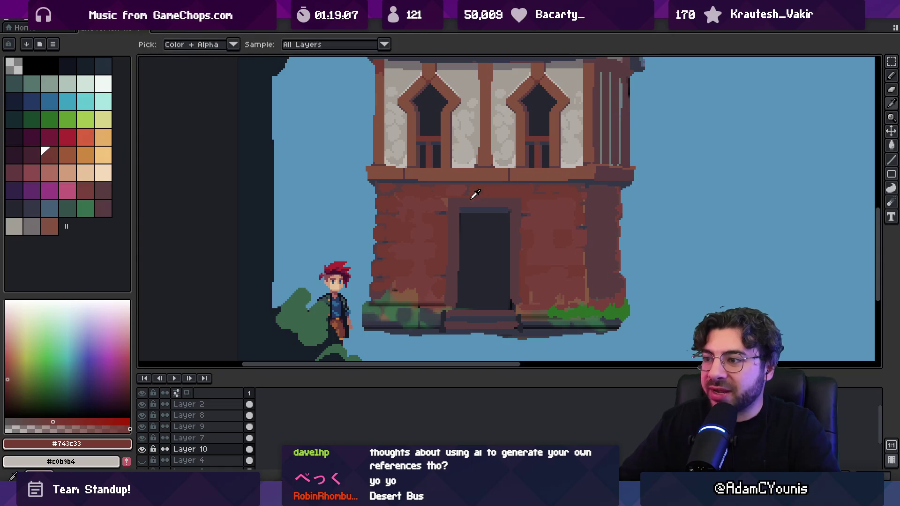
{"action": "key", "text": "g"}
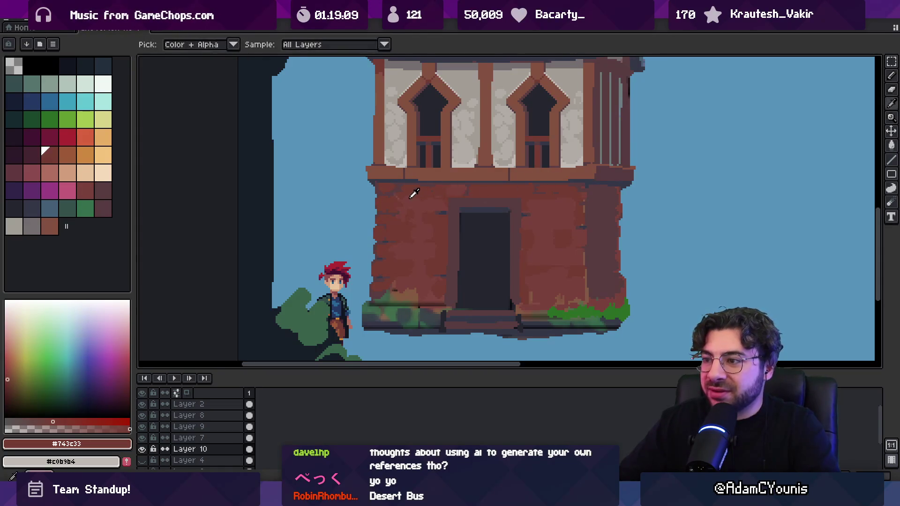
Pan toward the house and touch up more bricks in #7a423c and #743c33 with pencil and fill.
{"action": "scroll", "coordinate": [444, 206], "scroll_direction": "down", "scroll_amount": 2}
{"action": "left_click_drag", "start_coordinate": [445, 207], "coordinate": [419, 207]}
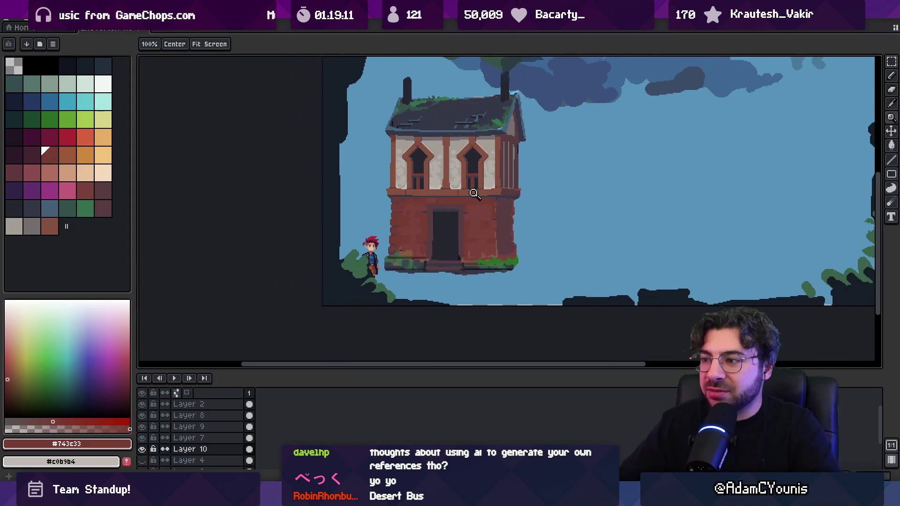
{"action": "scroll", "coordinate": [493, 229], "scroll_direction": "up", "scroll_amount": 3}
{"action": "key", "text": "b"}
{"action": "left_click", "coordinate": [482, 243], "text": "alt"}
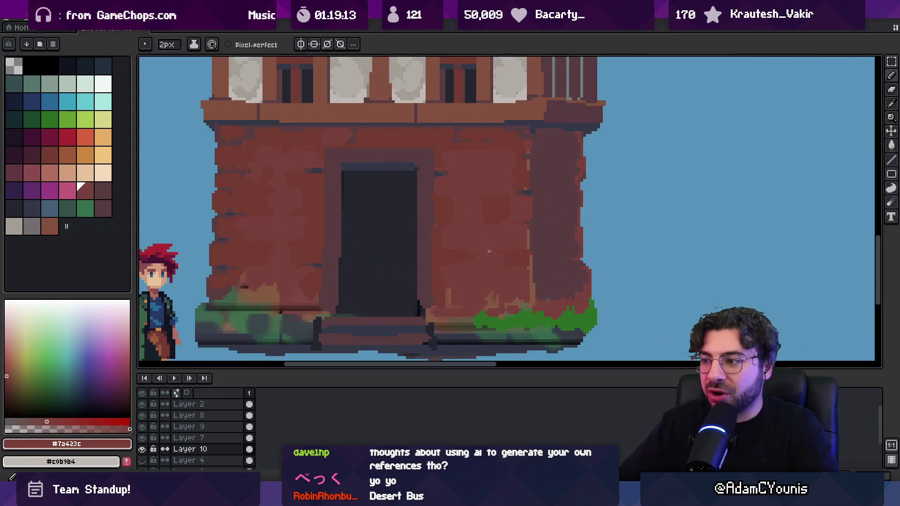
{"action": "left_click", "coordinate": [518, 279], "text": "alt"}
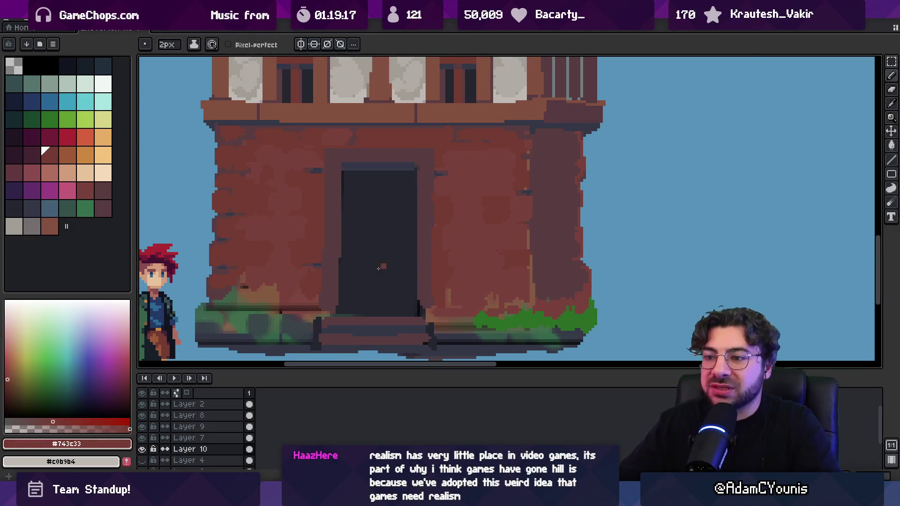
{"action": "key", "text": "g"}
{"action": "left_click", "coordinate": [276, 276], "text": "alt"}
{"action": "key", "text": "b"}
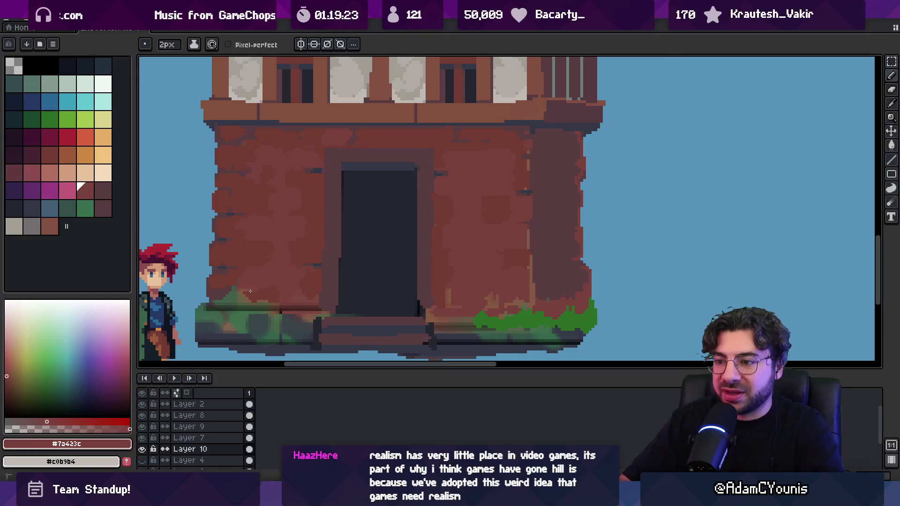
Paint dark grey #3b4449 along the house's lower ledge with a 5px brush.
{"action": "left_click", "coordinate": [233, 298], "text": "alt"}
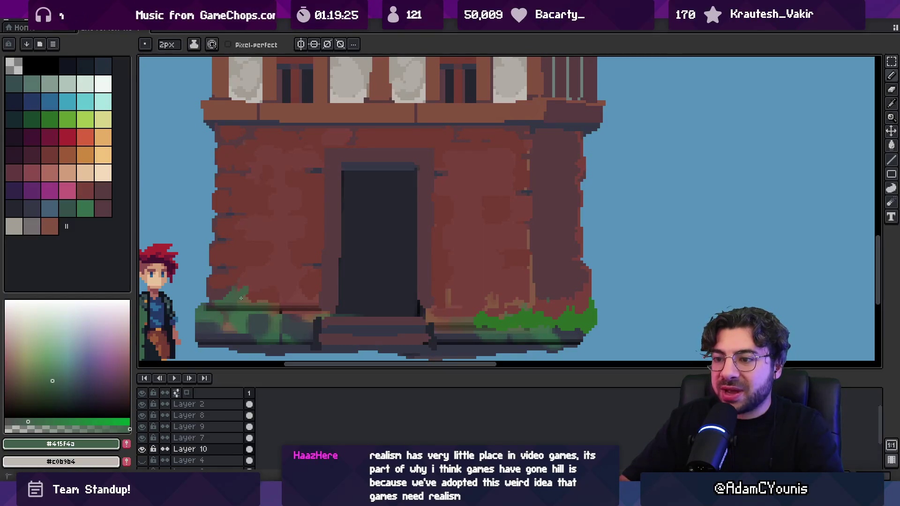
{"action": "scroll", "coordinate": [307, 306], "scroll_direction": "down", "scroll_amount": 4}
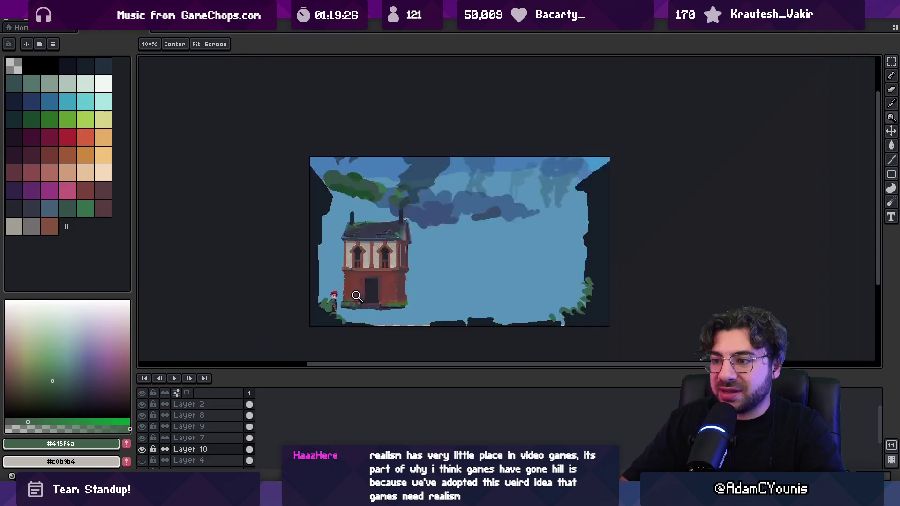
{"action": "scroll", "coordinate": [365, 313], "scroll_direction": "up", "scroll_amount": 5}
{"action": "left_click", "coordinate": [352, 281], "text": "alt"}
{"action": "key", "text": "b"}
{"action": "left_click_drag", "start_coordinate": [513, 281], "coordinate": [527, 279]}
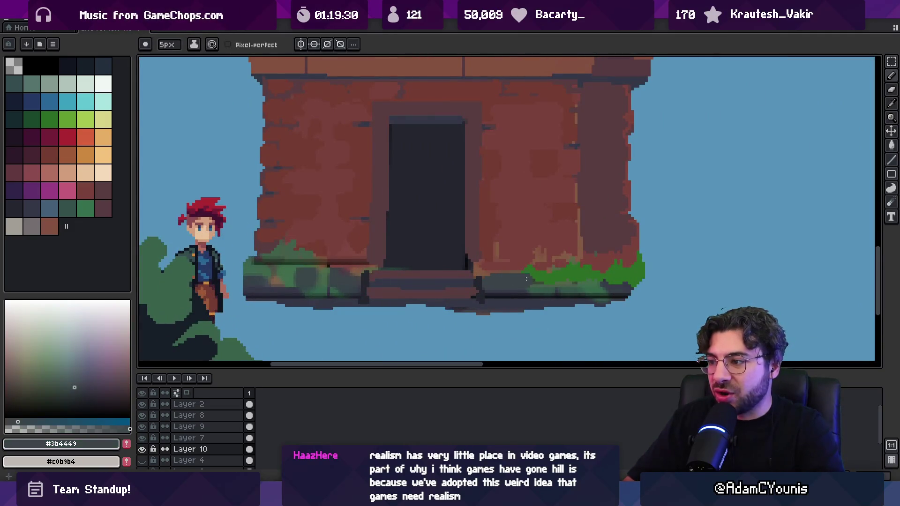
Switch to a 4px brush, recentre the house, and sample #7a423c then dark grey #353747.
{"action": "key", "text": "minus"}
{"action": "left_click", "coordinate": [343, 254], "text": "alt"}
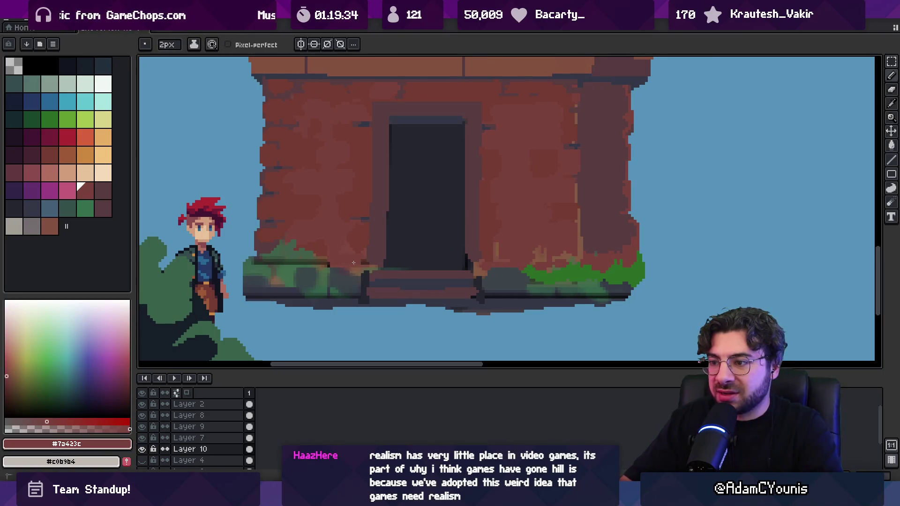
{"action": "key", "text": "space"}
{"action": "scroll", "coordinate": [362, 263], "scroll_direction": "down", "scroll_amount": 4}
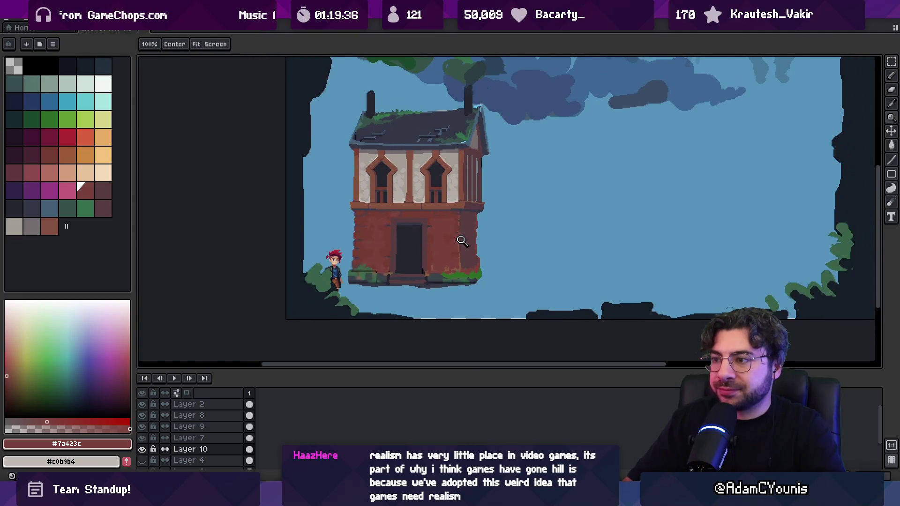
{"action": "left_click_drag", "start_coordinate": [457, 234], "coordinate": [451, 242]}
{"action": "scroll", "coordinate": [451, 241], "scroll_direction": "up", "scroll_amount": 4}
{"action": "left_click", "coordinate": [451, 201], "text": "alt"}
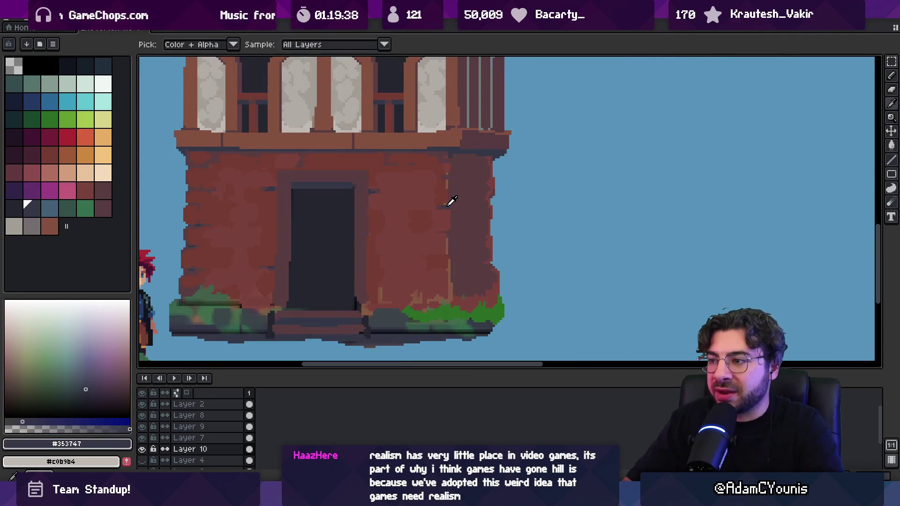
Delete a ragged lasso-selected piece of the wall's right edge, sampling #583c41 and #7a423c.
{"action": "scroll", "coordinate": [496, 261], "scroll_direction": "up", "scroll_amount": 2}
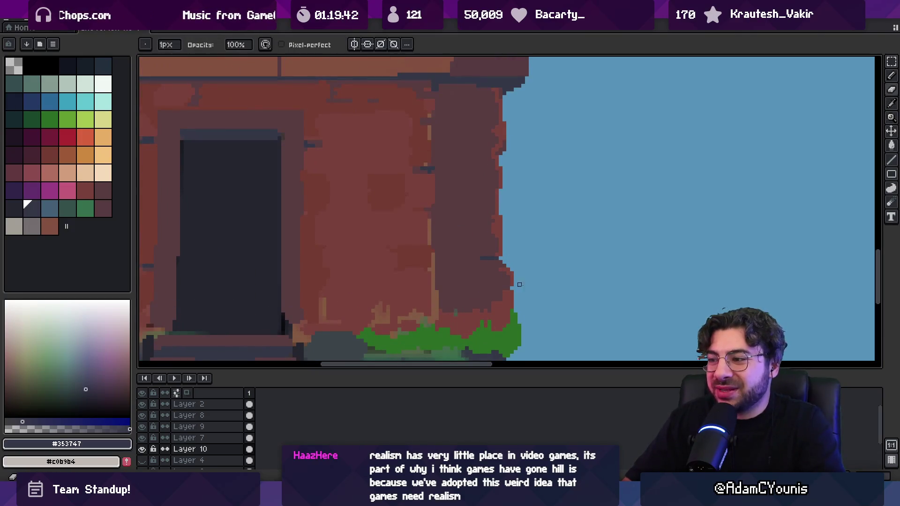
{"action": "left_click", "coordinate": [513, 288], "text": "alt"}
{"action": "key", "text": "q"}
{"action": "mouse_move", "coordinate": [514, 243]}
{"action": "left_mouse_down"}
{"action": "mouse_move", "coordinate": [470, 252]}
{"action": "mouse_move", "coordinate": [509, 273]}
{"action": "mouse_move", "coordinate": [495, 259]}
{"action": "left_mouse_up"}
{"action": "key", "text": "Delete"}
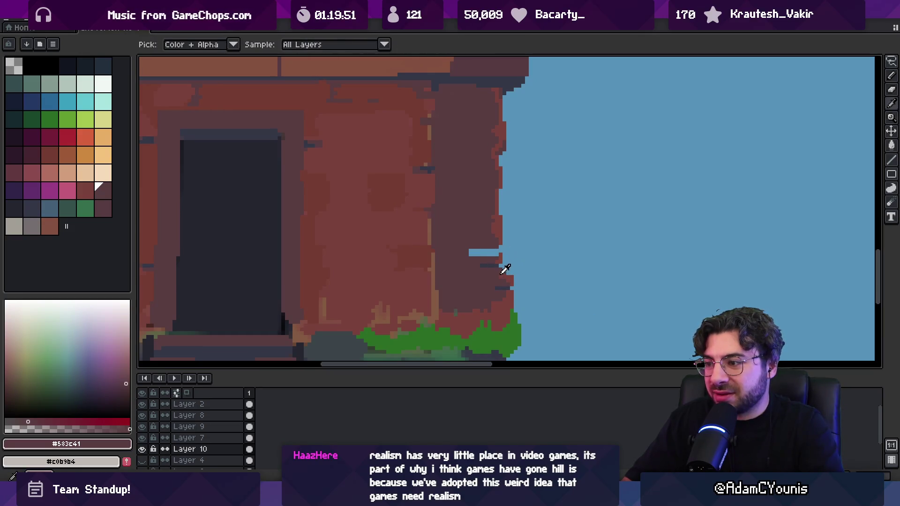
{"action": "left_click", "coordinate": [506, 274]}
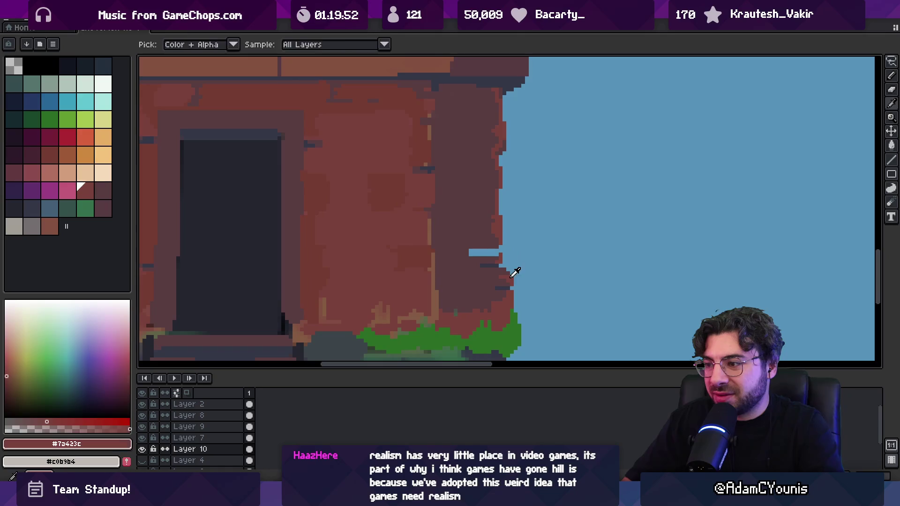
{"action": "left_click", "coordinate": [485, 252]}
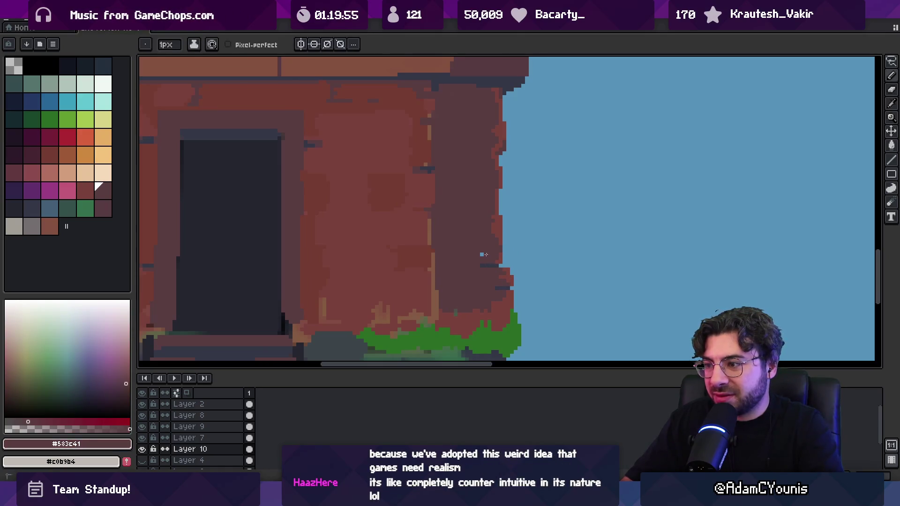
{"action": "key", "text": "e"}
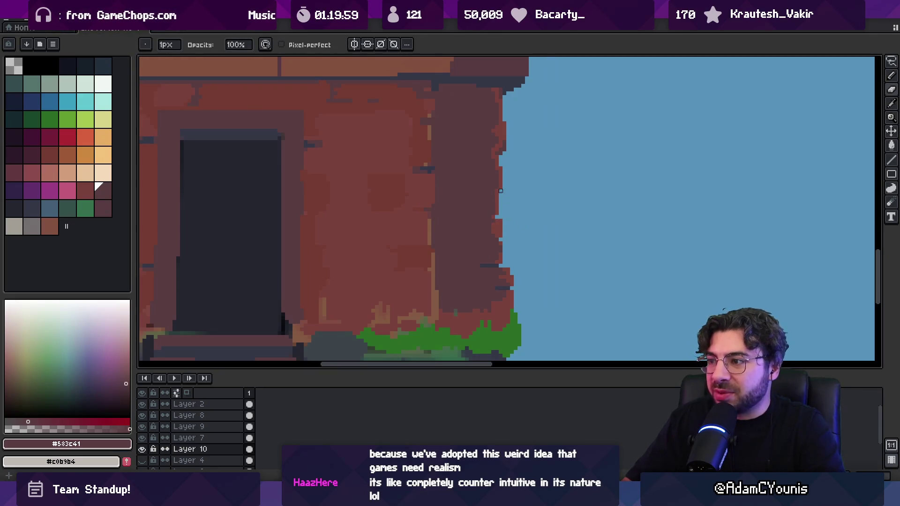
{"action": "left_click", "coordinate": [492, 194], "text": "alt"}
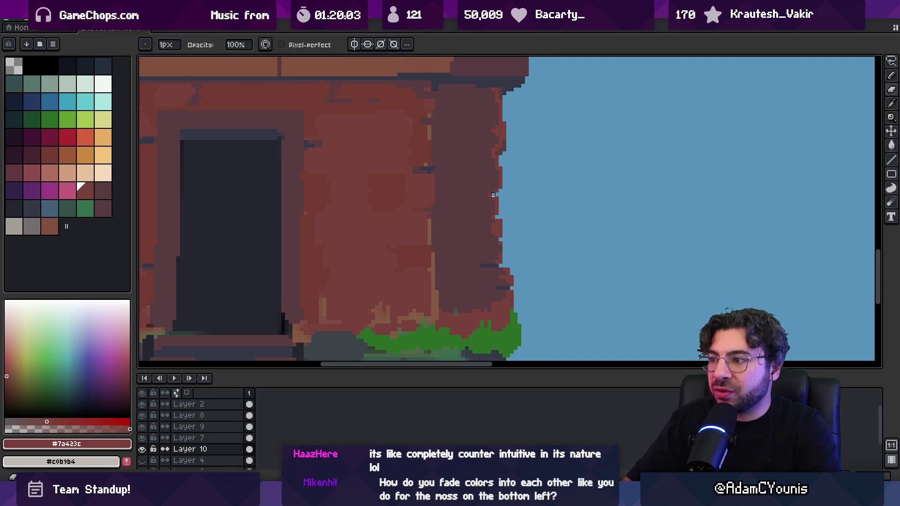
Zoom into the wall's right edge and take the dark wall colour for pencilling.
{"action": "scroll", "coordinate": [473, 191], "scroll_direction": "down", "scroll_amount": 3}
{"action": "scroll", "coordinate": [473, 191], "scroll_direction": "down", "scroll_amount": 1}
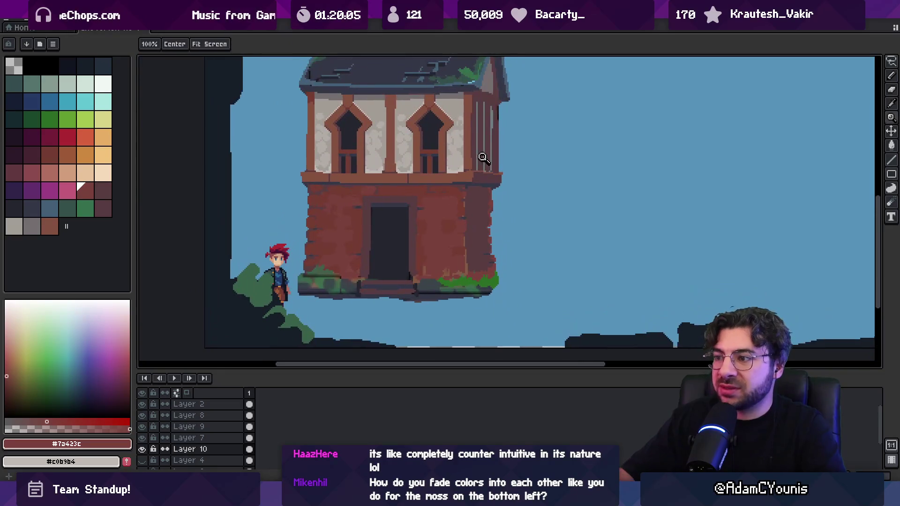
{"action": "scroll", "coordinate": [485, 159], "scroll_direction": "down", "scroll_amount": 1}
{"action": "scroll", "coordinate": [498, 215], "scroll_direction": "up", "scroll_amount": 2}
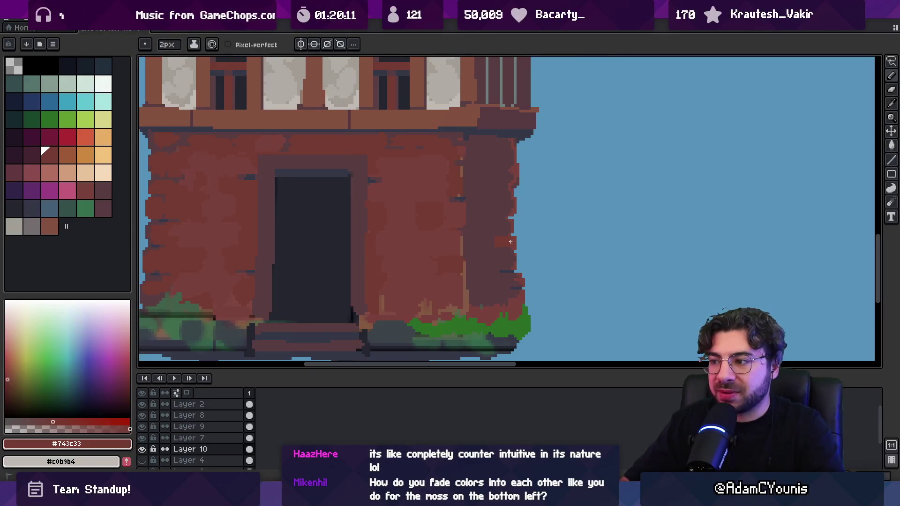
{"action": "key", "text": "g"}
{"action": "scroll", "coordinate": [514, 245], "scroll_direction": "up", "scroll_amount": 2}
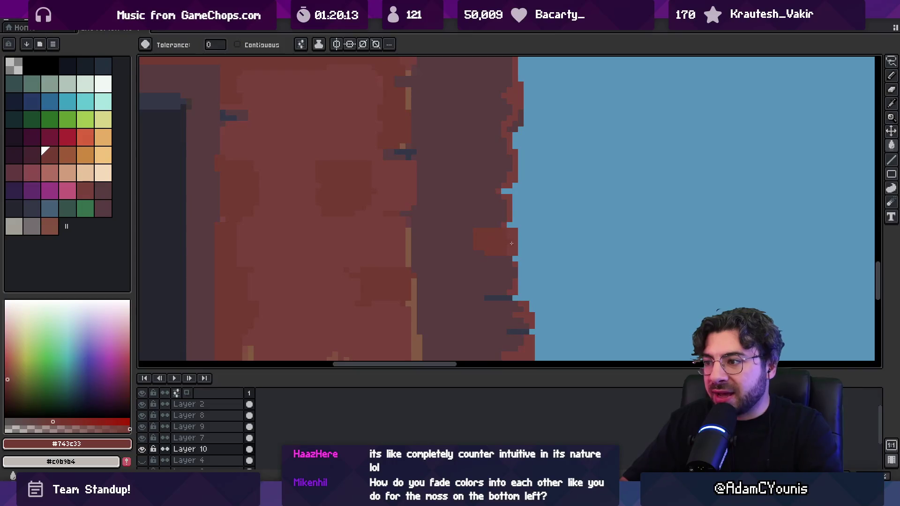
{"action": "key", "text": "z"}
{"action": "scroll", "coordinate": [514, 240], "scroll_direction": "down", "scroll_amount": 2}
{"action": "scroll", "coordinate": [520, 239], "scroll_direction": "up", "scroll_amount": 2}
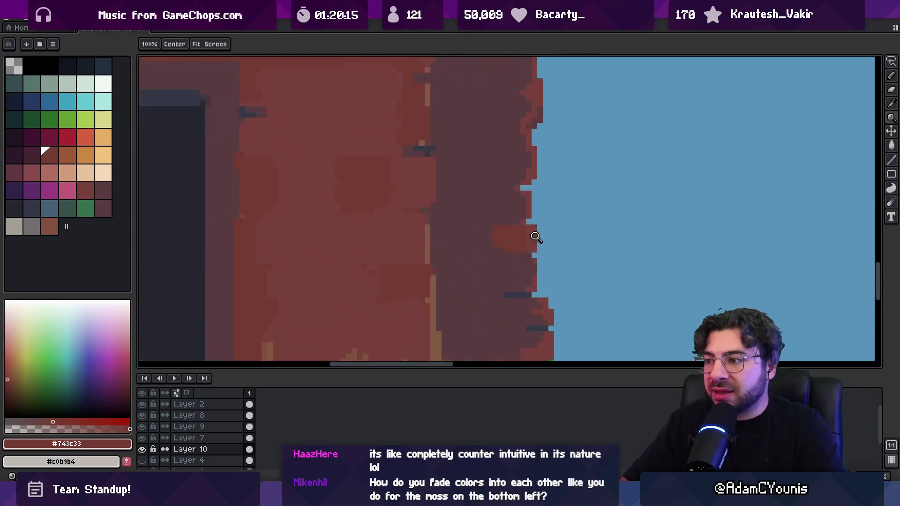
{"action": "left_click", "coordinate": [490, 234], "text": "alt"}
{"action": "key", "text": "b"}
Dab alternating red brick and dark shadow pixels down the shaded pillar.
{"action": "left_click", "coordinate": [519, 231], "text": "alt"}
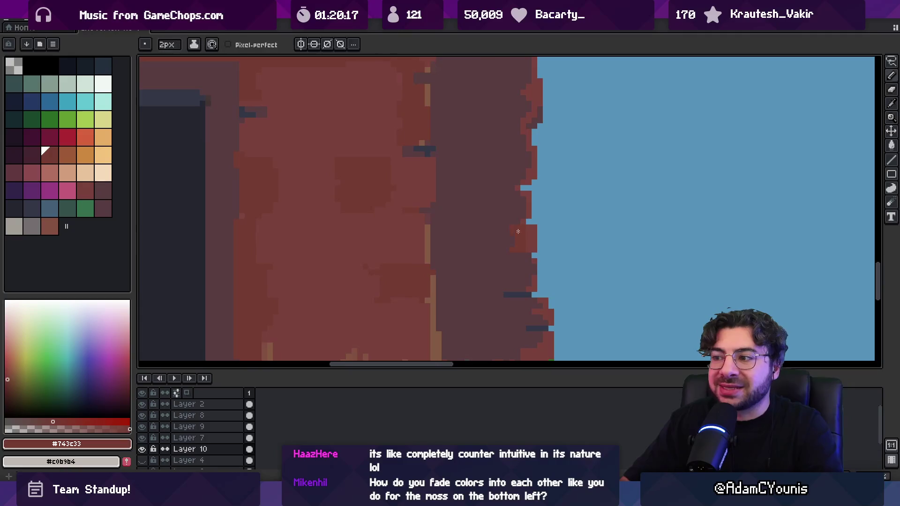
{"action": "left_click", "coordinate": [510, 238], "text": "alt"}
{"action": "left_click", "coordinate": [528, 236], "text": "alt"}
{"action": "left_click", "coordinate": [506, 239], "text": "alt"}
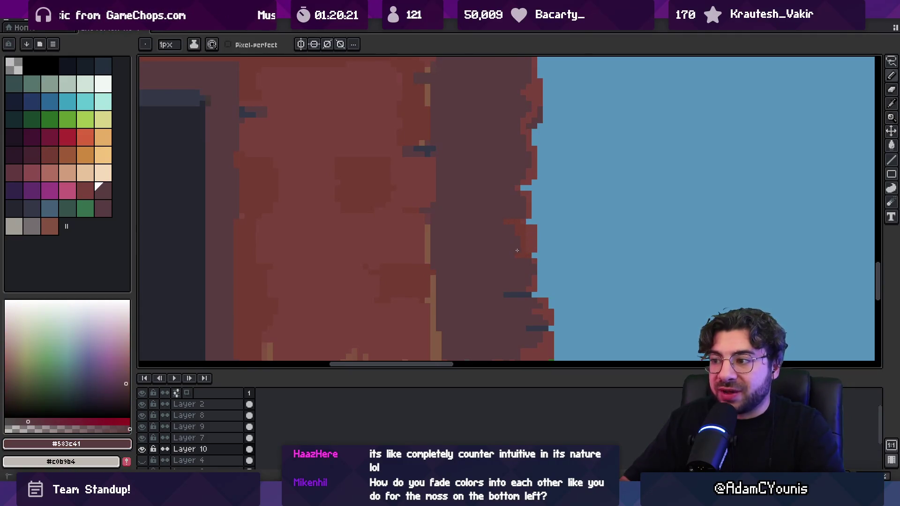
{"action": "key", "text": "z"}
{"action": "scroll", "coordinate": [486, 227], "scroll_direction": "down", "scroll_amount": 5}
{"action": "scroll", "coordinate": [516, 233], "scroll_direction": "up", "scroll_amount": 5}
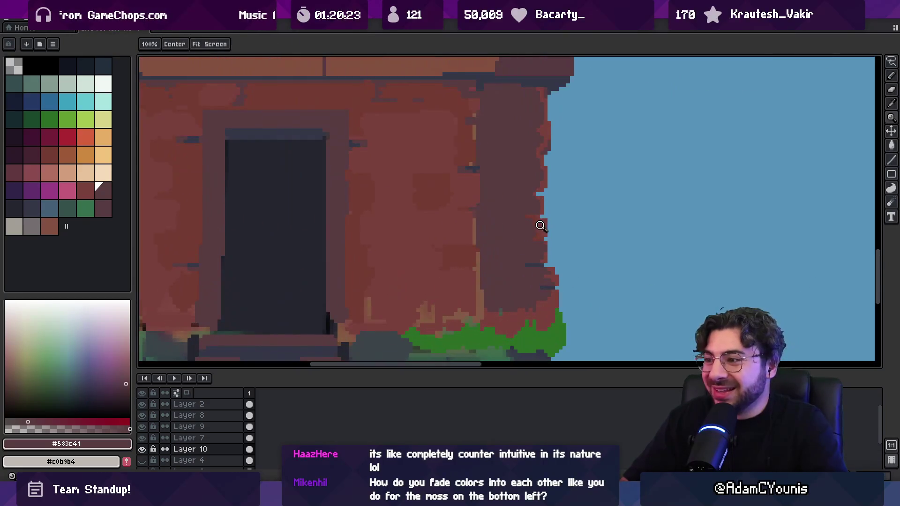
{"action": "key", "text": "b"}
{"action": "left_click", "coordinate": [539, 216], "text": "alt"}
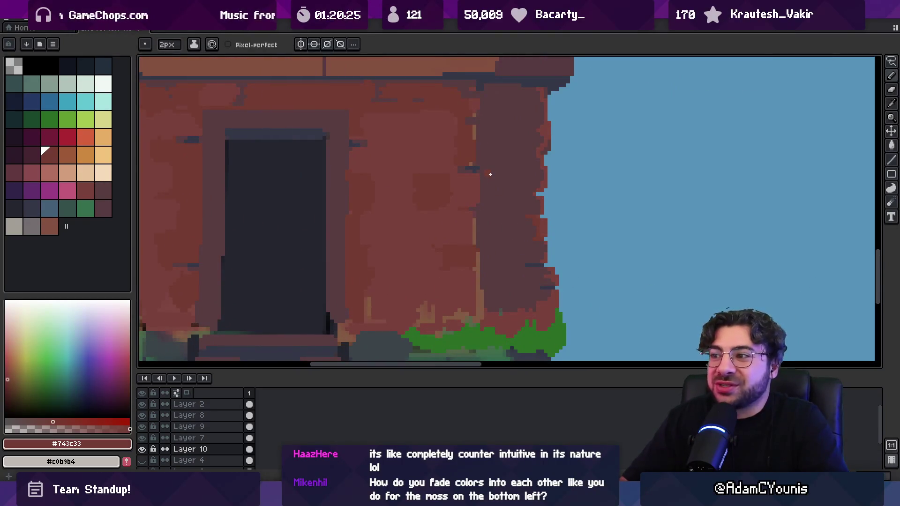
{"action": "left_click", "coordinate": [498, 176], "text": "alt"}
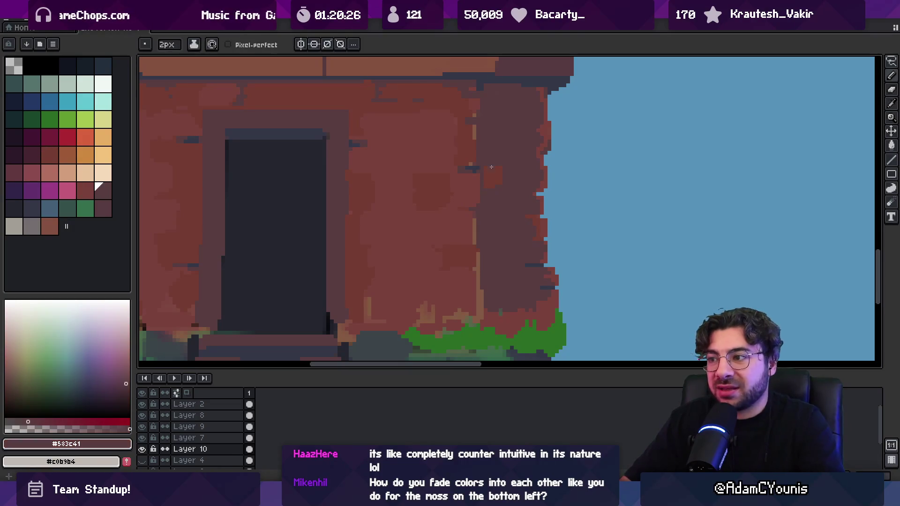
{"action": "left_click", "coordinate": [489, 178], "text": "alt"}
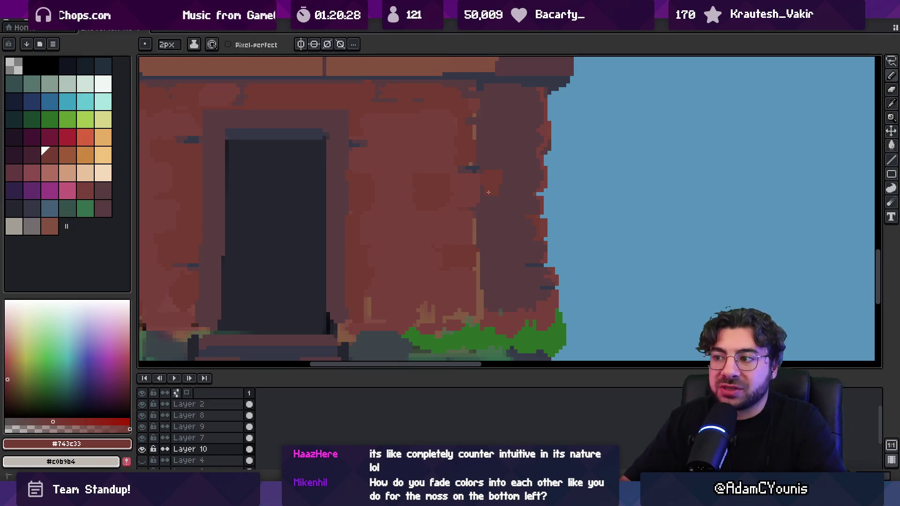
{"action": "left_click", "coordinate": [491, 203], "text": "alt"}
{"action": "left_click", "coordinate": [472, 186], "text": "alt"}
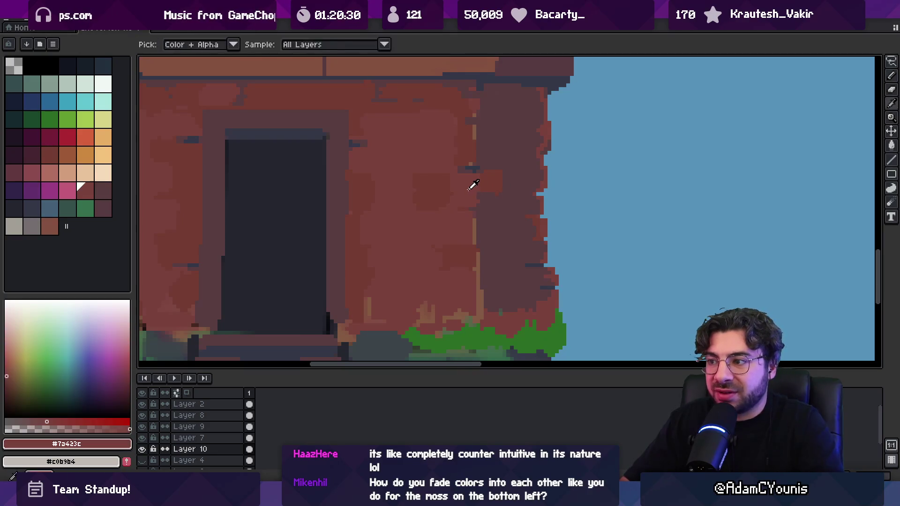
{"action": "left_click", "coordinate": [488, 195], "text": "alt"}
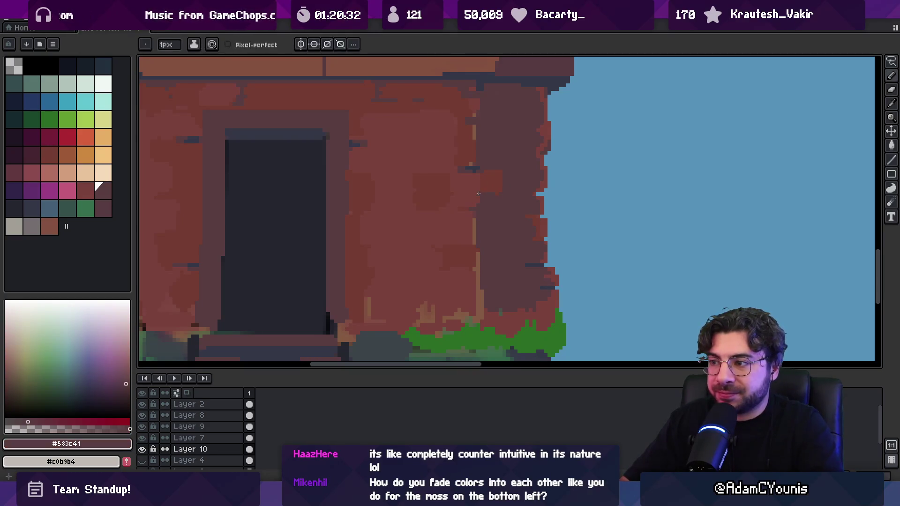
Paint dark shadow pixels into the red patch on the pillar.
{"action": "key", "text": "z"}
{"action": "scroll", "coordinate": [514, 193], "scroll_direction": "down", "scroll_amount": 3}
{"action": "scroll", "coordinate": [519, 161], "scroll_direction": "up", "scroll_amount": 3}
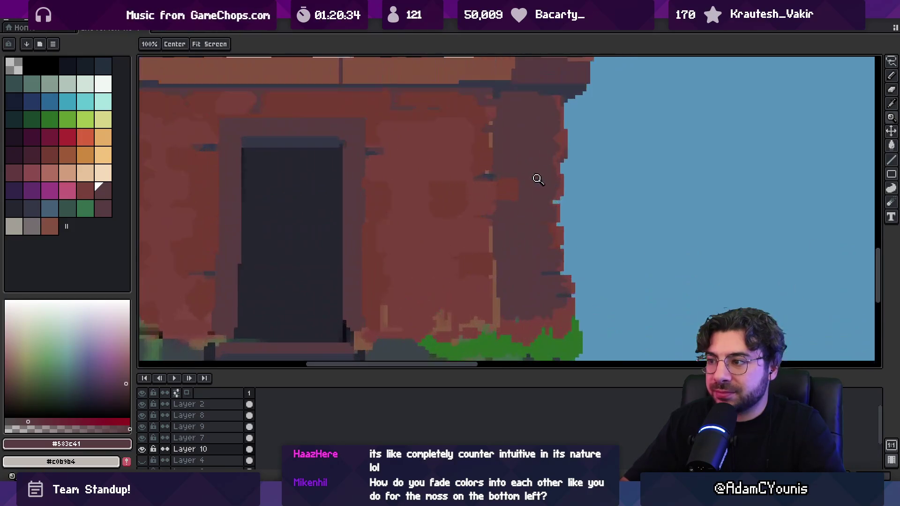
{"action": "key", "text": "b"}
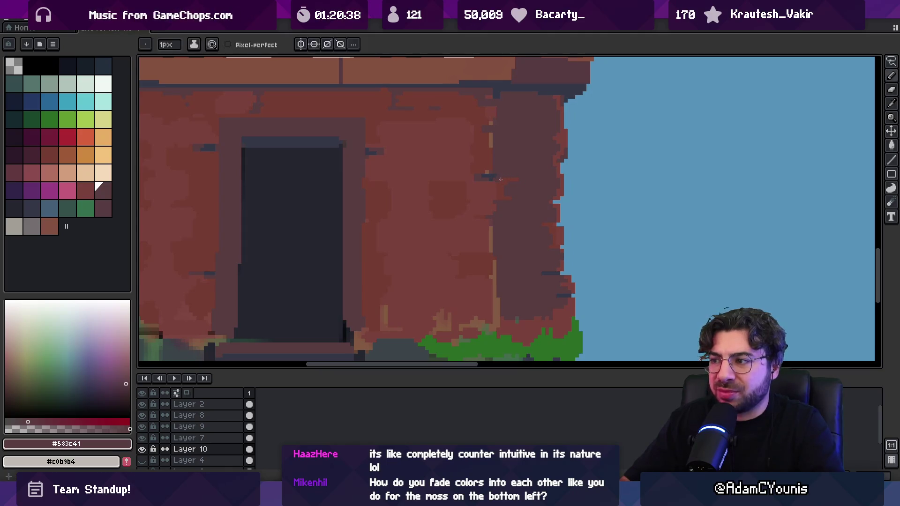
{"action": "key", "text": "alt"}
{"action": "left_click", "coordinate": [505, 182], "text": "alt"}
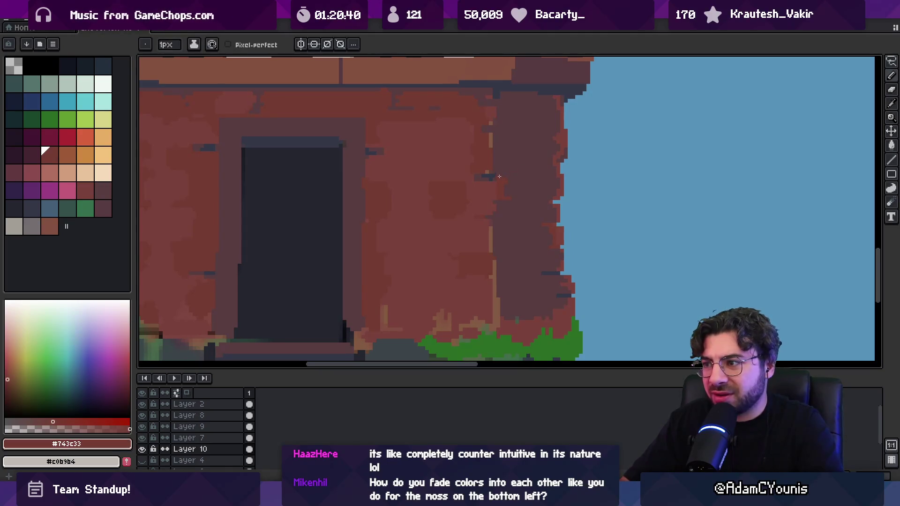
{"action": "left_click", "coordinate": [501, 188], "text": "alt"}
{"action": "key", "text": "alt"}
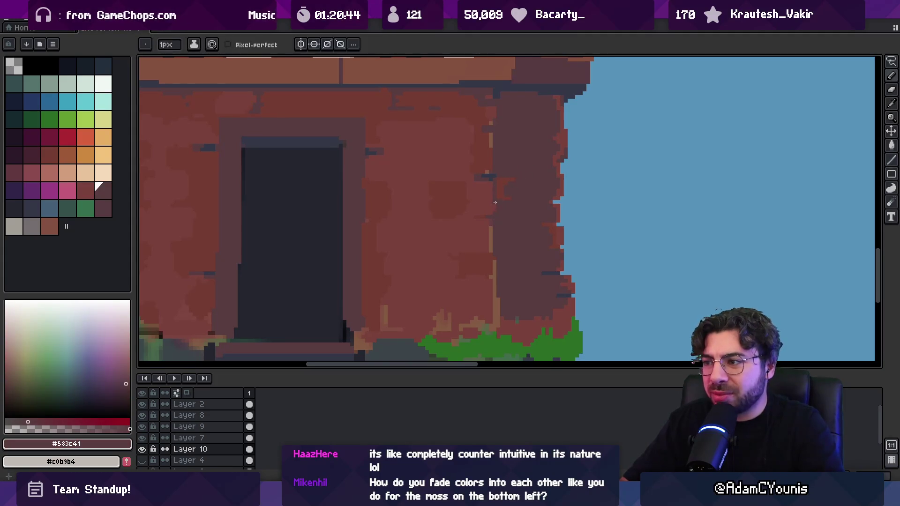
{"action": "key", "text": "z"}
{"action": "scroll", "coordinate": [495, 203], "scroll_direction": "down", "scroll_amount": 3}
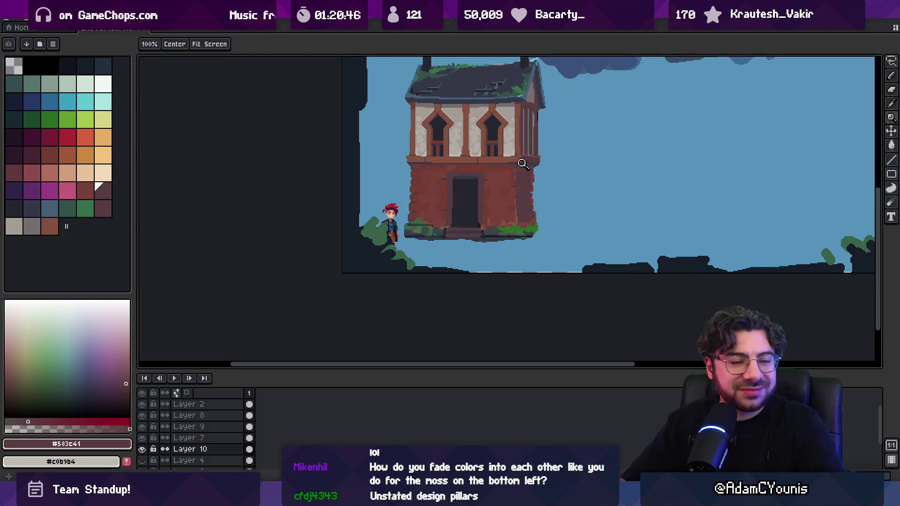
{"action": "scroll", "coordinate": [528, 171], "scroll_direction": "up", "scroll_amount": 5}
{"action": "key", "text": "alt"}
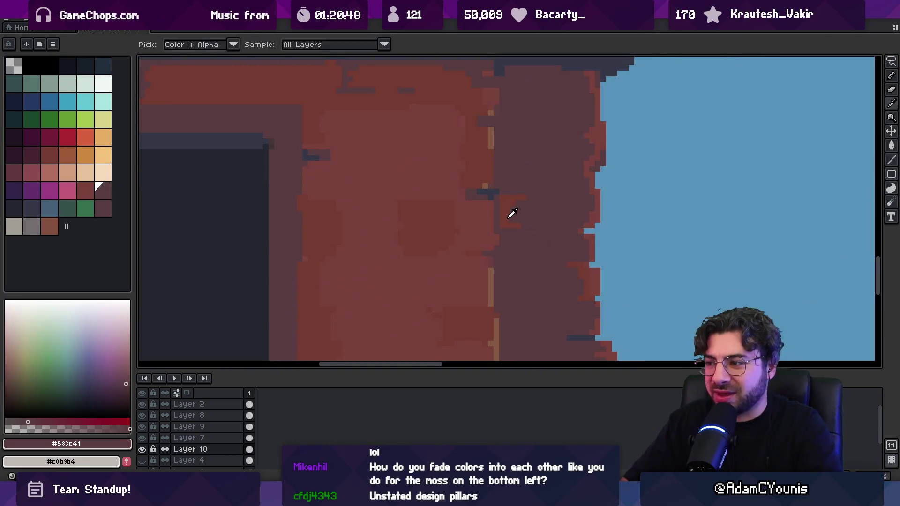
{"action": "left_click_drag", "start_coordinate": [516, 211], "coordinate": [499, 237]}
{"action": "key", "text": "alt"}
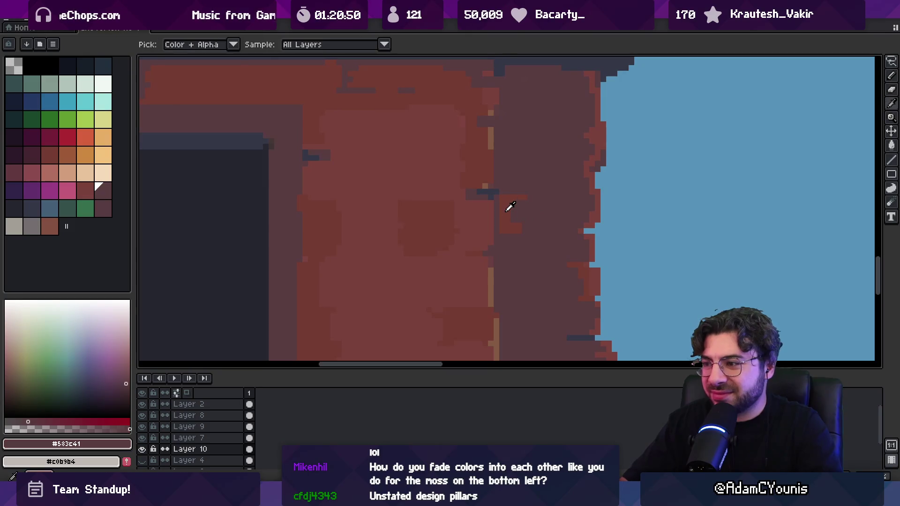
Zoom back in on the wall edge and work in red, shadow and a lighter red brick.
{"action": "left_click", "coordinate": [503, 218], "text": "alt"}
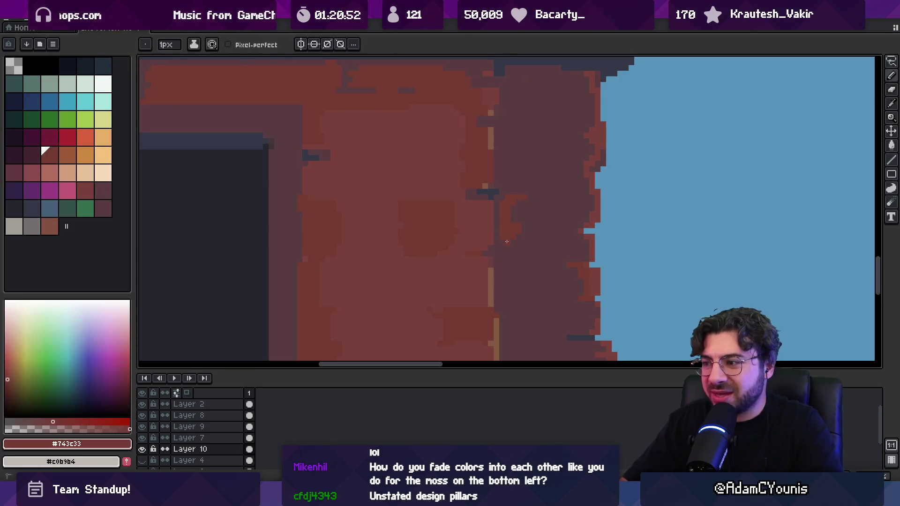
{"action": "left_click", "coordinate": [527, 222], "text": "alt"}
{"action": "left_click", "coordinate": [502, 216], "text": "alt"}
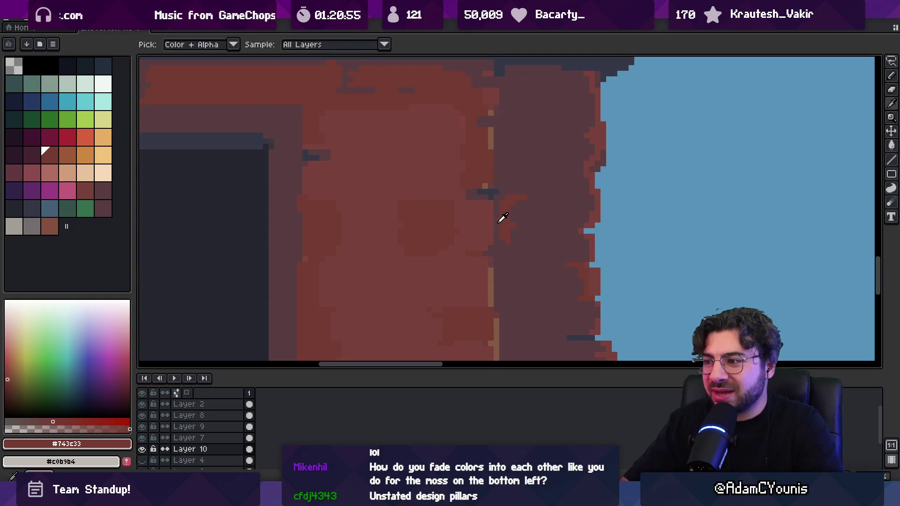
{"action": "left_click", "coordinate": [516, 223], "text": "alt"}
{"action": "key", "text": "alt"}
{"action": "left_click", "coordinate": [510, 216], "text": "alt"}
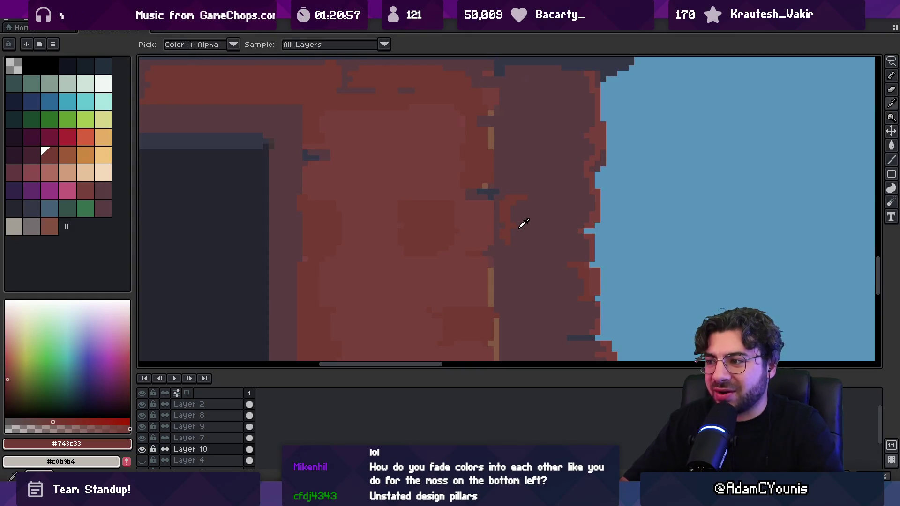
{"action": "scroll", "coordinate": [537, 211], "scroll_direction": "down", "scroll_amount": 3}
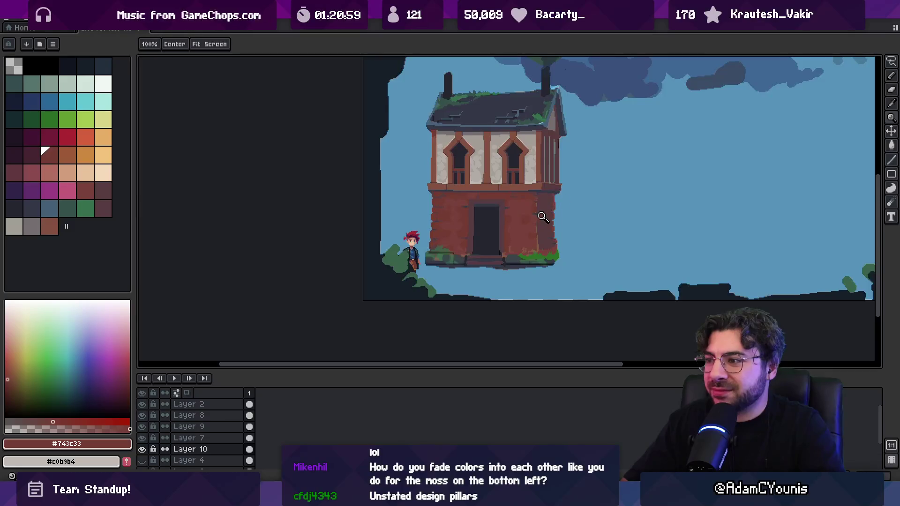
{"action": "scroll", "coordinate": [557, 217], "scroll_direction": "up", "scroll_amount": 3}
{"action": "left_click", "coordinate": [558, 216], "text": "alt"}
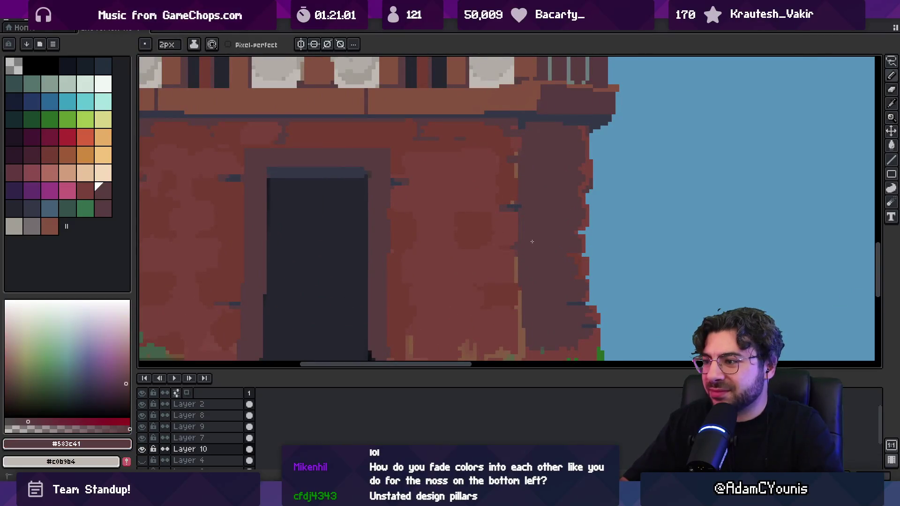
{"action": "left_click", "coordinate": [516, 206], "text": "alt"}
{"action": "scroll", "coordinate": [538, 211], "scroll_direction": "down", "scroll_amount": 3}
{"action": "scroll", "coordinate": [593, 161], "scroll_direction": "up", "scroll_amount": 3}
Add a lighter red brick pixel beside the wall edge and finish with red and shadow touches.
{"action": "key", "text": "alt"}
{"action": "key", "text": "alt"}
{"action": "key", "text": "alt"}
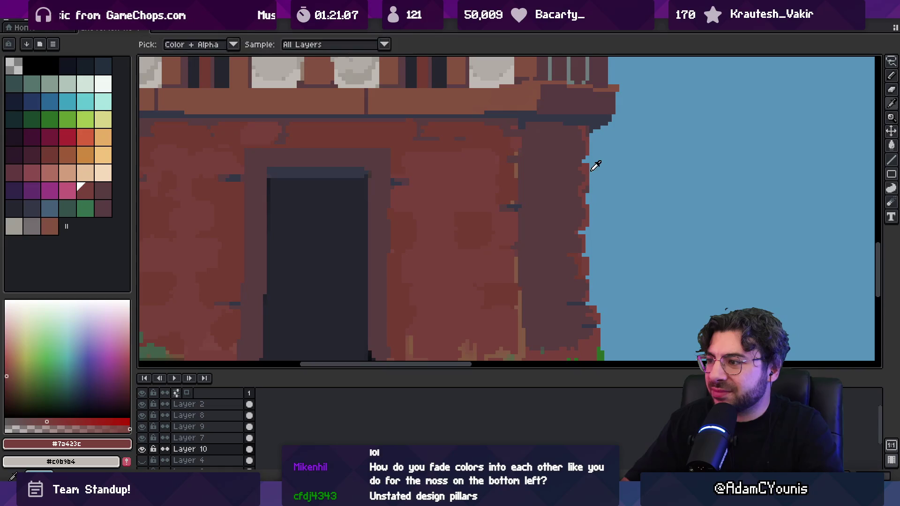
{"action": "left_click", "coordinate": [581, 176], "text": "alt"}
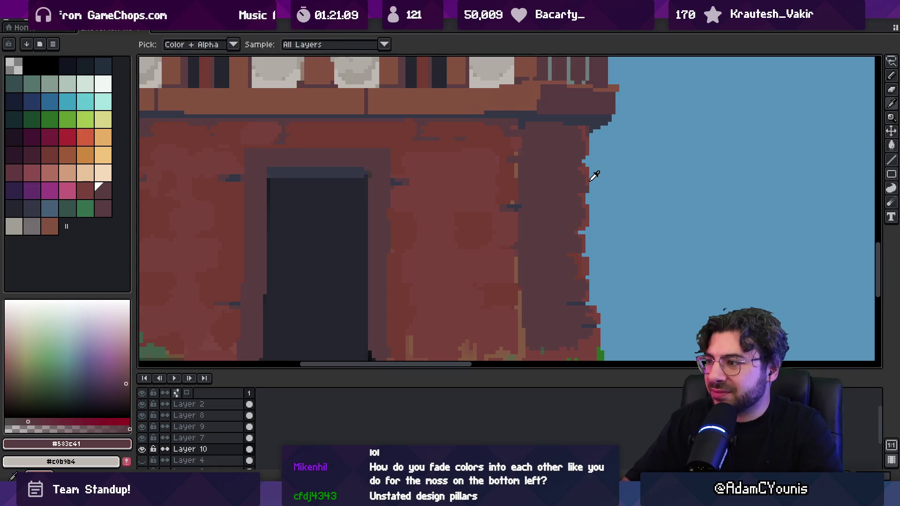
{"action": "left_click", "coordinate": [591, 180], "text": "alt"}
{"action": "left_click", "coordinate": [600, 182]}
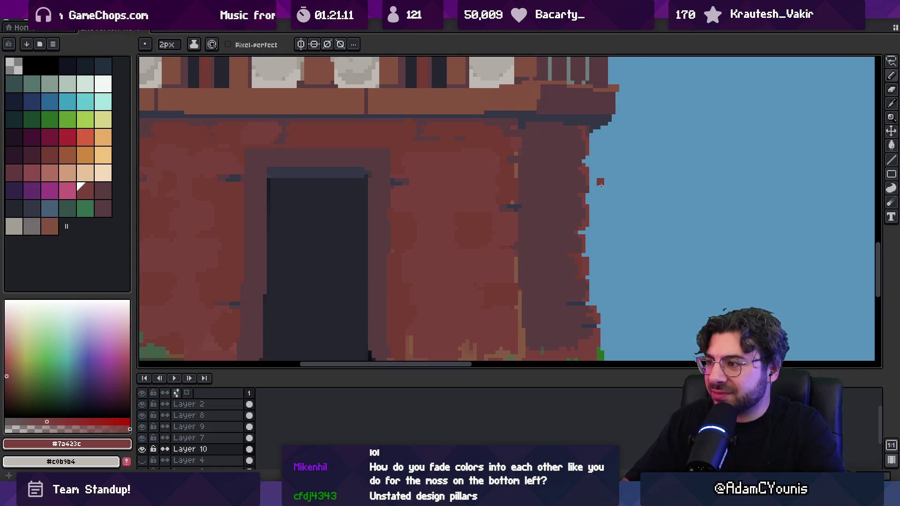
{"action": "left_click", "coordinate": [505, 163], "text": "alt"}
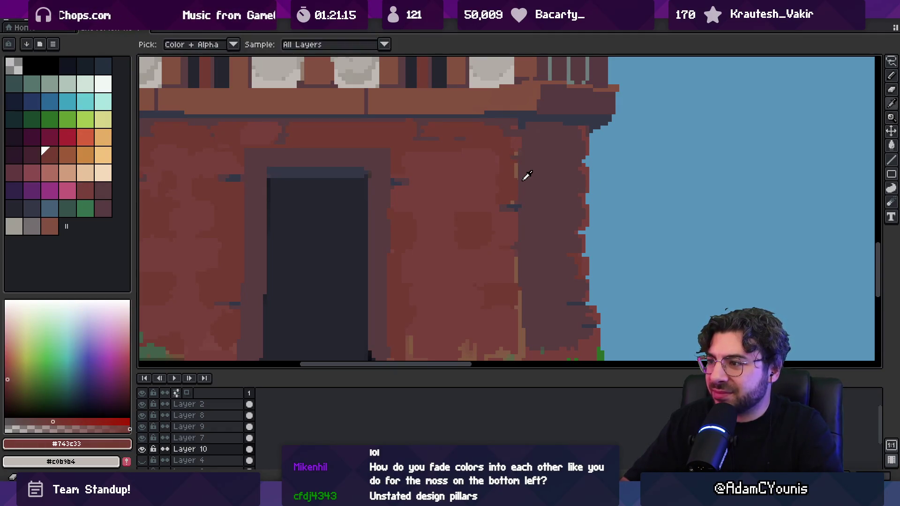
{"action": "left_click", "coordinate": [524, 175], "text": "alt"}
{"action": "key", "text": "z"}
{"action": "scroll", "coordinate": [518, 159], "scroll_direction": "down", "scroll_amount": 4}
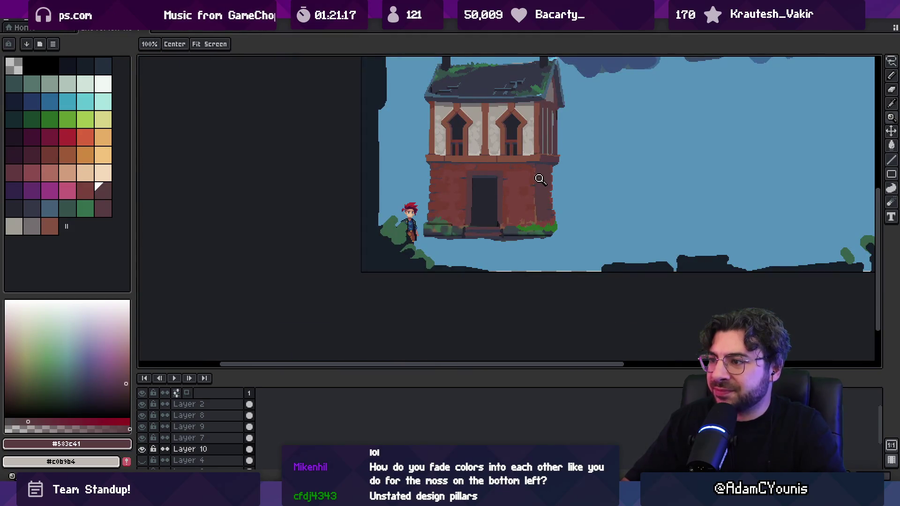
Draw two brown strokes along the wall base over the green, then zoom out to the full scene.
{"action": "scroll", "coordinate": [513, 222], "scroll_direction": "up", "scroll_amount": 3}
{"action": "key", "text": "b"}
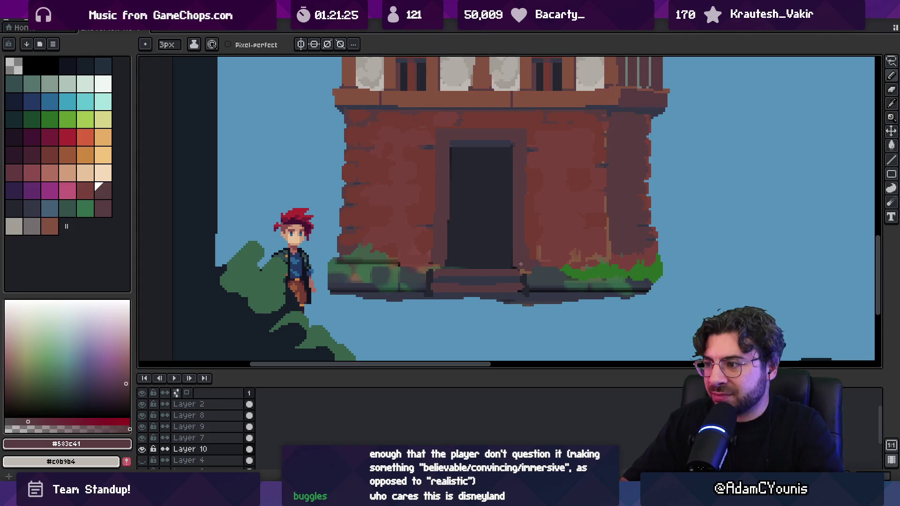
{"action": "left_click_drag", "start_coordinate": [526, 263], "coordinate": [604, 264]}
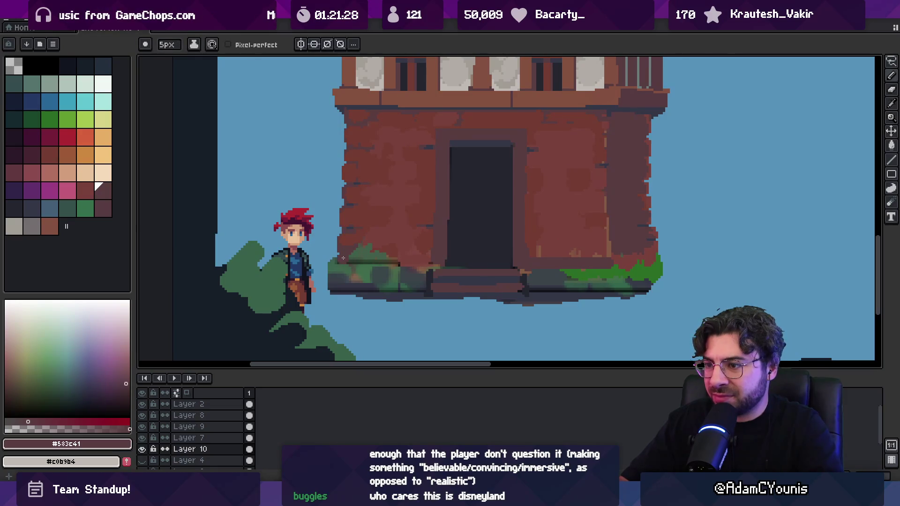
{"action": "left_click_drag", "start_coordinate": [343, 258], "coordinate": [426, 260]}
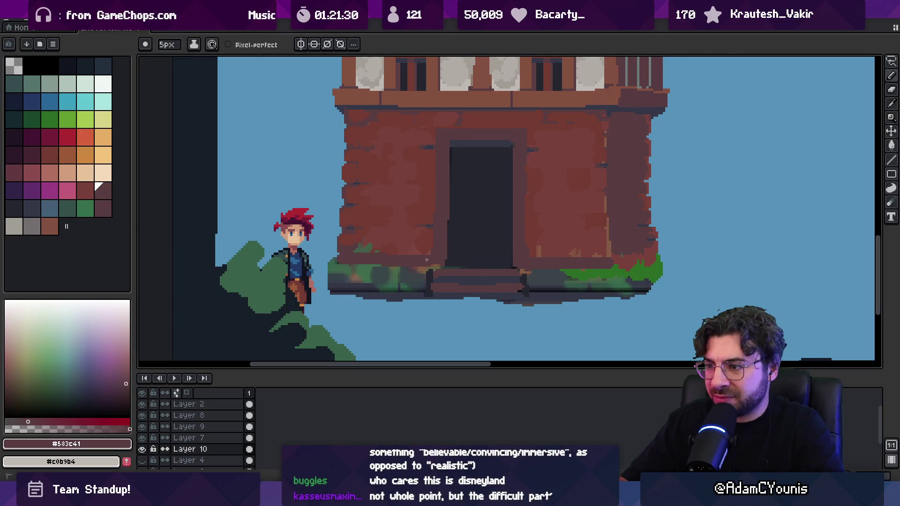
{"action": "key", "text": "z"}
{"action": "scroll", "coordinate": [428, 259], "scroll_direction": "down", "scroll_amount": 4}
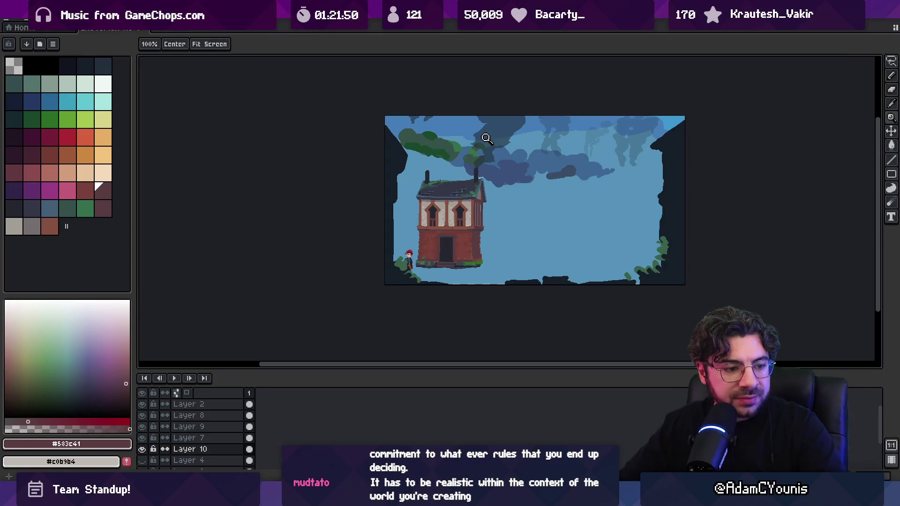
{"action": "scroll", "coordinate": [515, 178], "scroll_direction": "up", "scroll_amount": 6}
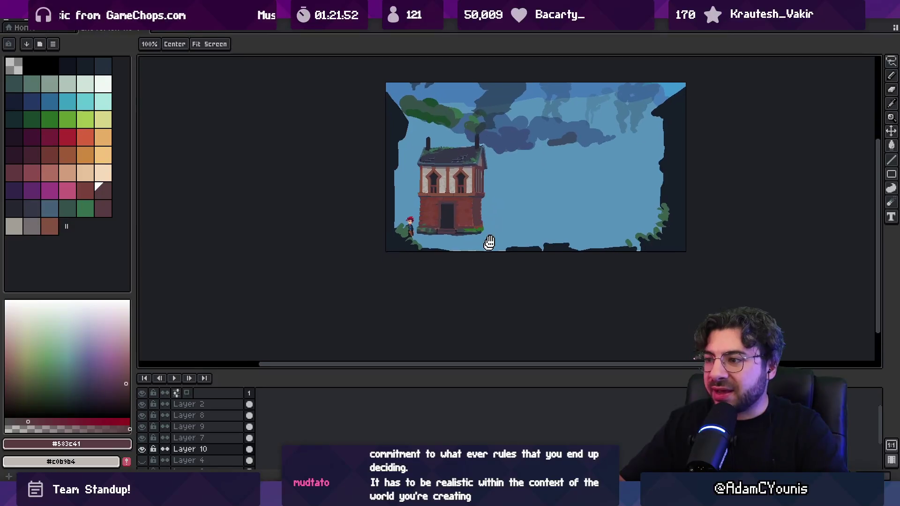
Lasso the gap at the building's lower-right edge and fill it with brick colour.
{"action": "key", "text": "b"}
{"action": "key", "text": "minus"}
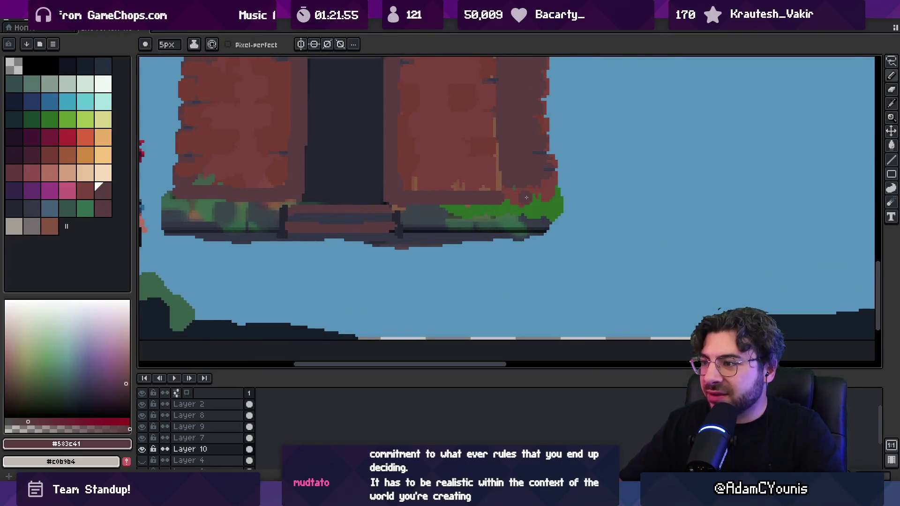
{"action": "key", "text": "m"}
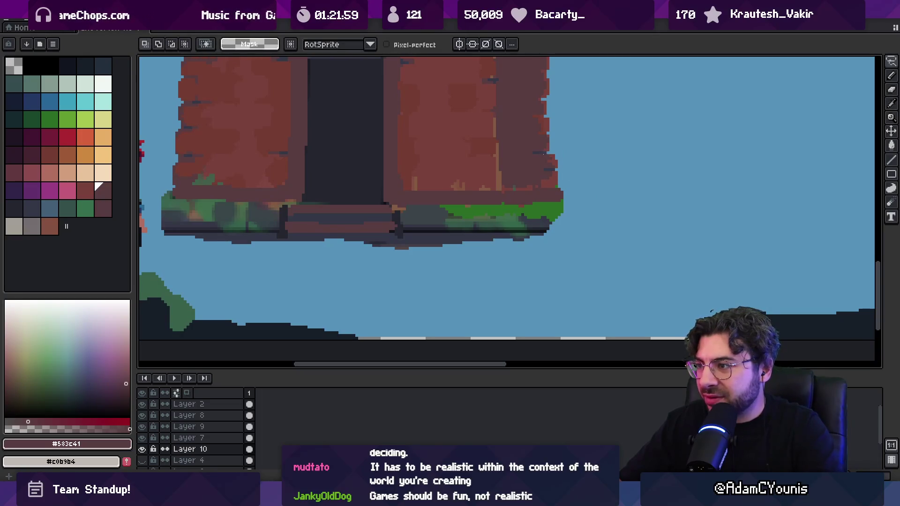
{"action": "mouse_move", "coordinate": [560, 152]}
{"action": "left_mouse_down"}
{"action": "mouse_move", "coordinate": [565, 187]}
{"action": "mouse_move", "coordinate": [539, 188]}
{"action": "left_mouse_up"}
{"action": "key", "text": "f"}
{"action": "key", "text": "ctrl+d"}
{"action": "key", "text": "b"}
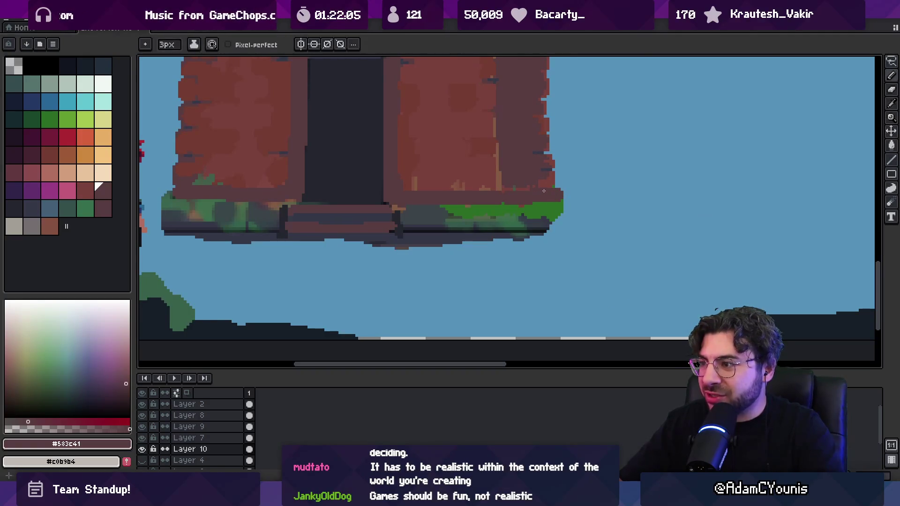
{"action": "key", "text": "z"}
{"action": "scroll", "coordinate": [544, 190], "scroll_direction": "down", "scroll_amount": 3}
{"action": "scroll", "coordinate": [567, 183], "scroll_direction": "up", "scroll_amount": 3}
Pan to the doorway, sample dark grey #353747, then pick brick red #743c33 from the wall.
{"action": "key", "text": "b"}
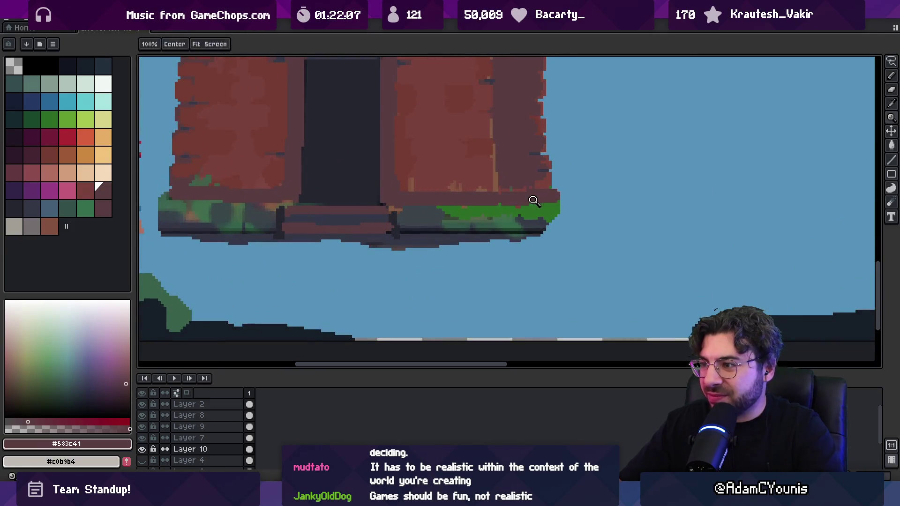
{"action": "key", "text": "e"}
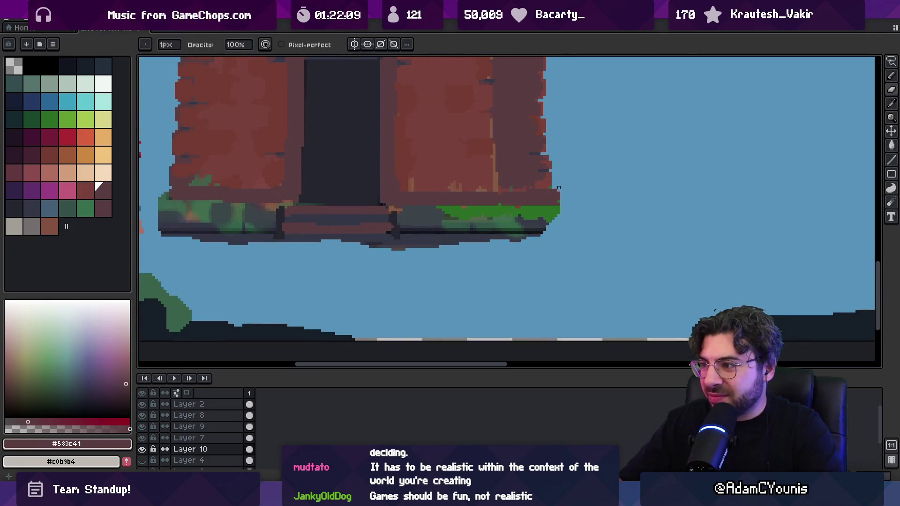
{"action": "left_click_drag", "start_coordinate": [564, 184], "coordinate": [721, 236]}
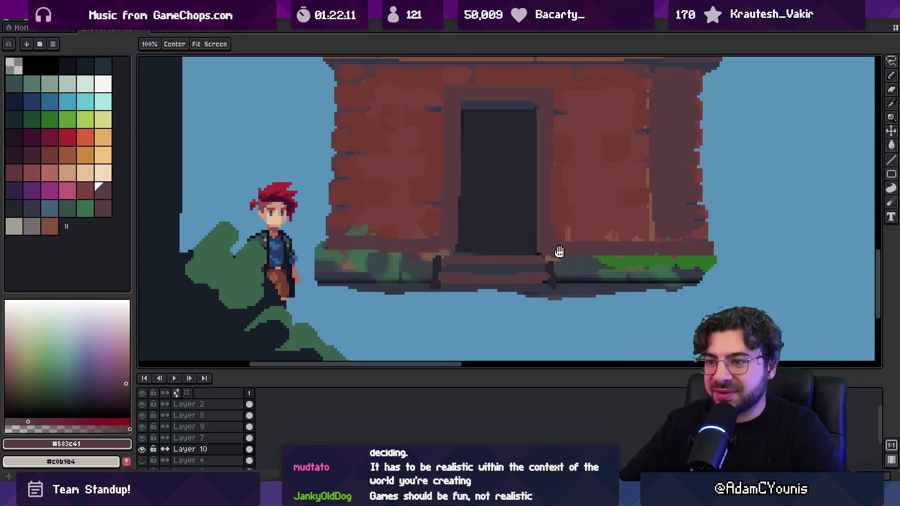
{"action": "key", "text": "b"}
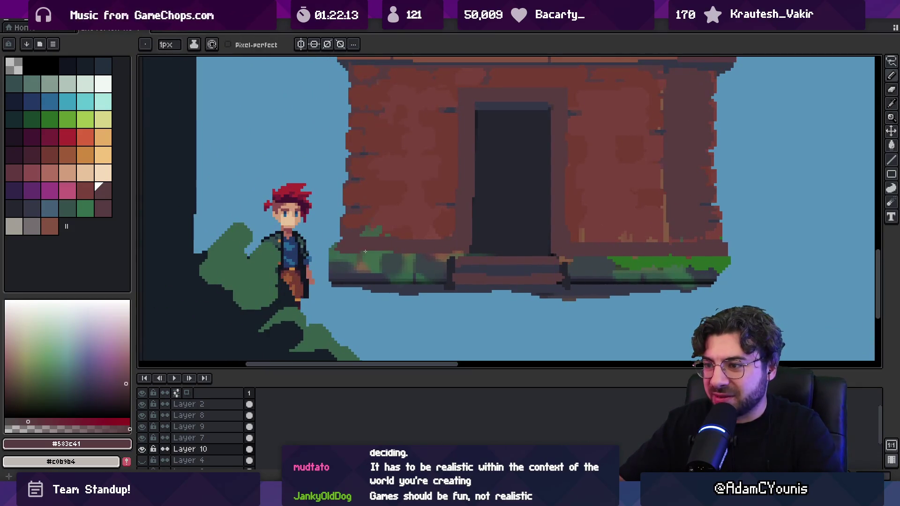
{"action": "left_click_drag", "start_coordinate": [485, 244], "coordinate": [462, 247]}
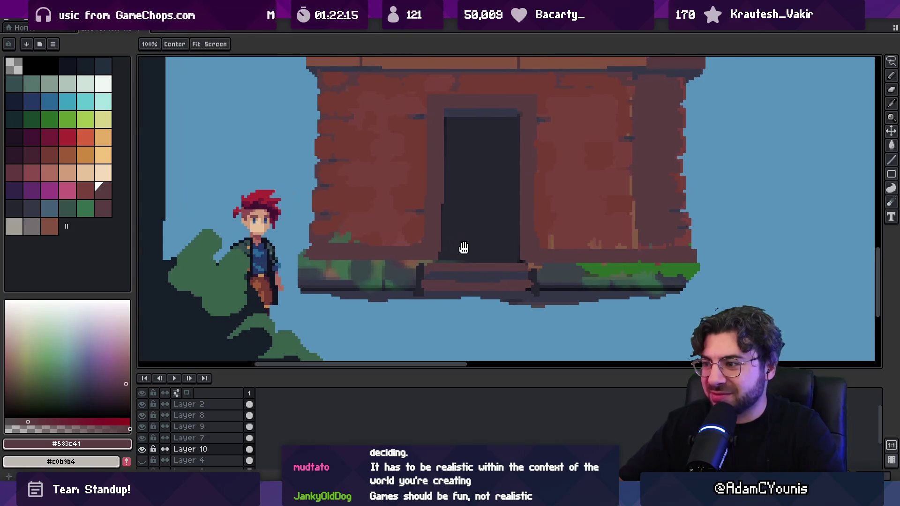
{"action": "left_click", "coordinate": [468, 272], "text": "alt"}
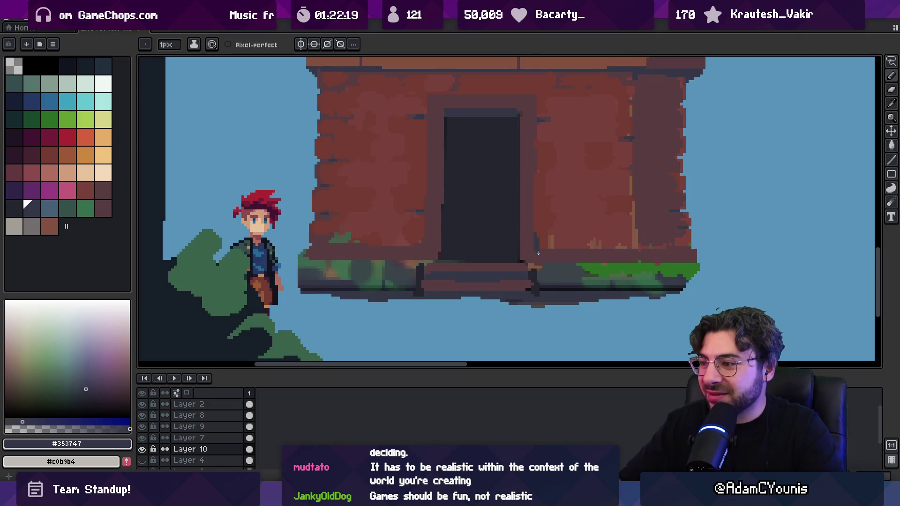
{"action": "key", "text": "z"}
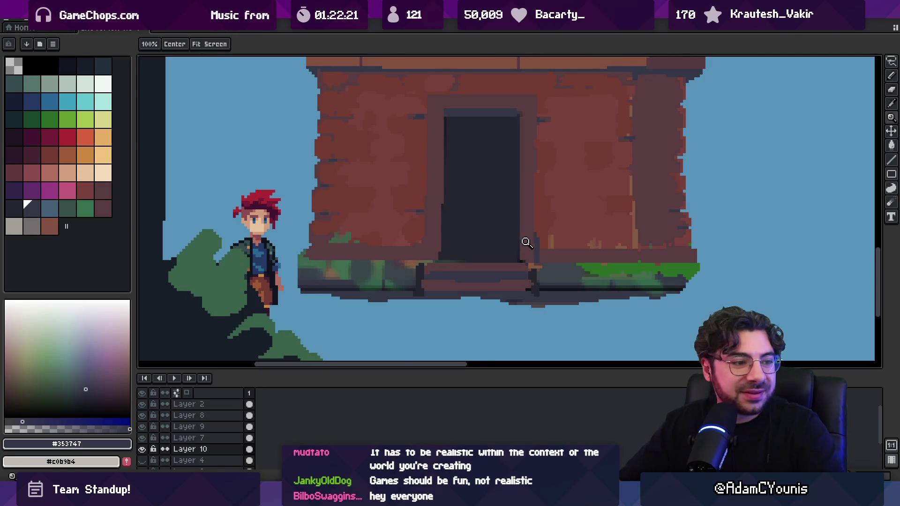
{"action": "scroll", "coordinate": [497, 230], "scroll_direction": "down", "scroll_amount": 1}
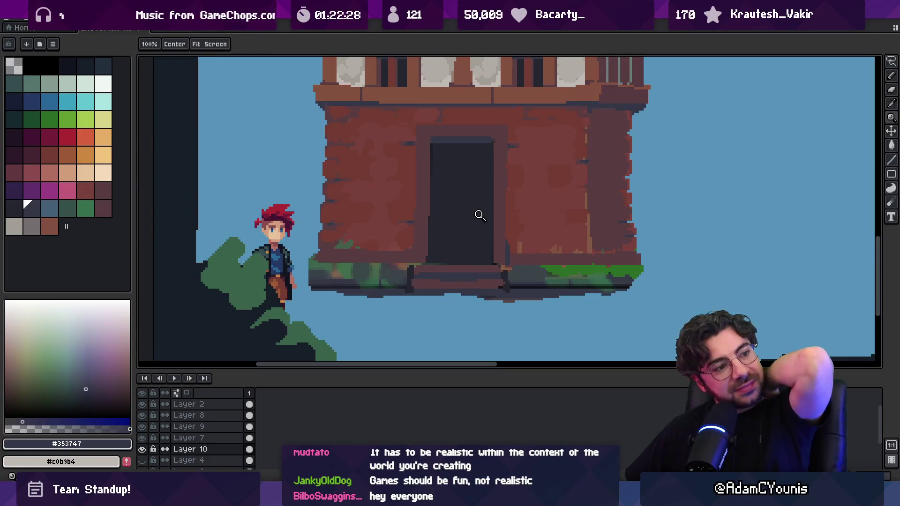
{"action": "scroll", "coordinate": [478, 214], "scroll_direction": "down", "scroll_amount": 1}
{"action": "scroll", "coordinate": [476, 235], "scroll_direction": "down", "scroll_amount": 3}
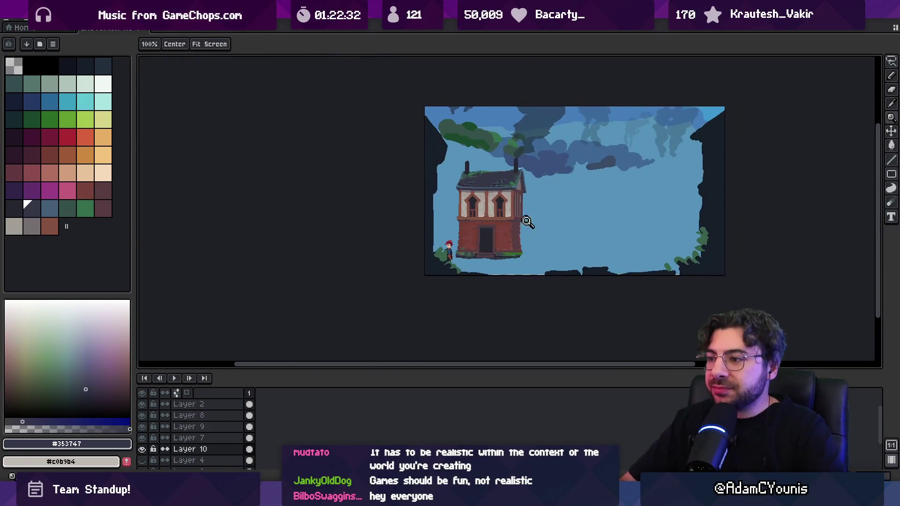
{"action": "scroll", "coordinate": [527, 222], "scroll_direction": "up", "scroll_amount": 4}
{"action": "left_click", "coordinate": [485, 228], "text": "alt"}
Sample the dark #583c41 and brick red #743c33 from the canvas and frame the door area.
{"action": "key", "text": "b"}
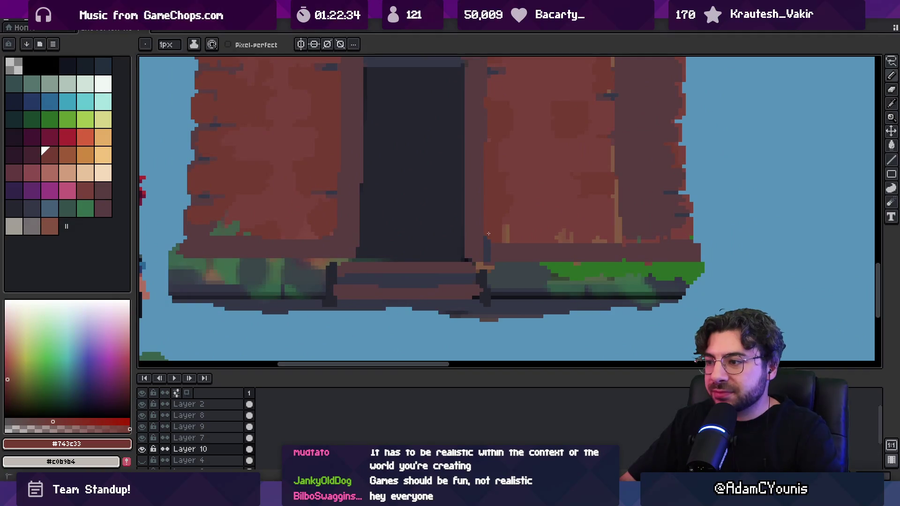
{"action": "left_click", "coordinate": [489, 234], "text": "alt"}
{"action": "key", "text": "z"}
{"action": "scroll", "coordinate": [499, 231], "scroll_direction": "down", "scroll_amount": 3}
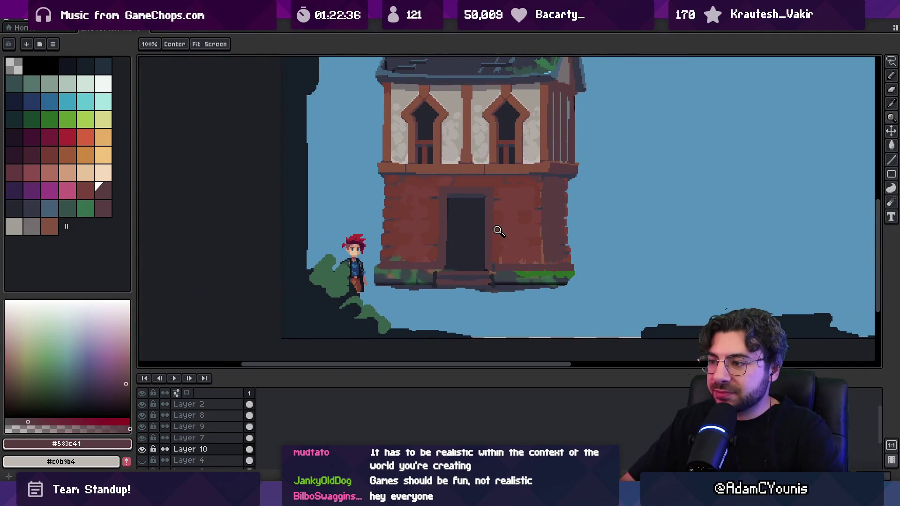
{"action": "scroll", "coordinate": [497, 263], "scroll_direction": "up", "scroll_amount": 2}
{"action": "key", "text": "b"}
{"action": "left_click", "coordinate": [492, 261], "text": "alt"}
{"action": "key", "text": "z"}
{"action": "scroll", "coordinate": [499, 263], "scroll_direction": "down", "scroll_amount": 2}
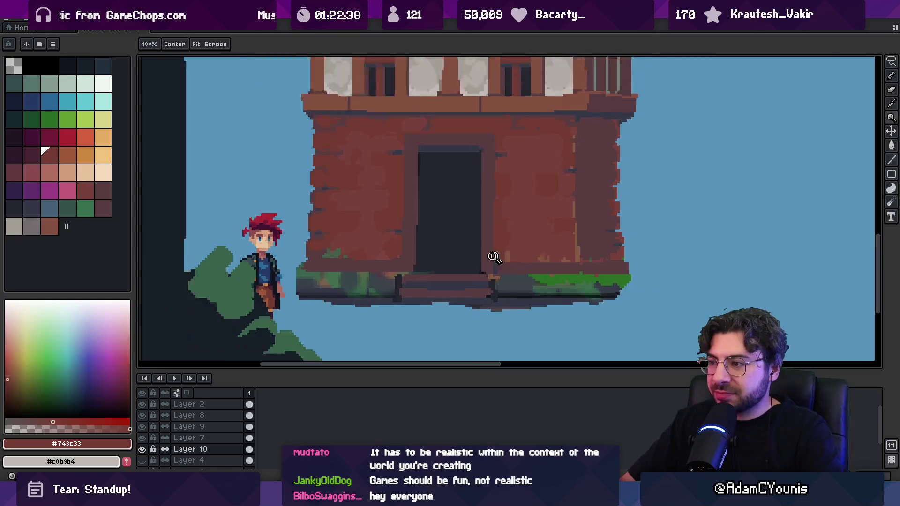
{"action": "scroll", "coordinate": [504, 234], "scroll_direction": "up", "scroll_amount": 2}
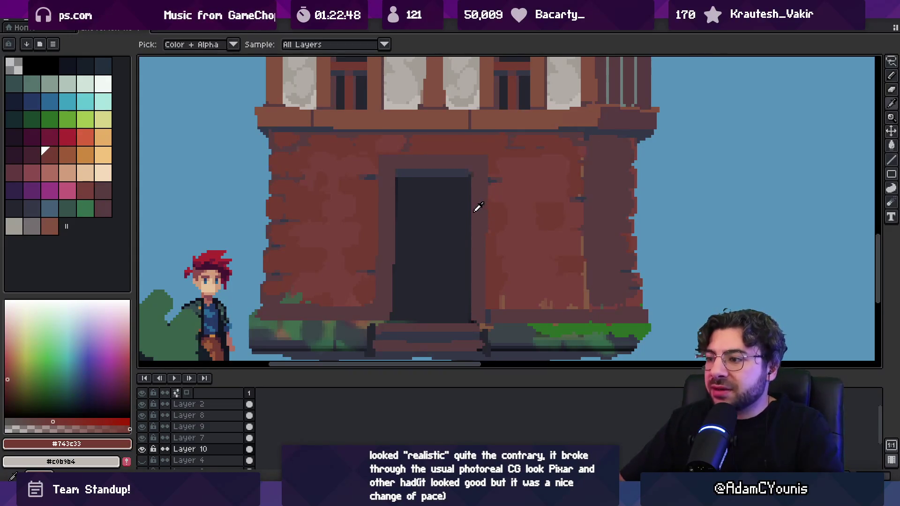
Touch up the door frame edges using #583c41, brick red #743c33 and the door's dark #252630.
{"action": "left_click", "coordinate": [484, 275], "text": "alt"}
{"action": "key", "text": "b"}
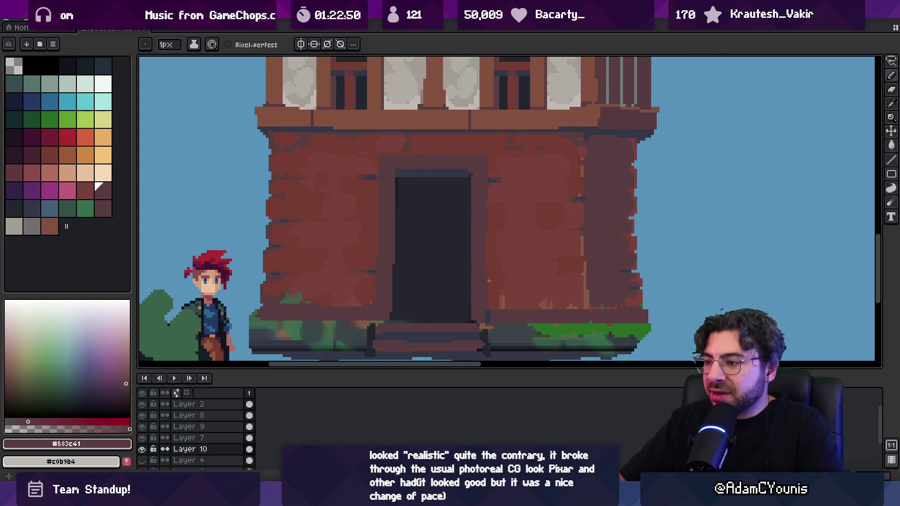
{"action": "left_click", "coordinate": [372, 297], "text": "alt"}
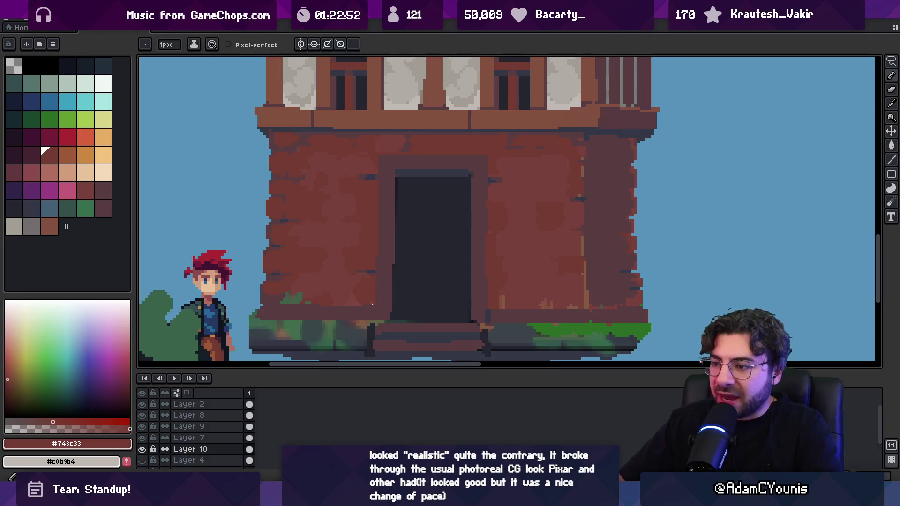
{"action": "key", "text": "z"}
{"action": "scroll", "coordinate": [434, 272], "scroll_direction": "down", "scroll_amount": 3}
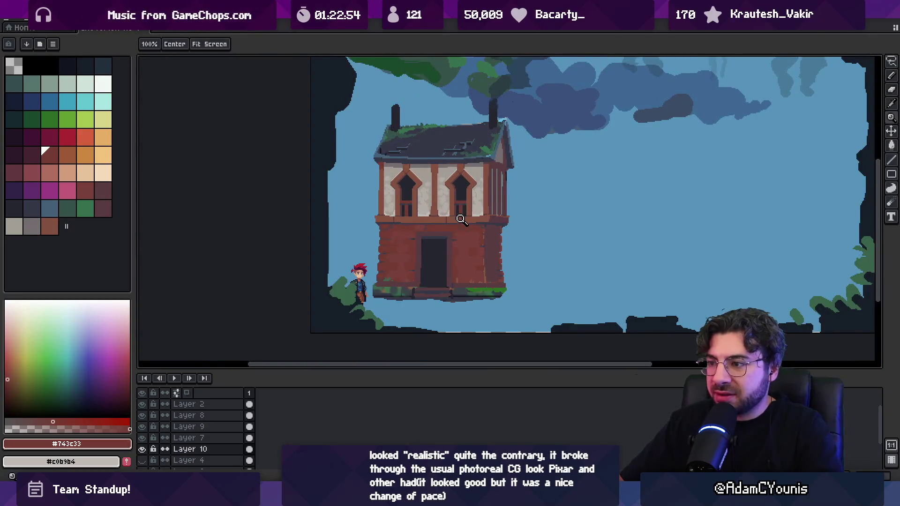
{"action": "scroll", "coordinate": [462, 220], "scroll_direction": "up", "scroll_amount": 3}
{"action": "key", "text": "b"}
{"action": "left_click", "coordinate": [388, 233], "text": "alt"}
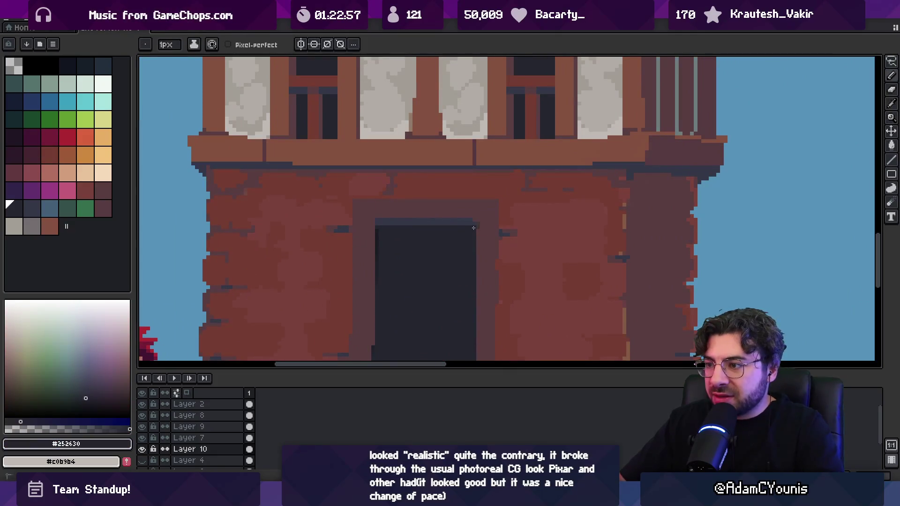
{"action": "scroll", "coordinate": [378, 248], "scroll_direction": "down", "scroll_amount": 3}
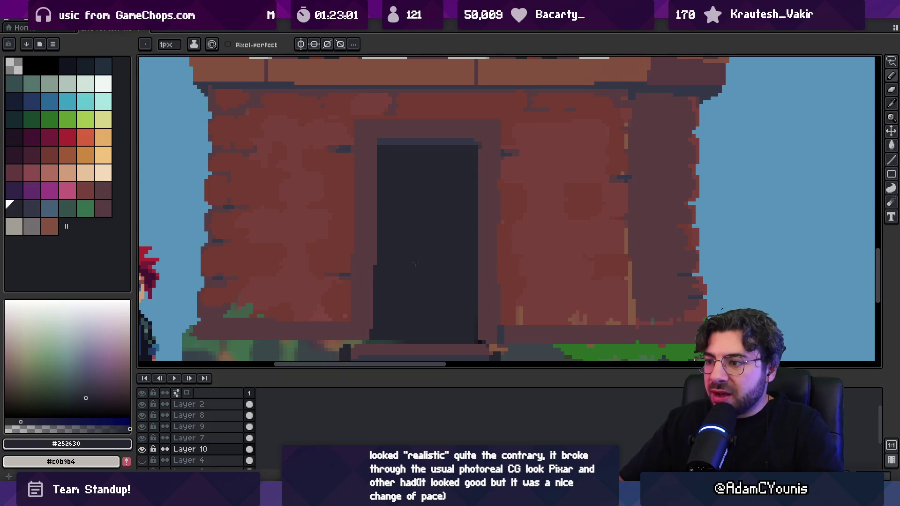
Re-sample #583c41 from the door frame and #743c33 from the upper wall, then zoom out to the whole building.
{"action": "key", "text": "i"}
{"action": "left_click", "coordinate": [485, 206], "text": "alt"}
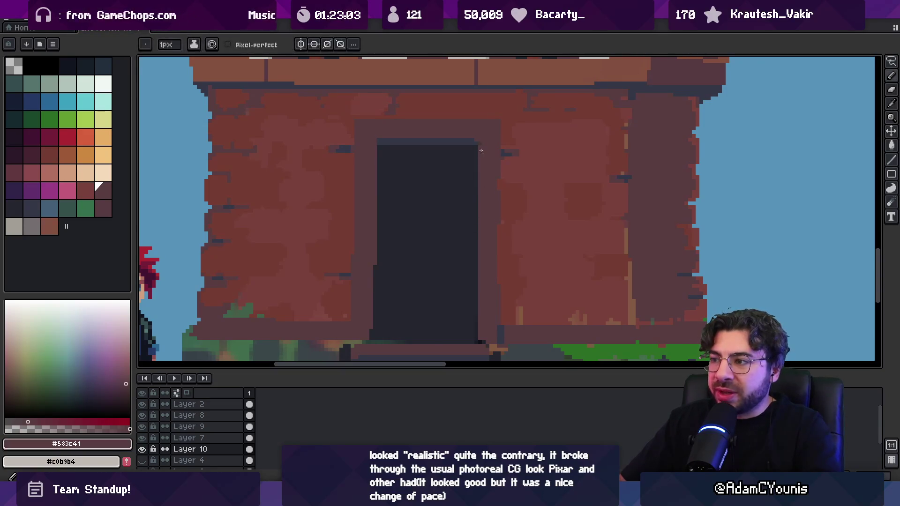
{"action": "left_click", "coordinate": [500, 97], "text": "alt"}
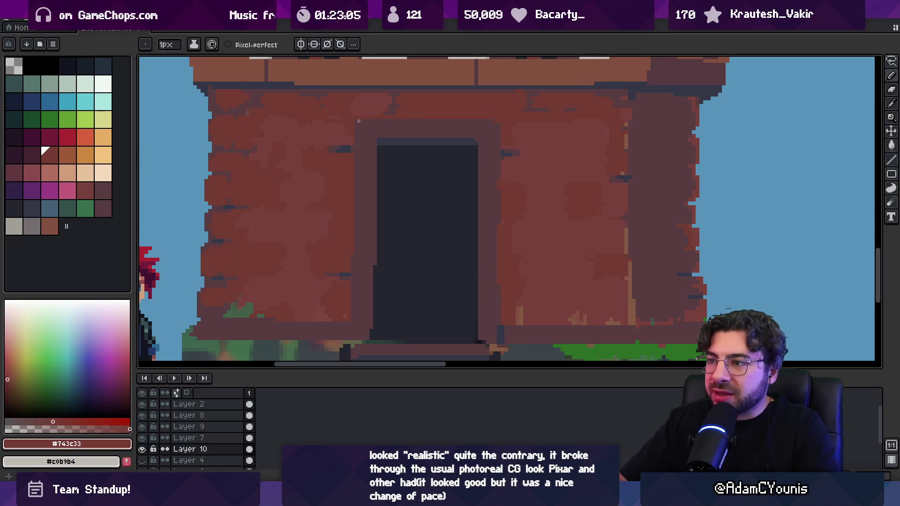
{"action": "key", "text": "z"}
{"action": "right_click", "coordinate": [402, 251]}
{"action": "right_click", "coordinate": [446, 197]}
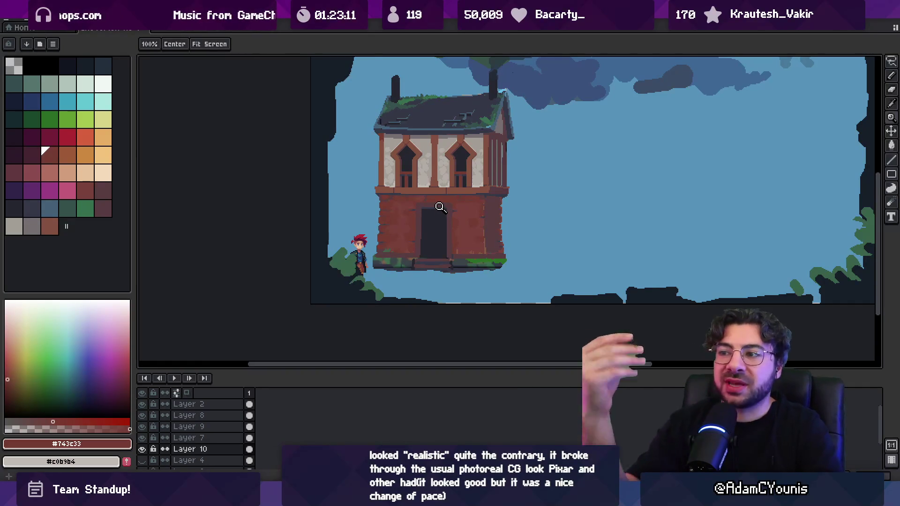
{"action": "scroll", "coordinate": [387, 128], "scroll_direction": "up", "scroll_amount": 4}
Sample the roof's blue-grey #456077, darker #353747 and the lighter edge blue from the canvas.
{"action": "key", "text": "b"}
{"action": "left_click", "coordinate": [348, 141], "text": "alt"}
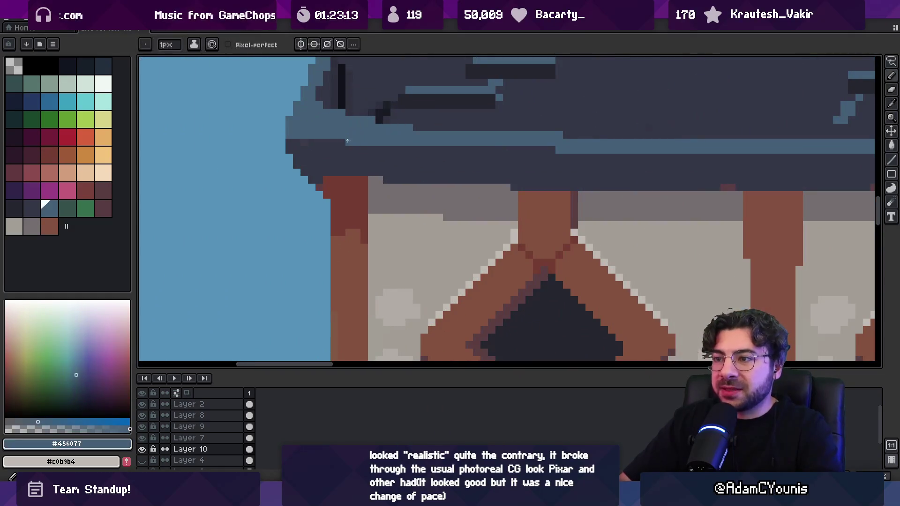
{"action": "left_click", "coordinate": [322, 143], "text": "alt"}
{"action": "key", "text": "z"}
{"action": "scroll", "coordinate": [370, 183], "scroll_direction": "down", "scroll_amount": 3}
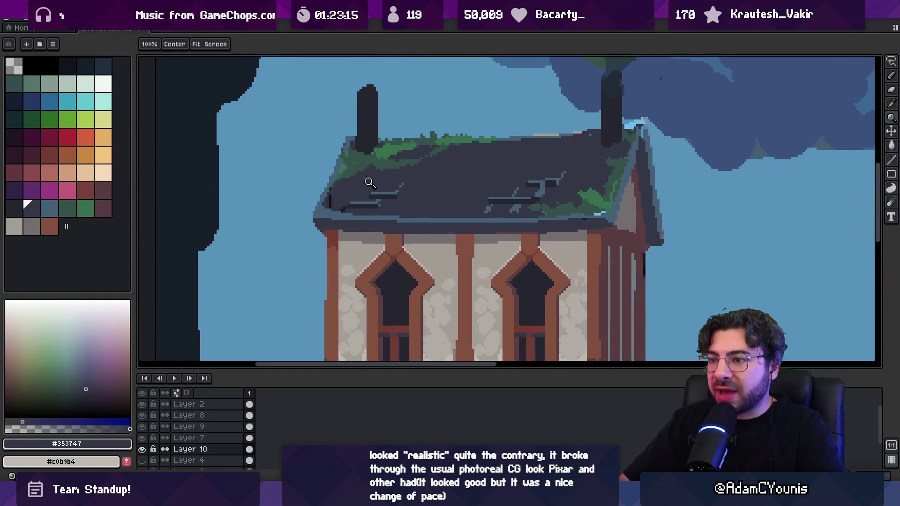
{"action": "scroll", "coordinate": [370, 182], "scroll_direction": "up", "scroll_amount": 4}
{"action": "key", "text": "b"}
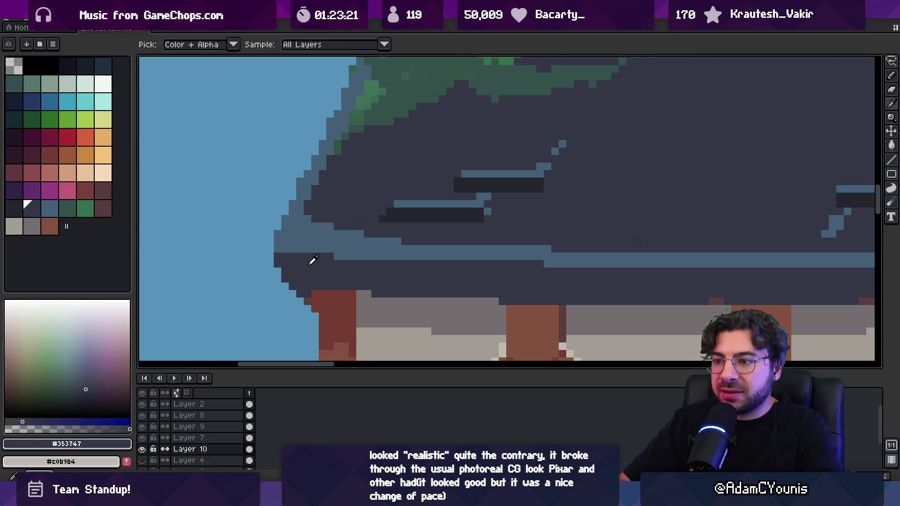
{"action": "key", "text": "alt"}
{"action": "left_click", "coordinate": [333, 241], "text": "alt"}
{"action": "scroll", "coordinate": [357, 239], "scroll_direction": "down", "scroll_amount": 3}
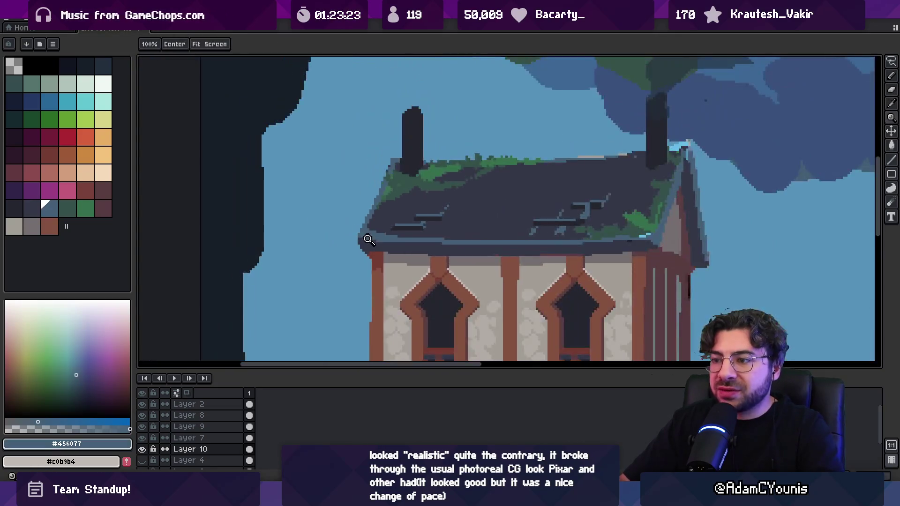
{"action": "scroll", "coordinate": [361, 253], "scroll_direction": "up", "scroll_amount": 4}
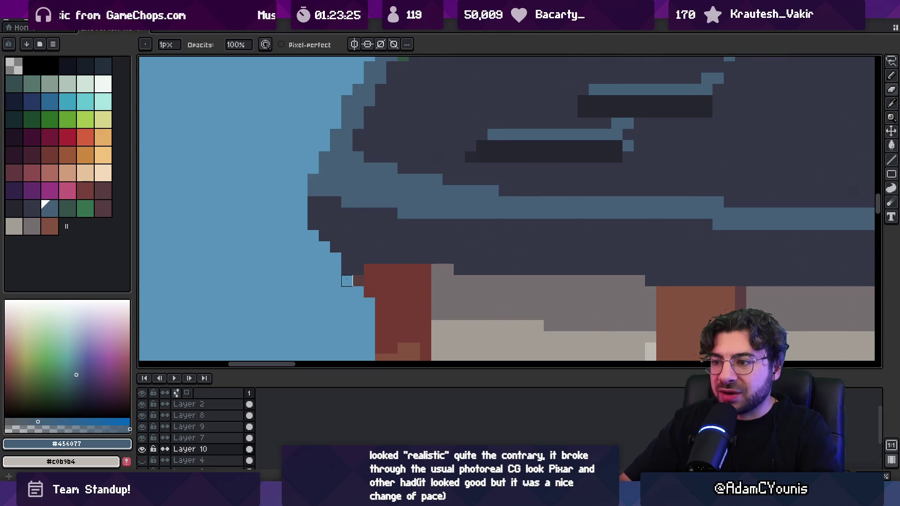
Zoom in on the left eave and repaint two stray pixels where the roof meets moss and sky.
{"action": "key", "text": "z"}
{"action": "scroll", "coordinate": [368, 241], "scroll_direction": "down", "scroll_amount": 3}
{"action": "scroll", "coordinate": [412, 195], "scroll_direction": "up", "scroll_amount": 1}
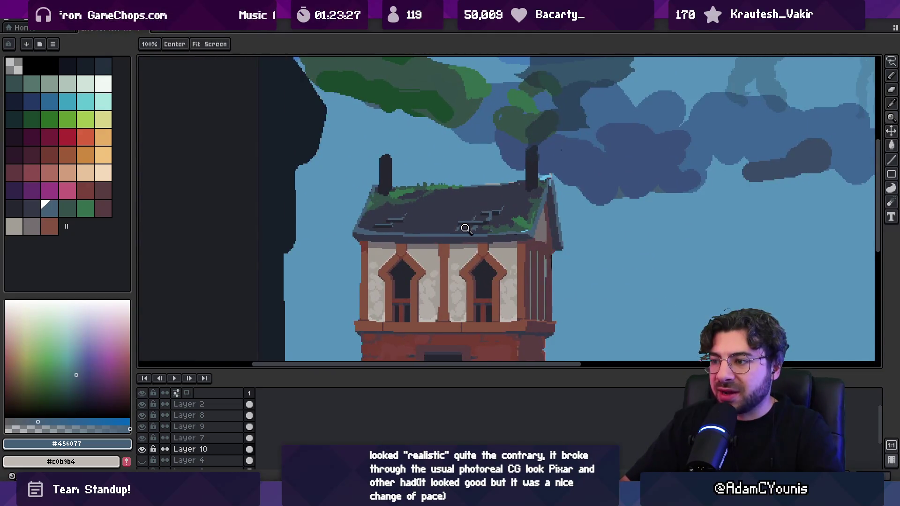
{"action": "left_click", "coordinate": [390, 223]}
{"action": "scroll", "coordinate": [390, 223], "scroll_direction": "up", "scroll_amount": 3}
{"action": "key", "text": "b"}
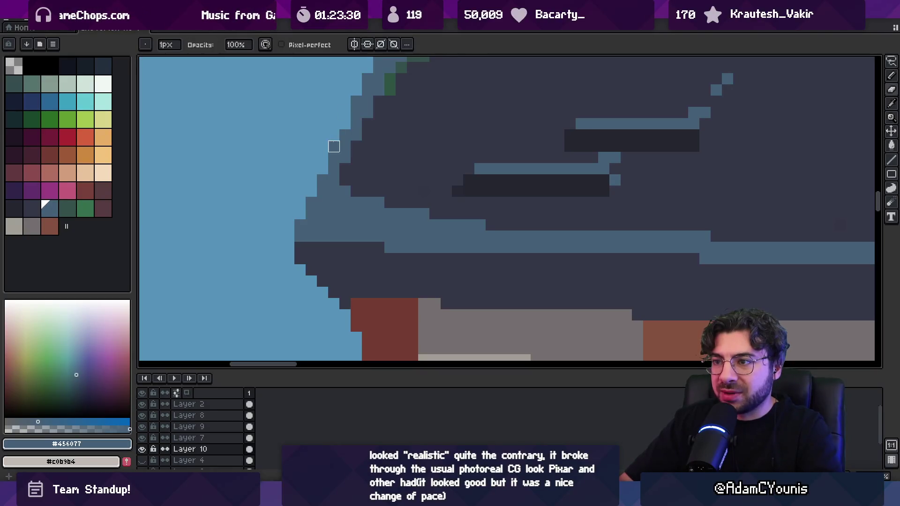
{"action": "key", "text": "z"}
{"action": "scroll", "coordinate": [338, 145], "scroll_direction": "down", "scroll_amount": 3}
{"action": "scroll", "coordinate": [364, 120], "scroll_direction": "up", "scroll_amount": 1}
{"action": "scroll", "coordinate": [370, 141], "scroll_direction": "up", "scroll_amount": 2}
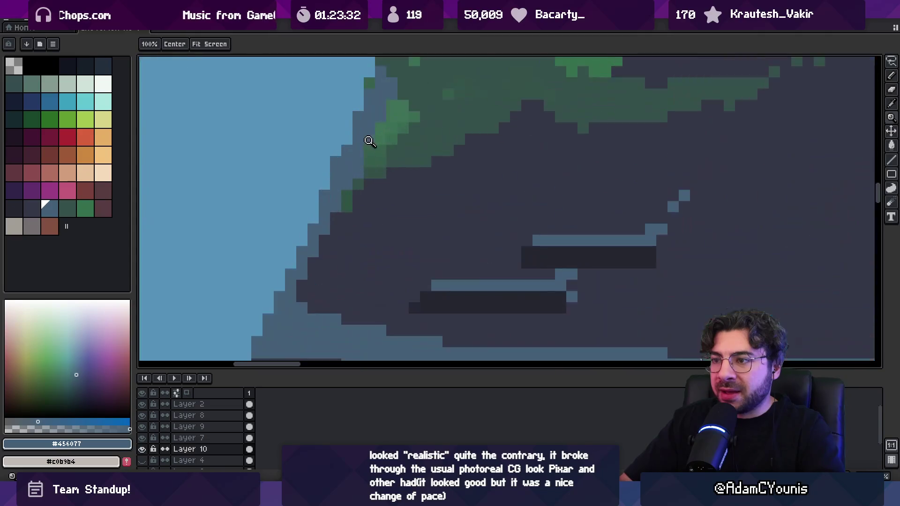
{"action": "scroll", "coordinate": [370, 141], "scroll_direction": "up", "scroll_amount": 1}
{"action": "key", "text": "b"}
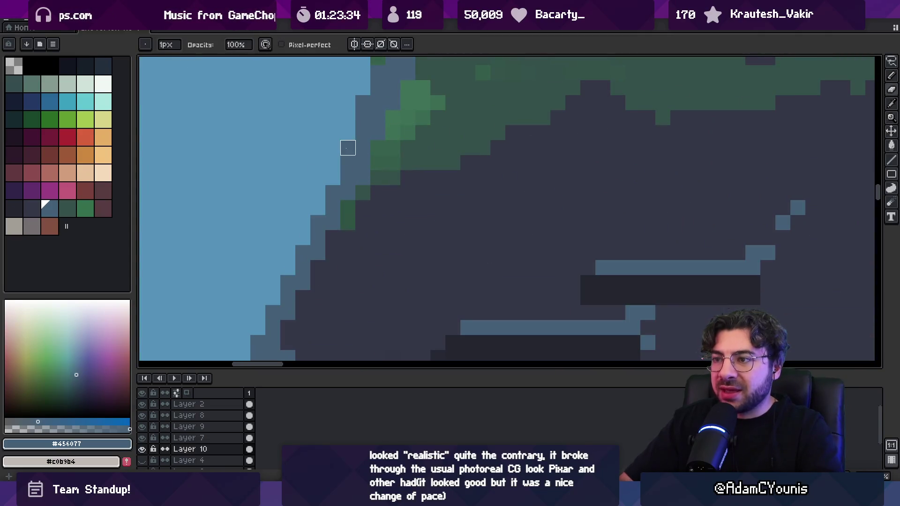
{"action": "key", "text": "z"}
{"action": "scroll", "coordinate": [338, 140], "scroll_direction": "down", "scroll_amount": 3}
{"action": "scroll", "coordinate": [396, 167], "scroll_direction": "up", "scroll_amount": 3}
{"action": "key", "text": "b"}
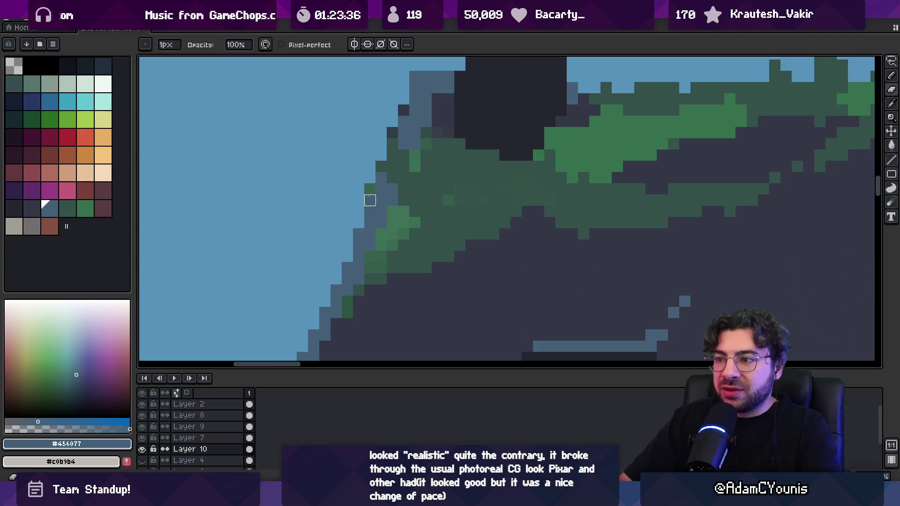
{"action": "left_click", "coordinate": [370, 188]}
{"action": "left_click", "coordinate": [381, 166]}
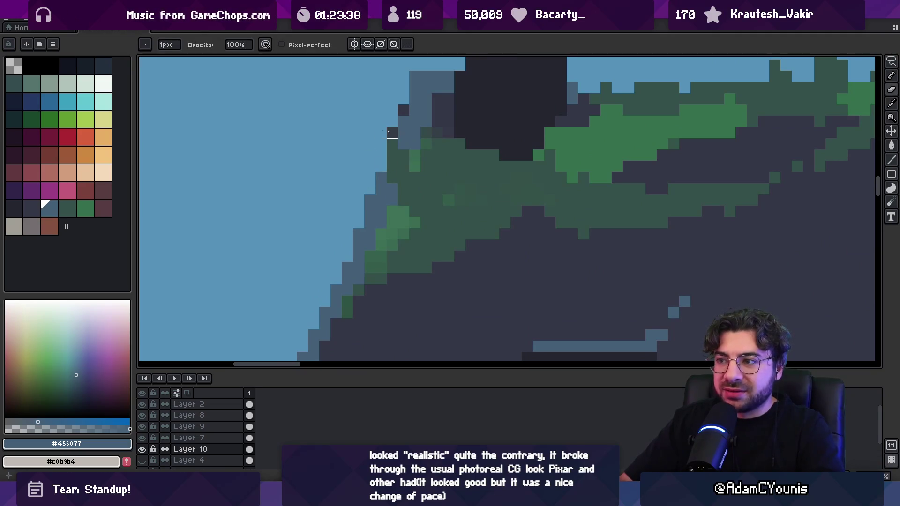
{"action": "key", "text": "z"}
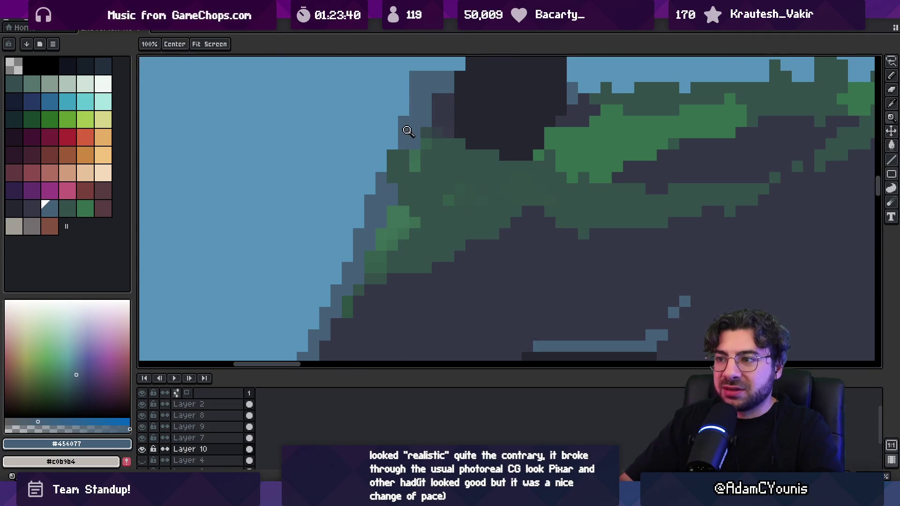
{"action": "scroll", "coordinate": [412, 135], "scroll_direction": "down", "scroll_amount": 3}
{"action": "scroll", "coordinate": [452, 96], "scroll_direction": "up", "scroll_amount": 1}
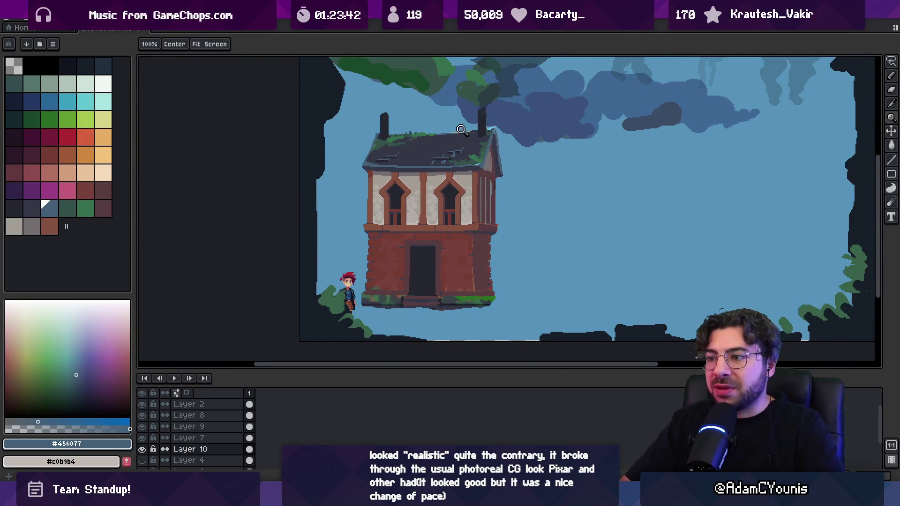
Sample the ledge's moss green and paint it flat across the left ledge, dabbing touch-ups with a 2px brush.
{"action": "scroll", "coordinate": [389, 300], "scroll_direction": "up", "scroll_amount": 4}
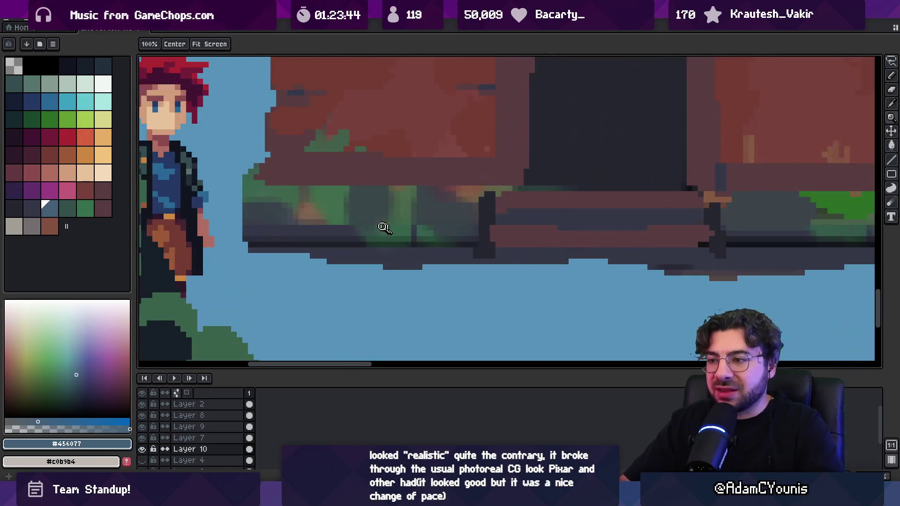
{"action": "key", "text": "i"}
{"action": "left_click", "coordinate": [337, 196]}
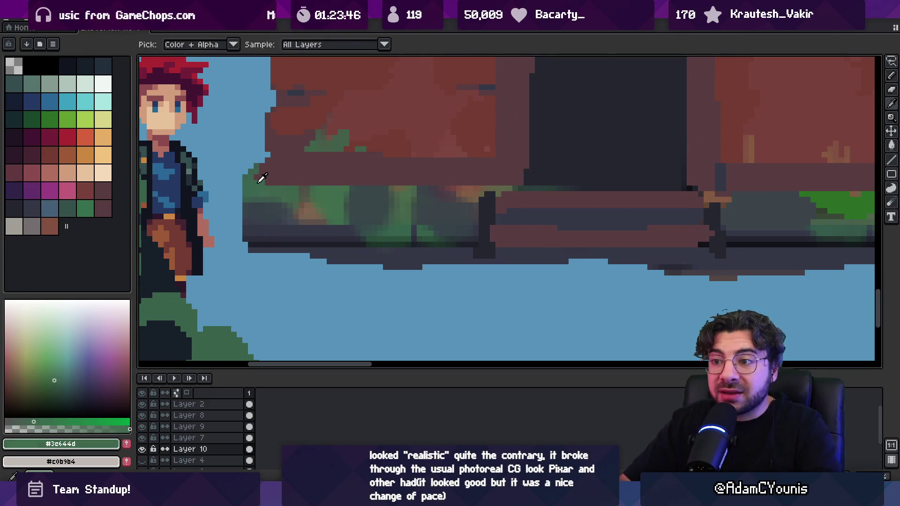
{"action": "left_click", "coordinate": [332, 142]}
{"action": "key", "text": "b"}
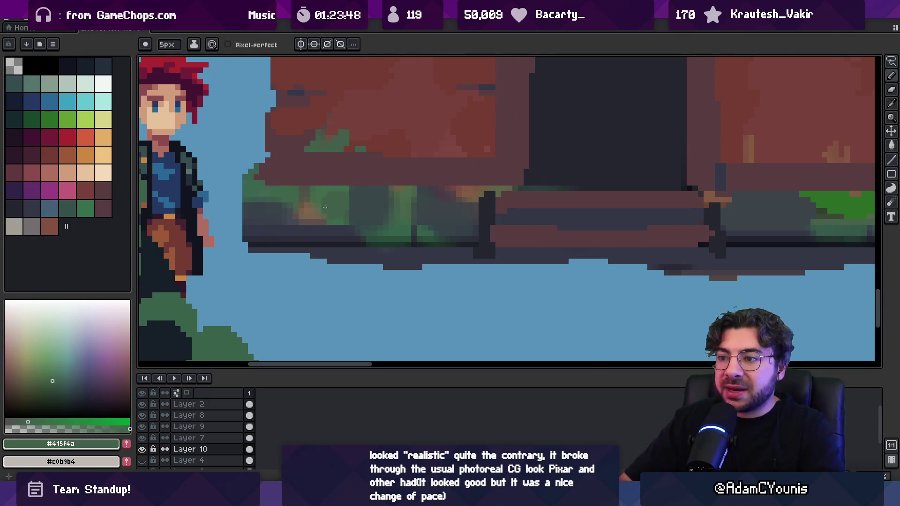
{"action": "mouse_move", "coordinate": [259, 209]}
{"action": "left_mouse_down"}
{"action": "mouse_move", "coordinate": [467, 211]}
{"action": "mouse_move", "coordinate": [472, 197]}
{"action": "mouse_move", "coordinate": [274, 192]}
{"action": "left_mouse_up"}
{"action": "key", "text": "minus"}
{"action": "key", "text": "minus"}
{"action": "key", "text": "minus"}
{"action": "left_click", "coordinate": [462, 185]}
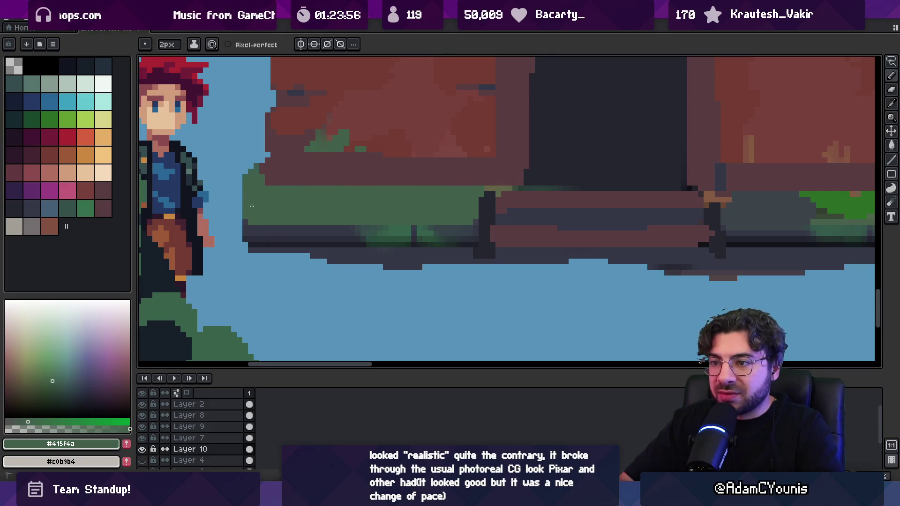
Sample the dark ledge and grey stone colours with the fill tool, then zoom to check the base.
{"action": "left_click", "coordinate": [311, 227], "text": "alt"}
{"action": "key", "text": "g"}
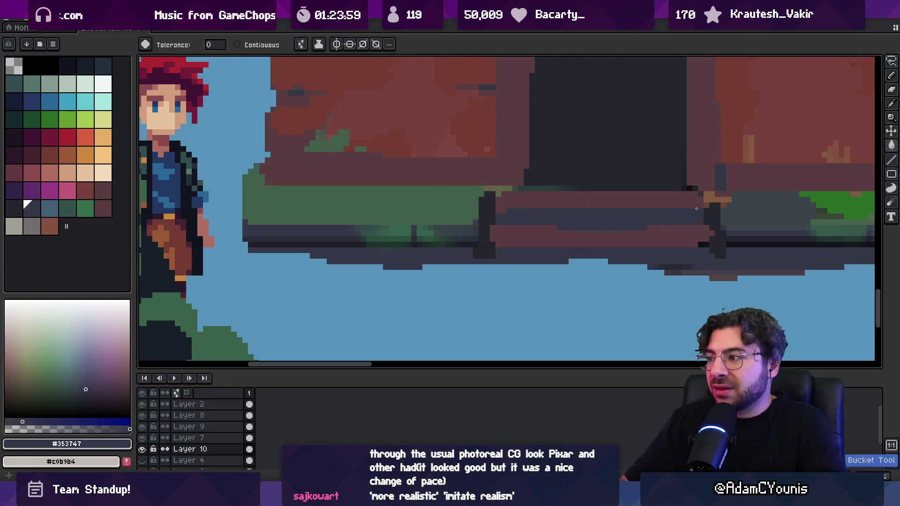
{"action": "left_click", "coordinate": [697, 208], "text": "alt"}
{"action": "key", "text": "z"}
{"action": "scroll", "coordinate": [466, 211], "scroll_direction": "down", "scroll_amount": 5}
{"action": "scroll", "coordinate": [488, 205], "scroll_direction": "up", "scroll_amount": 3}
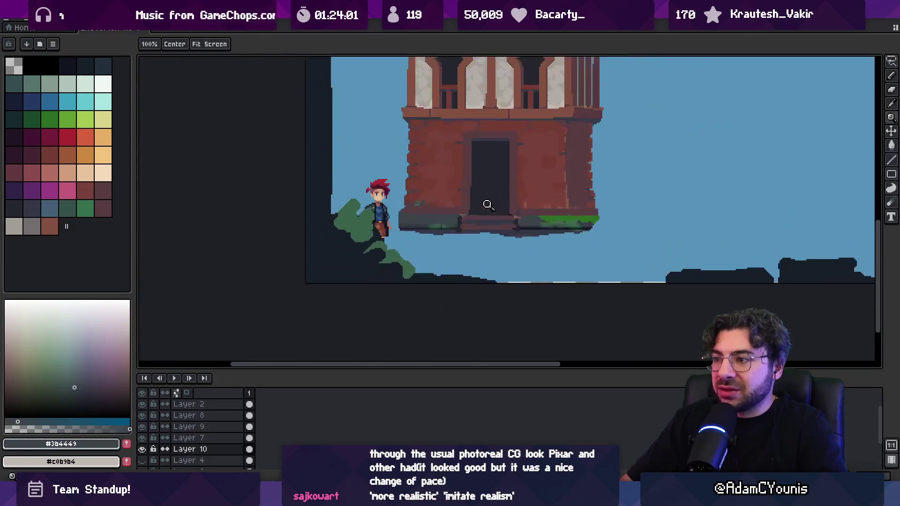
{"action": "scroll", "coordinate": [489, 205], "scroll_direction": "up", "scroll_amount": 4}
Dab green moss dots and draw a moss line along the top of the stone ledge.
{"action": "key", "text": "b"}
{"action": "left_click", "coordinate": [828, 214], "text": "alt"}
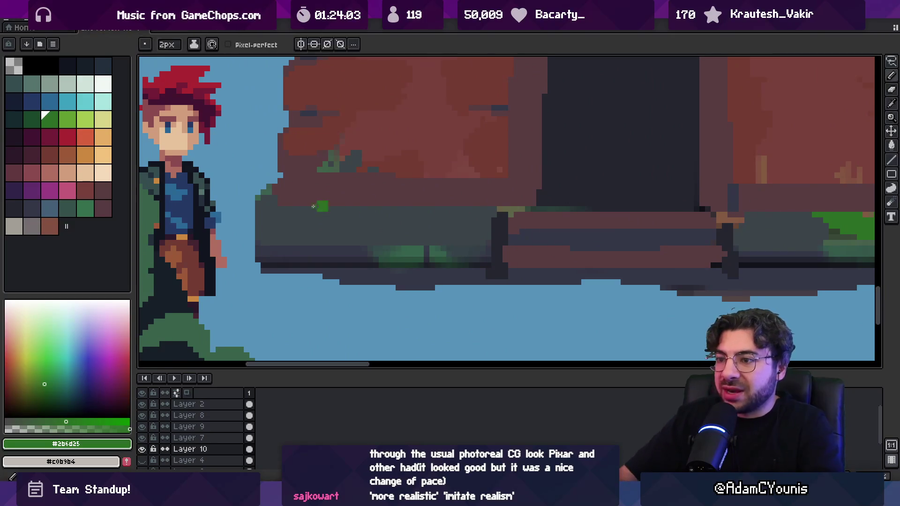
{"action": "key", "text": "alt"}
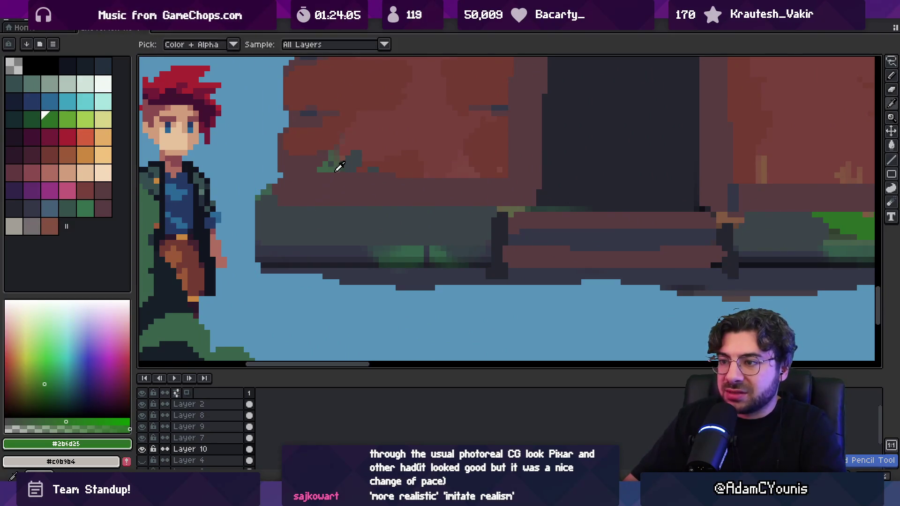
{"action": "key", "text": "space"}
{"action": "mouse_move", "coordinate": [781, 226]}
{"action": "left_mouse_down"}
{"action": "mouse_move", "coordinate": [681, 241]}
{"action": "mouse_move", "coordinate": [553, 241]}
{"action": "left_mouse_up"}
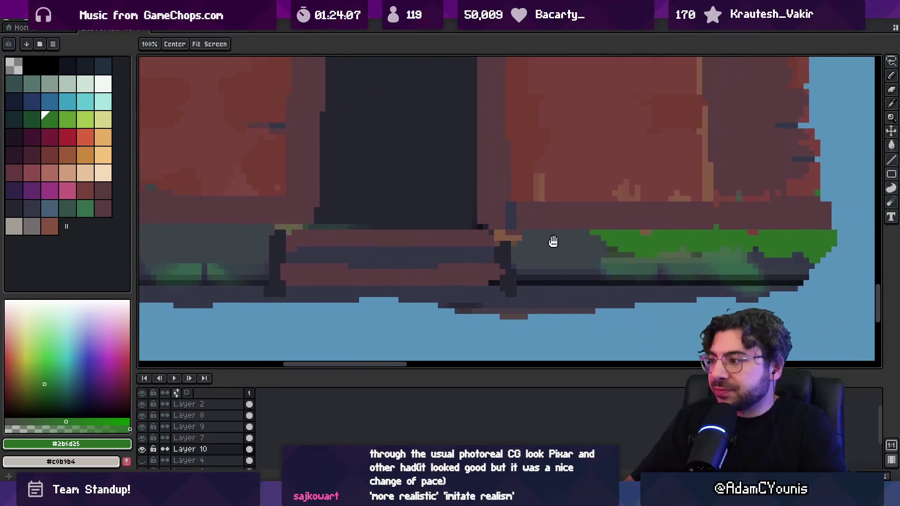
{"action": "scroll", "coordinate": [554, 241], "scroll_direction": "down", "scroll_amount": 3}
{"action": "scroll", "coordinate": [535, 193], "scroll_direction": "up", "scroll_amount": 2}
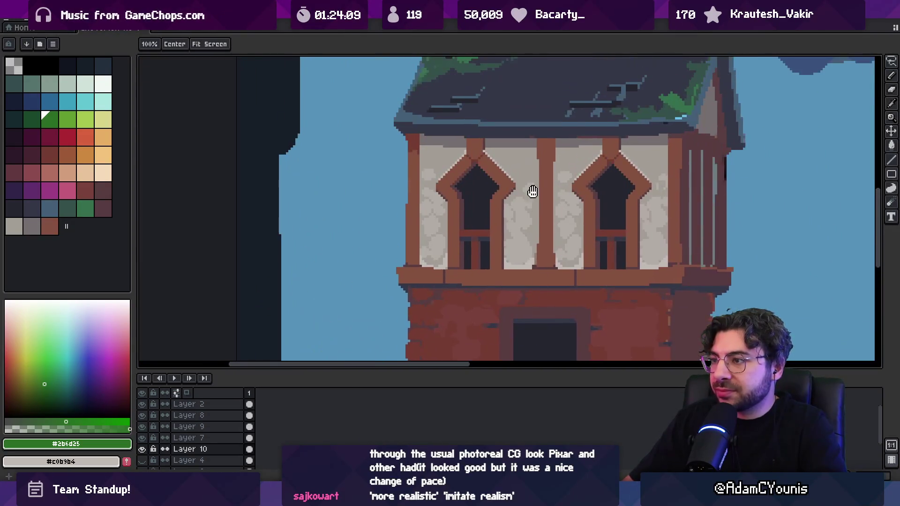
{"action": "scroll", "coordinate": [533, 191], "scroll_direction": "down", "scroll_amount": 2}
{"action": "left_click_drag", "start_coordinate": [460, 249], "coordinate": [467, 210]}
{"action": "scroll", "coordinate": [435, 229], "scroll_direction": "up", "scroll_amount": 3}
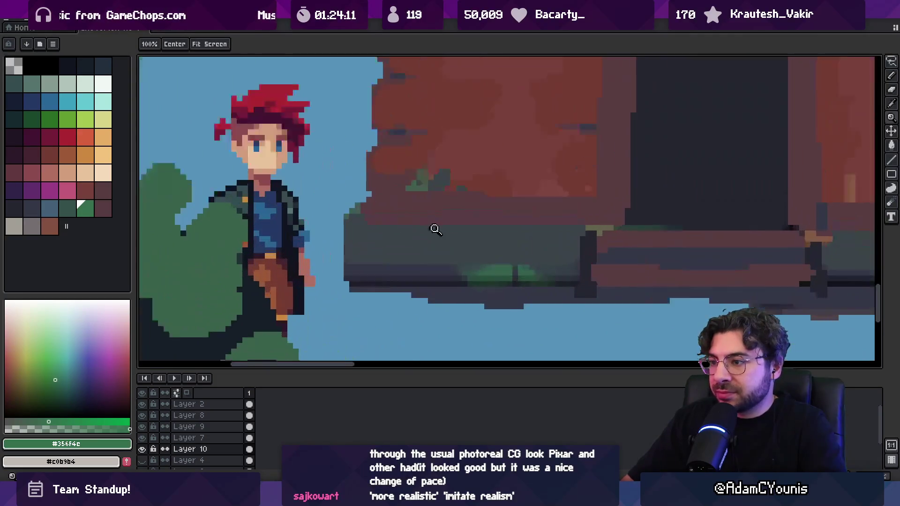
{"action": "key", "text": "b"}
{"action": "left_click", "coordinate": [375, 225]}
{"action": "left_click", "coordinate": [428, 226]}
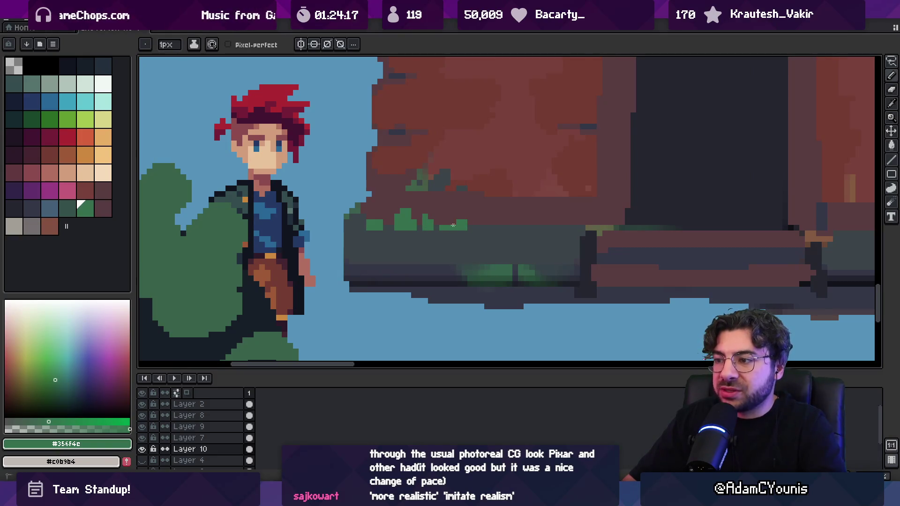
{"action": "left_click_drag", "start_coordinate": [503, 227], "coordinate": [582, 227]}
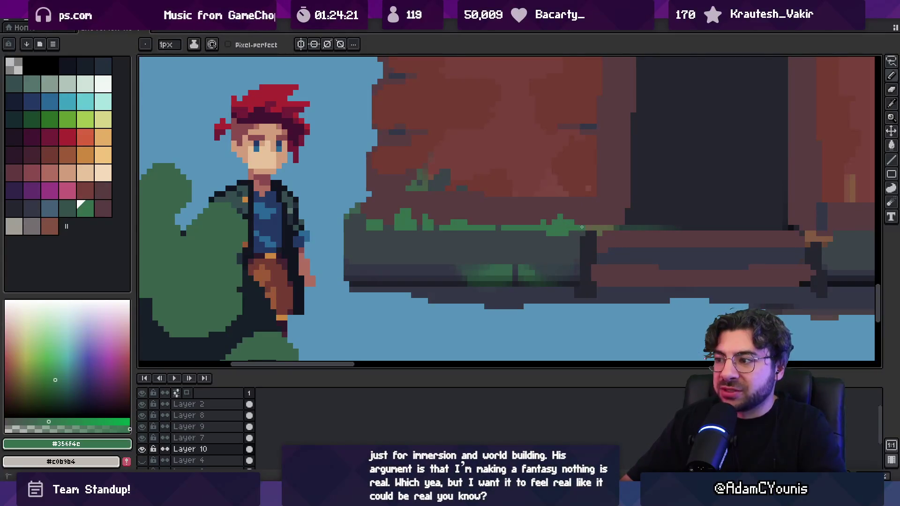
Paint over the green glow along the ledge with the sampled slate grey #3b4449.
{"action": "key", "text": "z"}
{"action": "scroll", "coordinate": [442, 206], "scroll_direction": "down", "scroll_amount": 3}
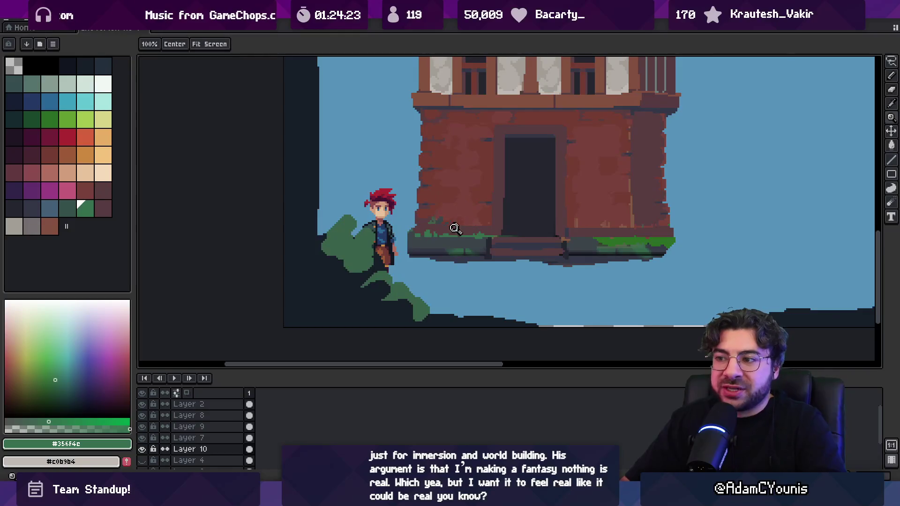
{"action": "left_click", "coordinate": [439, 237]}
{"action": "left_click", "coordinate": [438, 237]}
{"action": "key", "text": "b"}
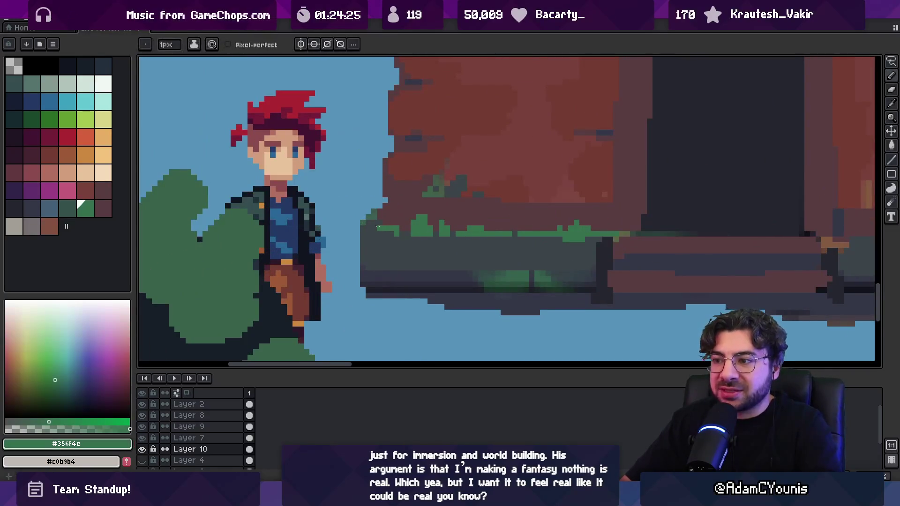
{"action": "left_click", "coordinate": [395, 200], "text": "alt"}
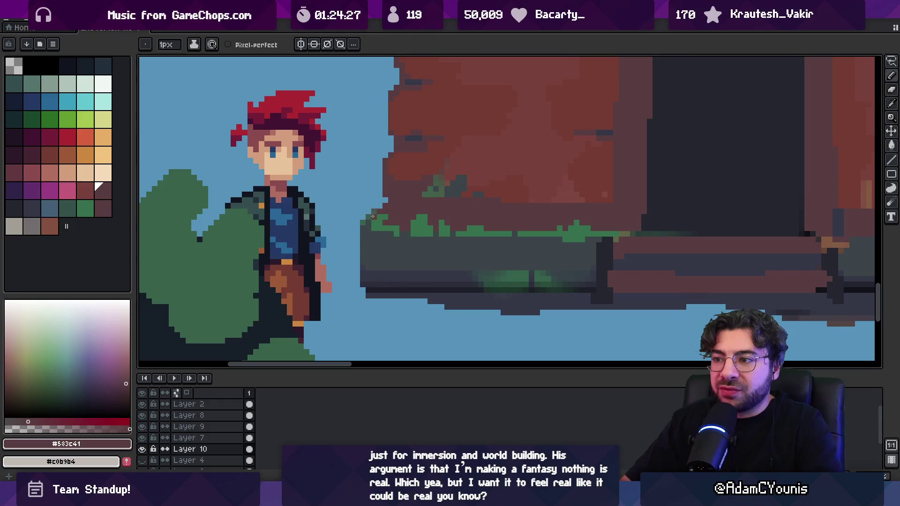
{"action": "left_click", "coordinate": [370, 215], "text": "alt"}
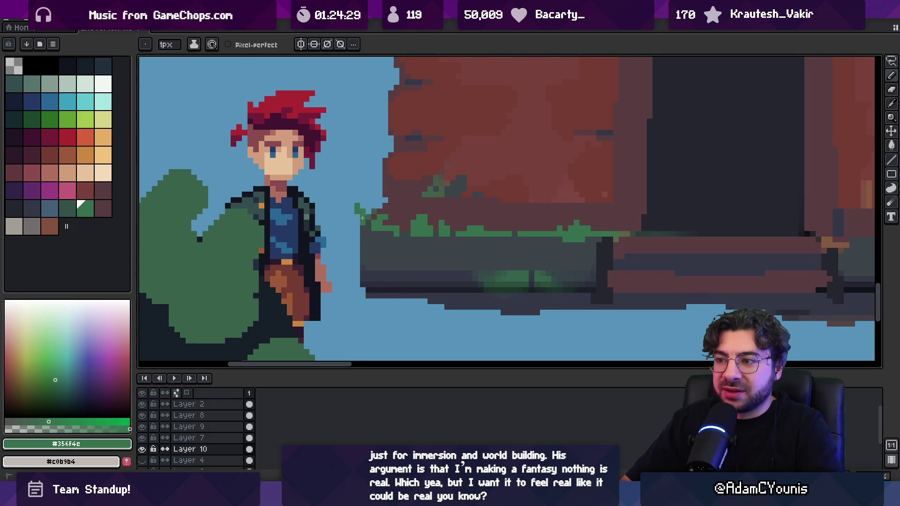
{"action": "key", "text": "z"}
{"action": "scroll", "coordinate": [359, 218], "scroll_direction": "down", "scroll_amount": 3}
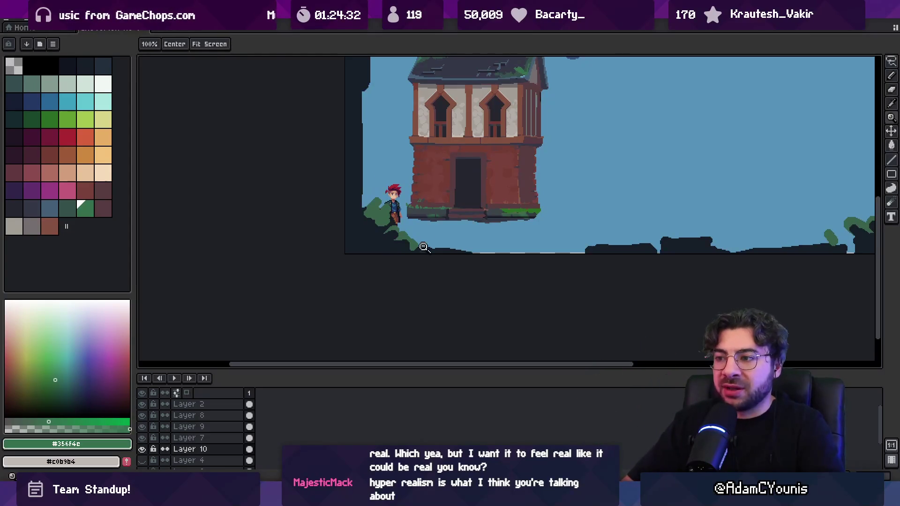
{"action": "scroll", "coordinate": [428, 216], "scroll_direction": "up", "scroll_amount": 2}
{"action": "scroll", "coordinate": [460, 185], "scroll_direction": "up", "scroll_amount": 2}
{"action": "left_click", "coordinate": [376, 199], "text": "alt"}
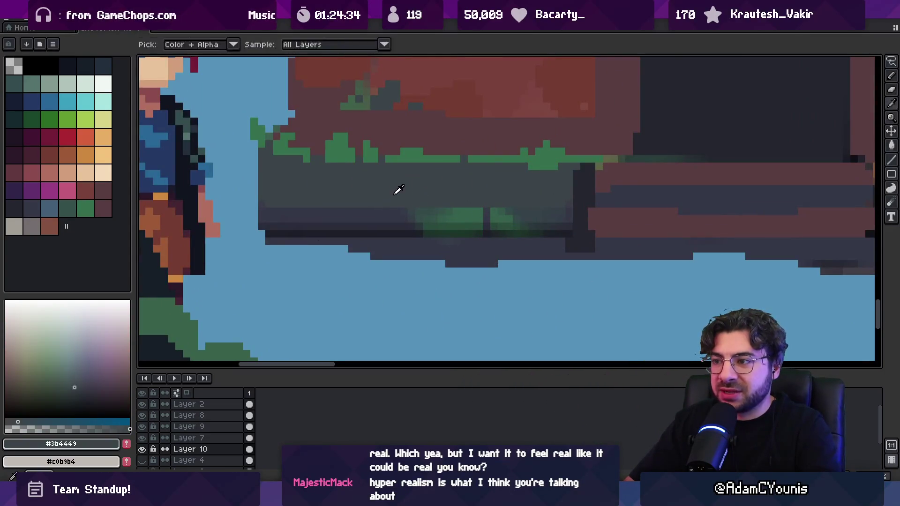
{"action": "key", "text": "b"}
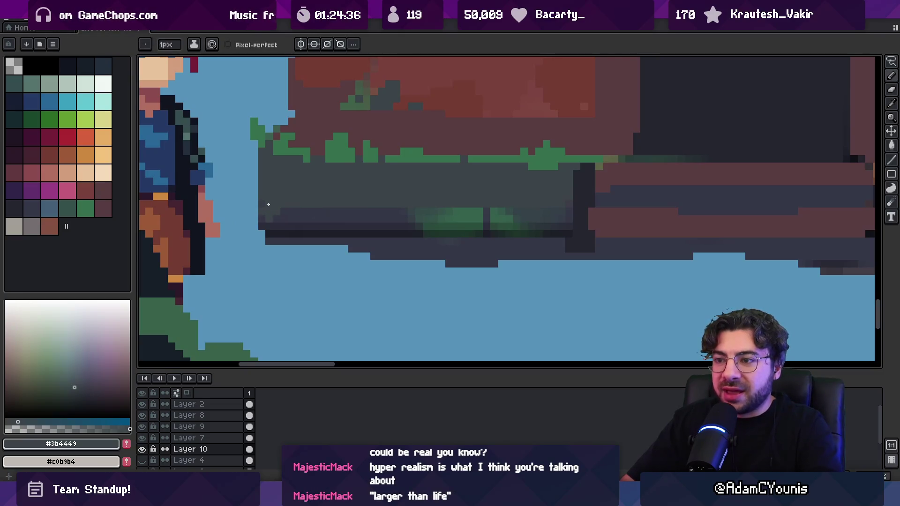
{"action": "left_click_drag", "start_coordinate": [308, 212], "coordinate": [562, 212]}
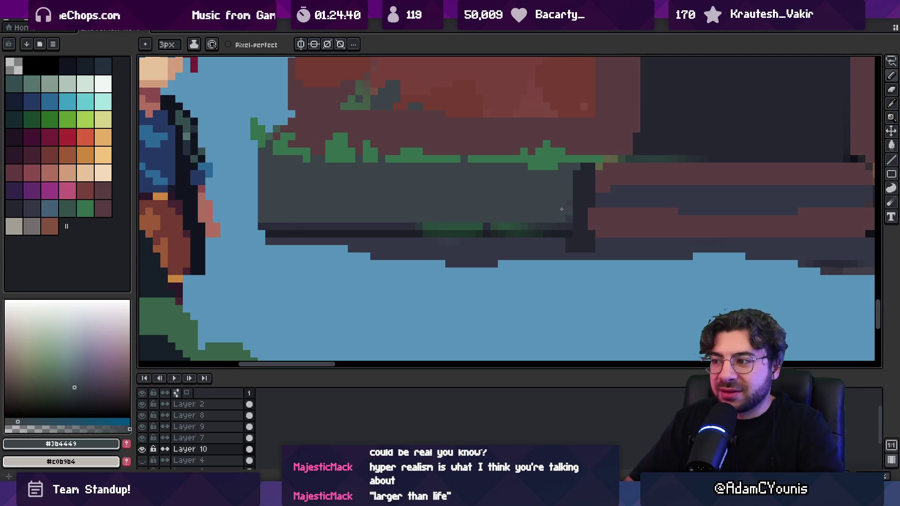
Shrink the brush to 1px and paint #2b2d3a shadow pixels along the ledge.
{"action": "key", "text": "minus"}
{"action": "key", "text": "minus"}
{"action": "left_click", "coordinate": [401, 230], "text": "alt"}
{"action": "left_click_drag", "start_coordinate": [448, 219], "coordinate": [474, 219]}
{"action": "left_click_drag", "start_coordinate": [500, 218], "coordinate": [519, 219]}
{"action": "key", "text": "ctrl+z"}
{"action": "left_click_drag", "start_coordinate": [418, 227], "coordinate": [572, 219]}
{"action": "key", "text": "v"}
{"action": "left_click", "coordinate": [544, 218], "text": "alt"}
{"action": "key", "text": "z"}
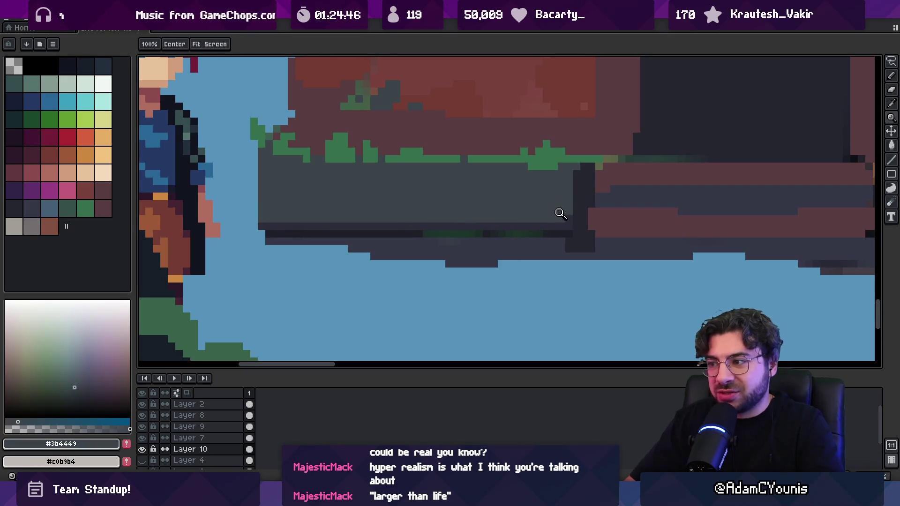
{"action": "scroll", "coordinate": [481, 189], "scroll_direction": "down", "scroll_amount": 5}
{"action": "scroll", "coordinate": [539, 197], "scroll_direction": "up", "scroll_amount": 3}
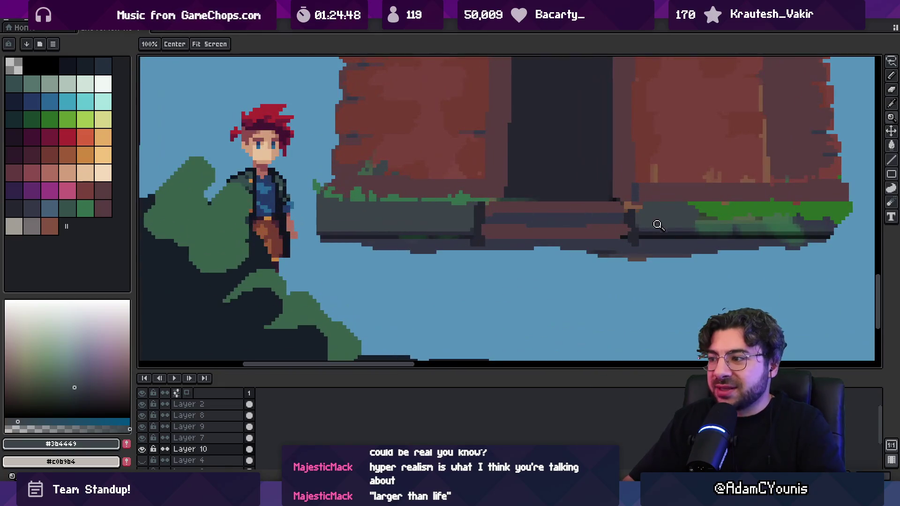
{"action": "key", "text": "b"}
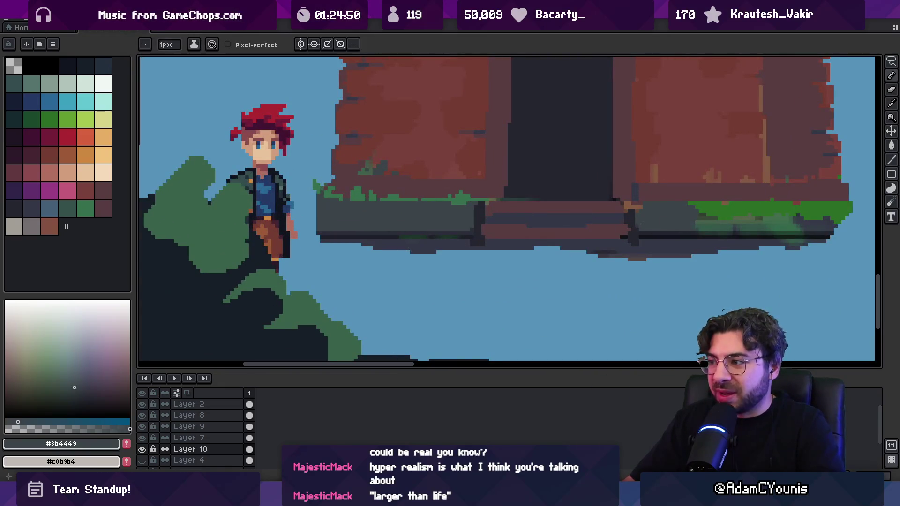
Add dark shadow pixels at the ledge corner and another short dark run.
{"action": "key", "text": "z"}
{"action": "scroll", "coordinate": [636, 224], "scroll_direction": "up", "scroll_amount": 2}
{"action": "scroll", "coordinate": [489, 259], "scroll_direction": "up", "scroll_amount": 3}
{"action": "key", "text": "i"}
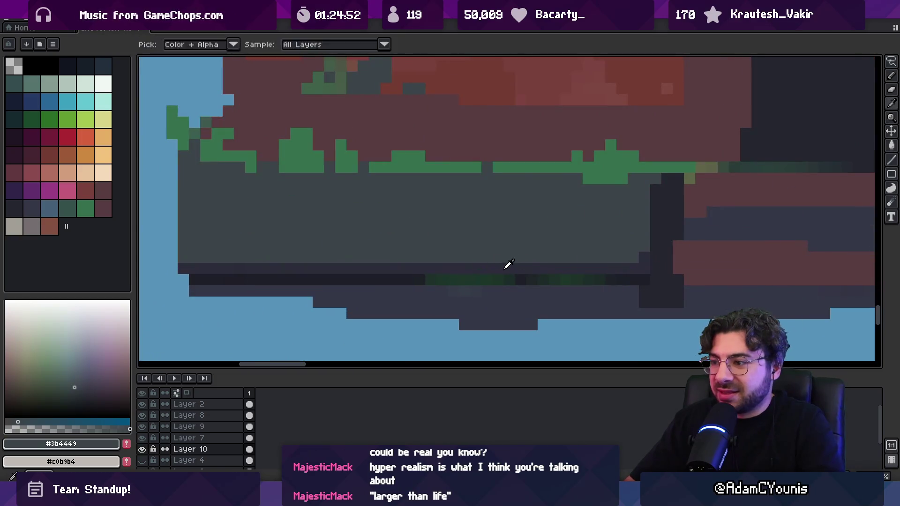
{"action": "left_click", "coordinate": [506, 268], "text": "alt"}
{"action": "left_click_drag", "start_coordinate": [642, 179], "coordinate": [655, 178]}
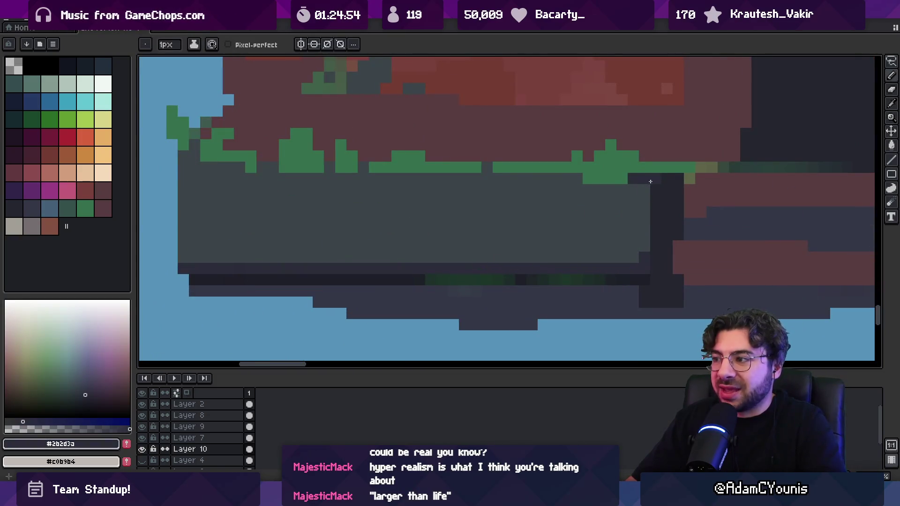
{"action": "key", "text": "z"}
{"action": "scroll", "coordinate": [565, 199], "scroll_direction": "down", "scroll_amount": 3}
{"action": "scroll", "coordinate": [557, 205], "scroll_direction": "up", "scroll_amount": 3}
{"action": "key", "text": "b"}
{"action": "left_click_drag", "start_coordinate": [539, 185], "coordinate": [548, 187]}
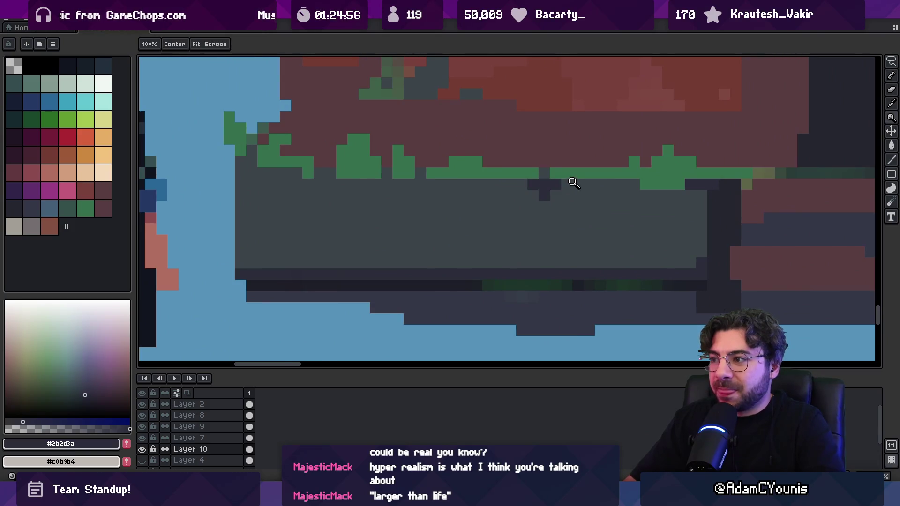
{"action": "key", "text": "z"}
{"action": "scroll", "coordinate": [540, 165], "scroll_direction": "down", "scroll_amount": 5}
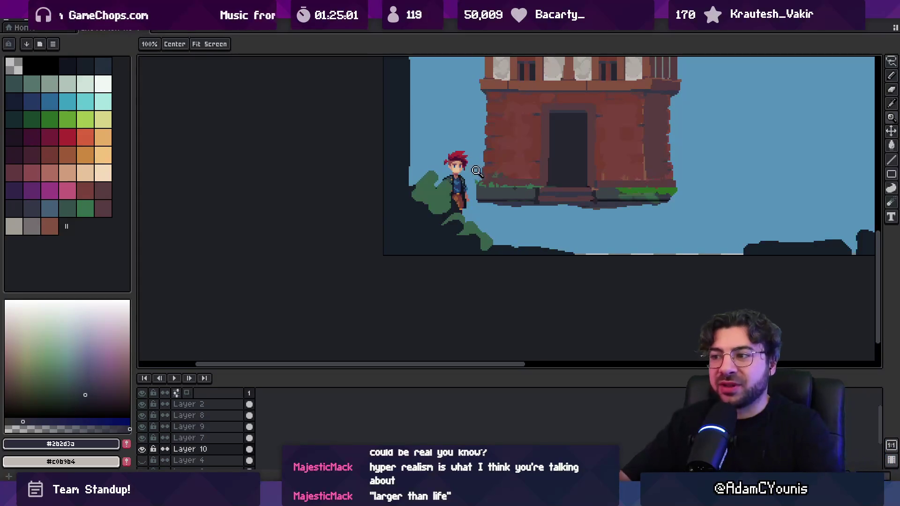
{"action": "scroll", "coordinate": [504, 183], "scroll_direction": "up", "scroll_amount": 3}
Touch up the grass along the ledge top with green picked from the canvas.
{"action": "key", "text": "i"}
{"action": "left_click", "coordinate": [462, 197]}
{"action": "key", "text": "b"}
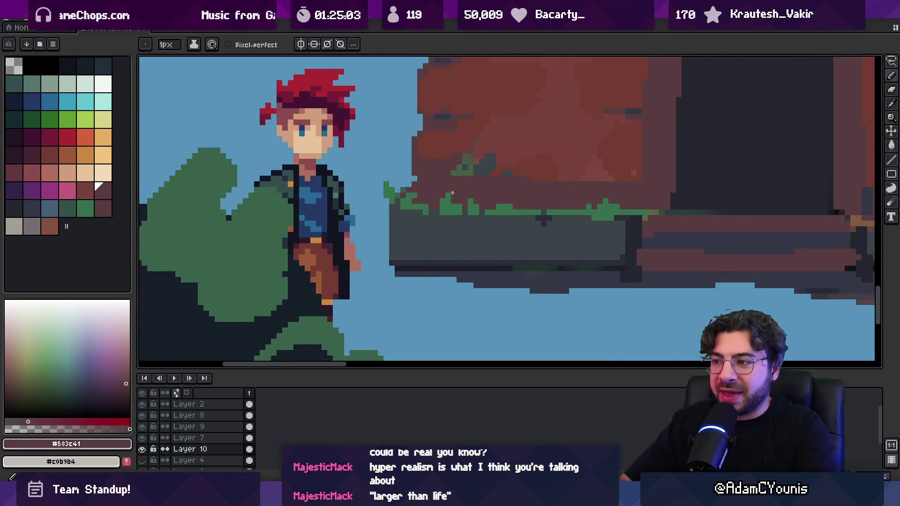
{"action": "left_click", "coordinate": [461, 212], "text": "alt"}
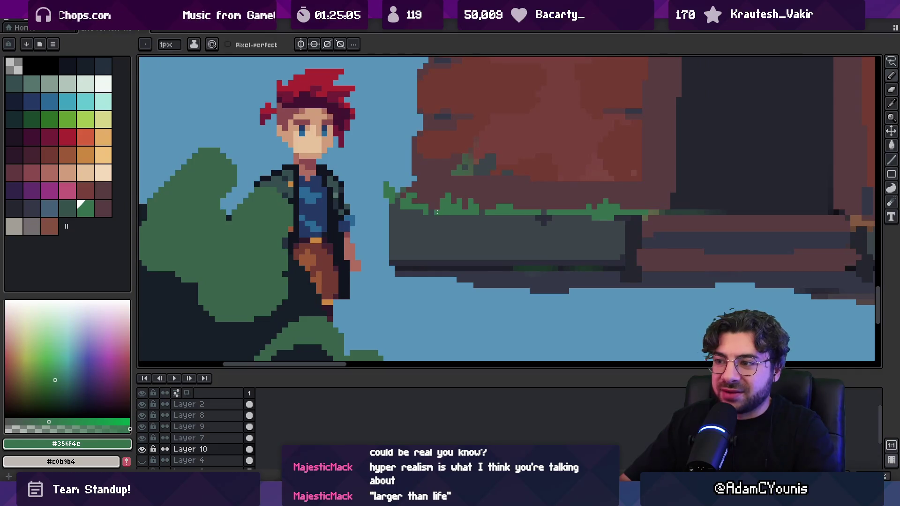
{"action": "left_click", "coordinate": [420, 202], "text": "alt"}
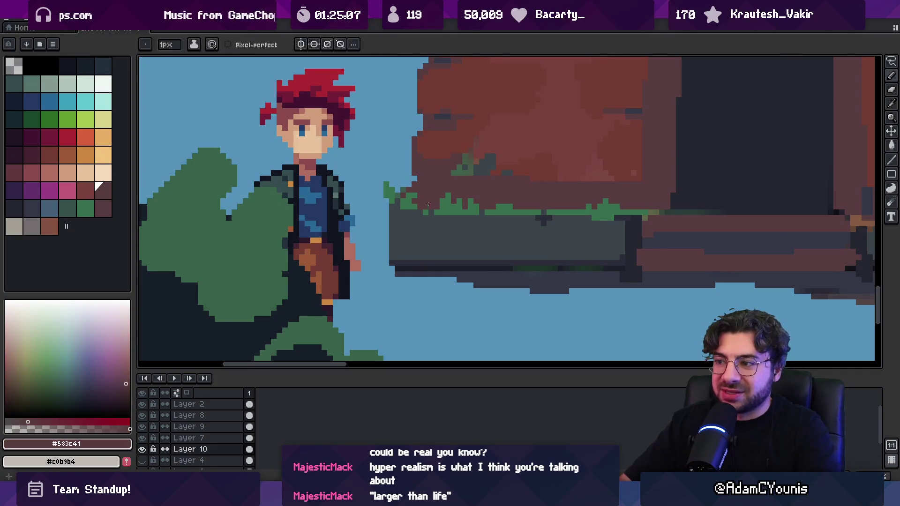
{"action": "scroll", "coordinate": [428, 204], "scroll_direction": "down", "scroll_amount": 4}
{"action": "key", "text": "z"}
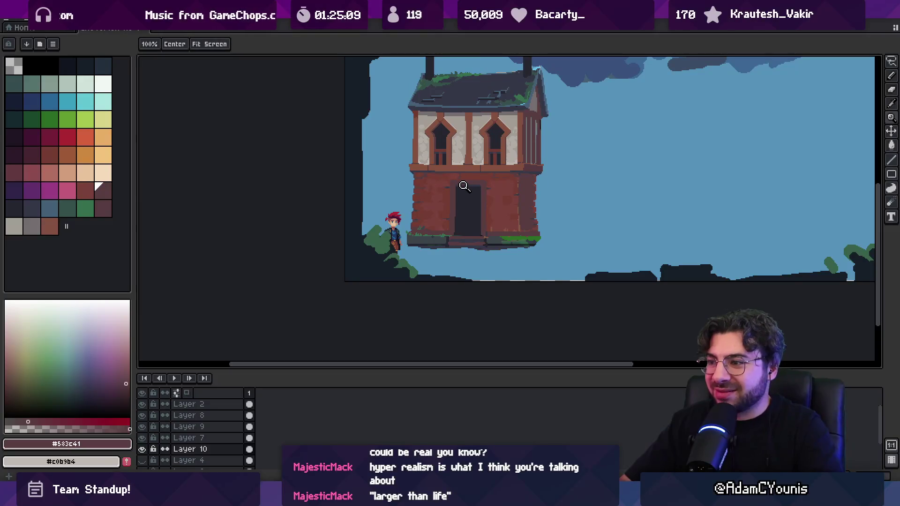
{"action": "scroll", "coordinate": [509, 226], "scroll_direction": "up", "scroll_amount": 4}
Cover the grass strip on the base with ledge grey and lighten the dark band above.
{"action": "left_click", "coordinate": [510, 233], "text": "alt"}
{"action": "key", "text": "b"}
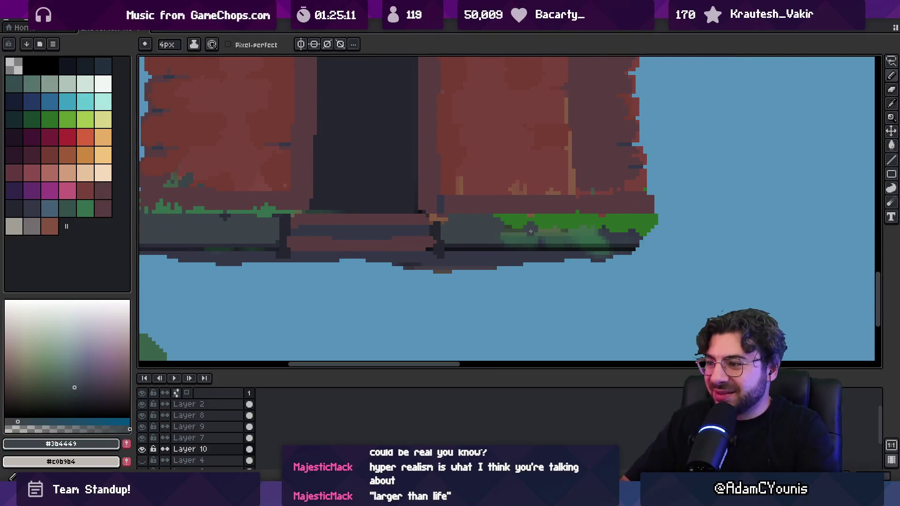
{"action": "mouse_move", "coordinate": [506, 234]}
{"action": "left_mouse_down"}
{"action": "mouse_move", "coordinate": [548, 223]}
{"action": "mouse_move", "coordinate": [516, 226]}
{"action": "left_mouse_up"}
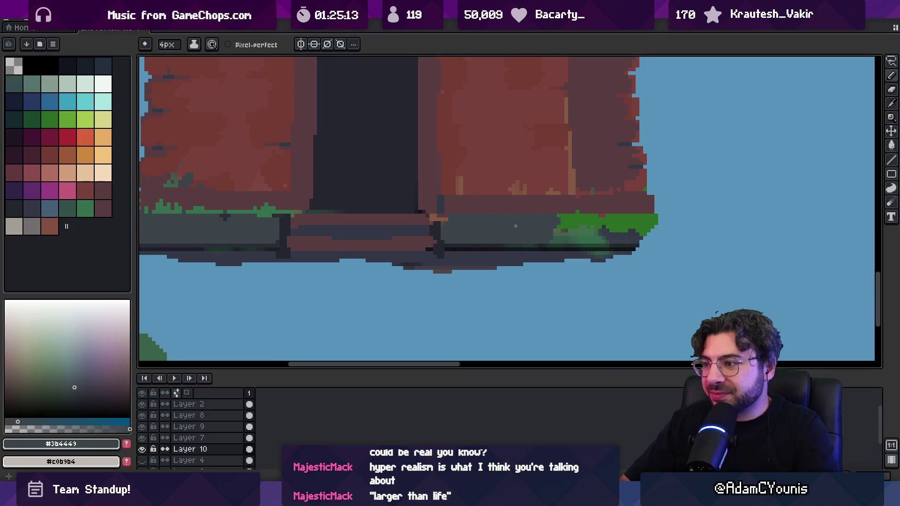
{"action": "key", "text": "alt"}
{"action": "left_click", "coordinate": [490, 230], "text": "alt"}
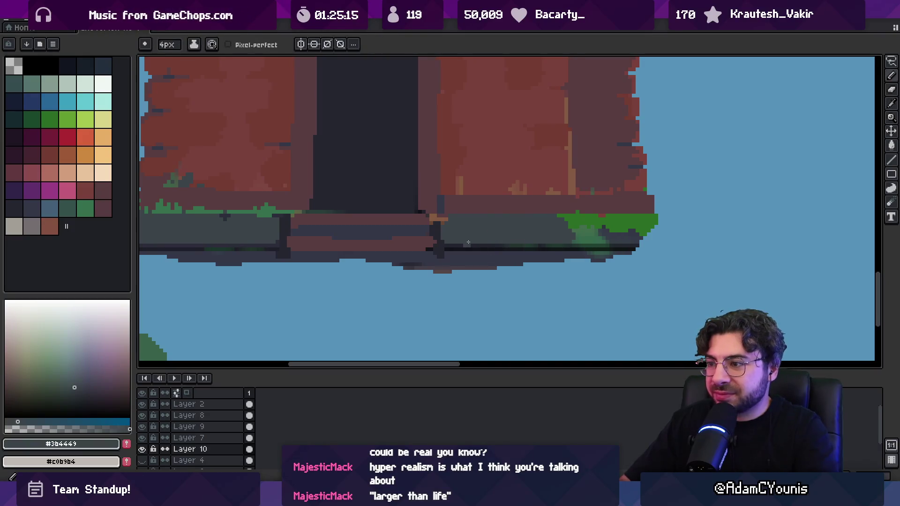
{"action": "left_click_drag", "start_coordinate": [447, 244], "coordinate": [548, 245]}
{"action": "scroll", "coordinate": [560, 234], "scroll_direction": "down", "scroll_amount": 3}
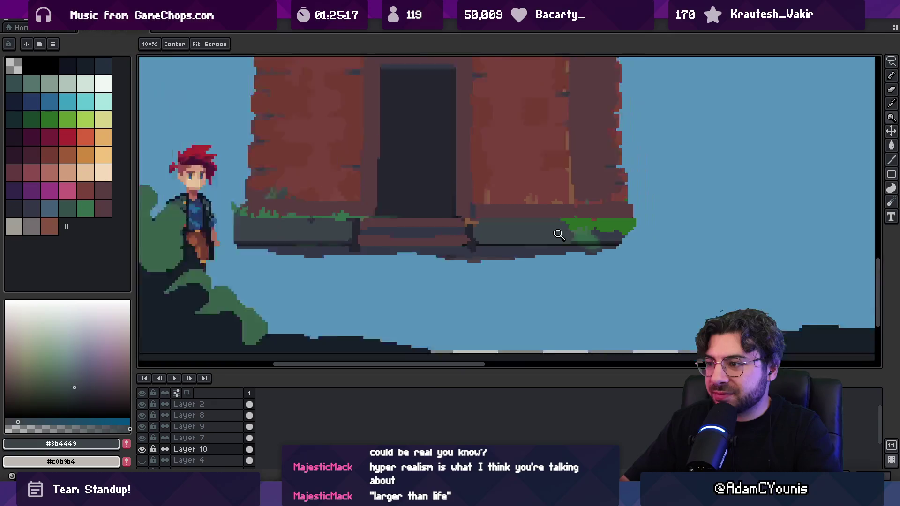
{"action": "scroll", "coordinate": [543, 237], "scroll_direction": "up", "scroll_amount": 3}
Paint the underside strip sky blue and add a dark slate edge beneath the front steps.
{"action": "mouse_move", "coordinate": [300, 236]}
{"action": "left_mouse_down"}
{"action": "mouse_move", "coordinate": [291, 227]}
{"action": "mouse_move", "coordinate": [647, 255]}
{"action": "mouse_move", "coordinate": [829, 231]}
{"action": "left_mouse_up"}
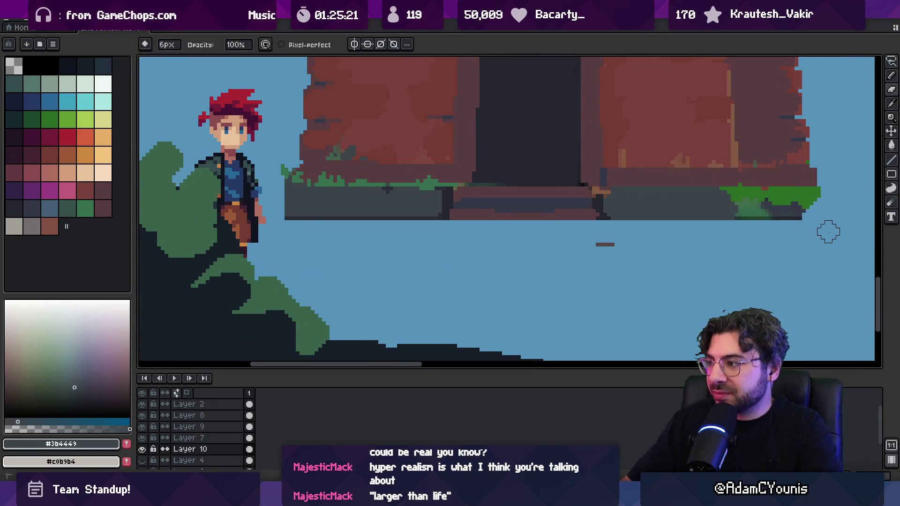
{"action": "left_click", "coordinate": [490, 209], "text": "alt"}
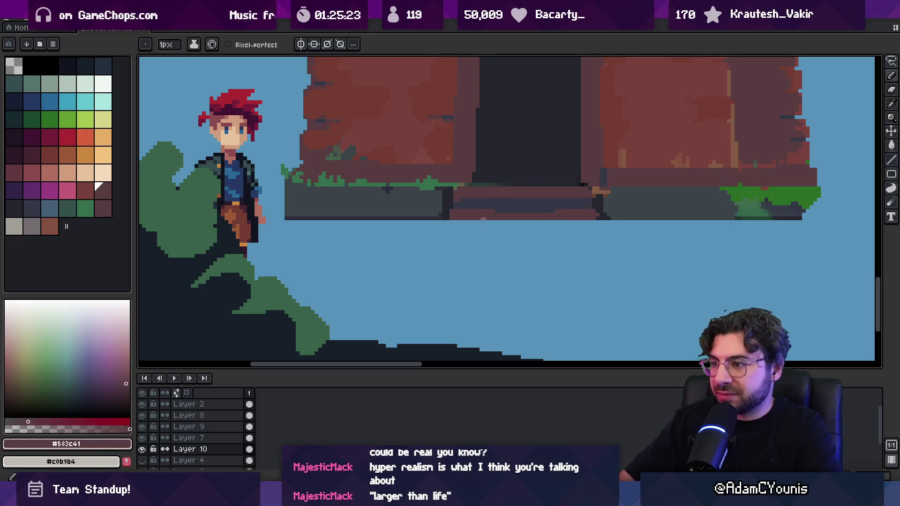
{"action": "left_click", "coordinate": [452, 224], "text": "alt"}
{"action": "mouse_move", "coordinate": [453, 222]}
{"action": "left_mouse_down"}
{"action": "mouse_move", "coordinate": [596, 222]}
{"action": "mouse_move", "coordinate": [463, 229]}
{"action": "left_mouse_up"}
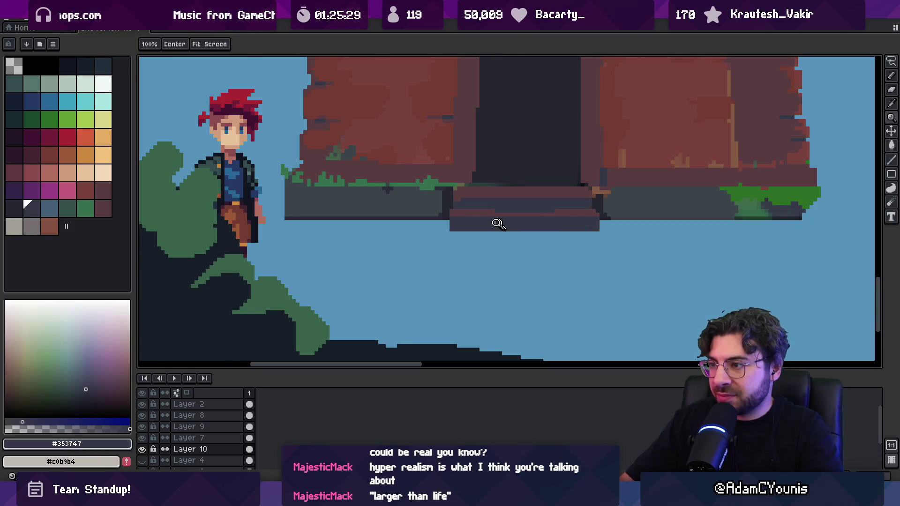
Try dark reddish-brown, near-black and grass green swatches, then zoom closer on the townhouse.
{"action": "scroll", "coordinate": [464, 247], "scroll_direction": "down", "scroll_amount": 3}
{"action": "scroll", "coordinate": [474, 275], "scroll_direction": "up", "scroll_amount": 3}
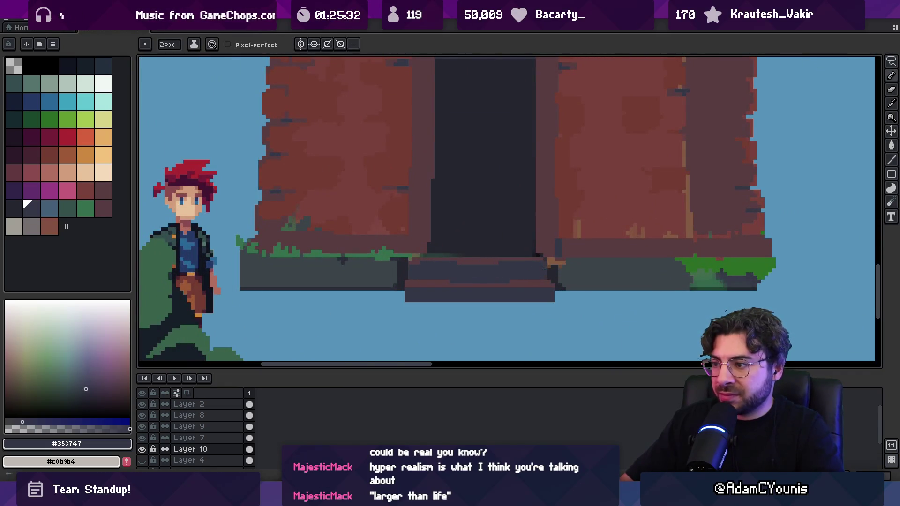
{"action": "left_click", "coordinate": [459, 259], "text": "alt"}
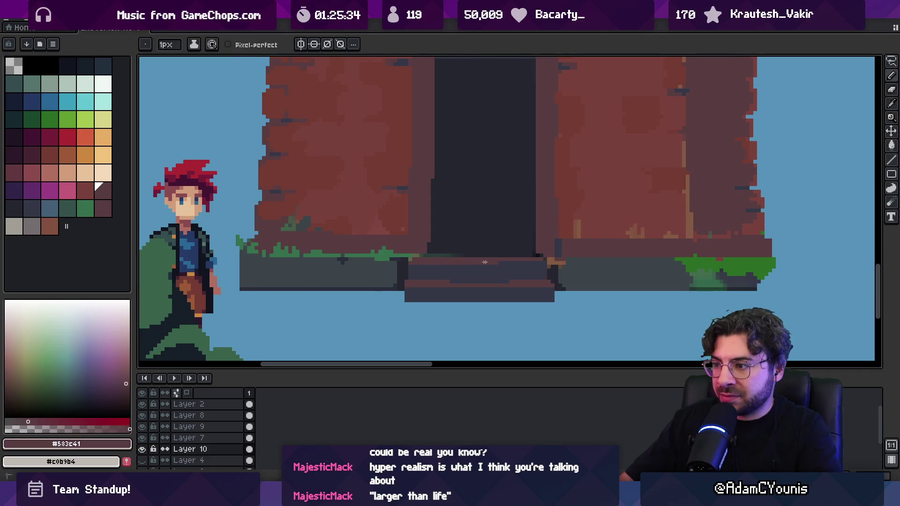
{"action": "left_click", "coordinate": [428, 254], "text": "alt"}
{"action": "left_click", "coordinate": [408, 251], "text": "alt"}
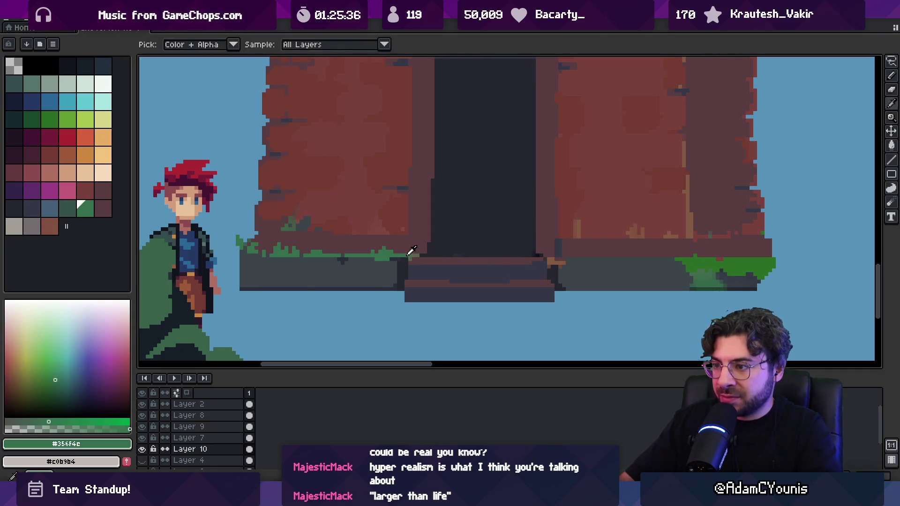
{"action": "scroll", "coordinate": [492, 243], "scroll_direction": "down", "scroll_amount": 3}
{"action": "left_click_drag", "start_coordinate": [470, 196], "coordinate": [444, 210]}
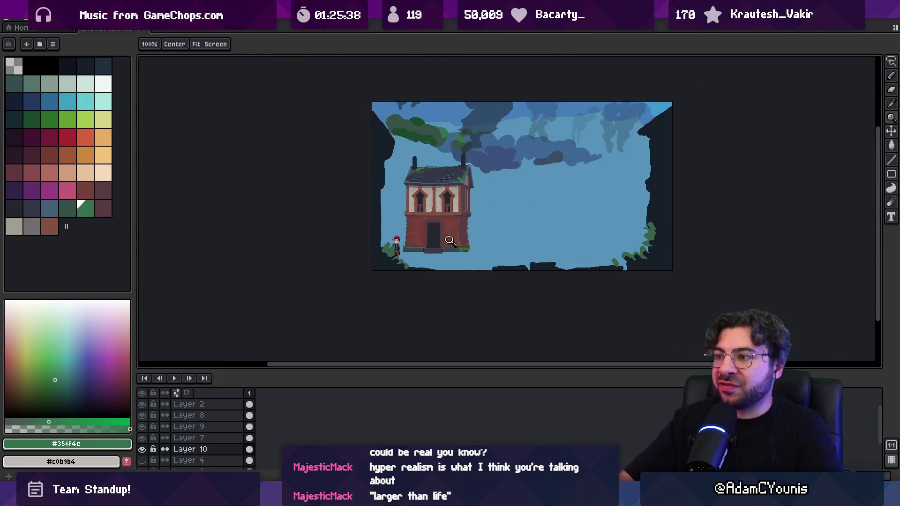
{"action": "scroll", "coordinate": [445, 206], "scroll_direction": "up", "scroll_amount": 2}
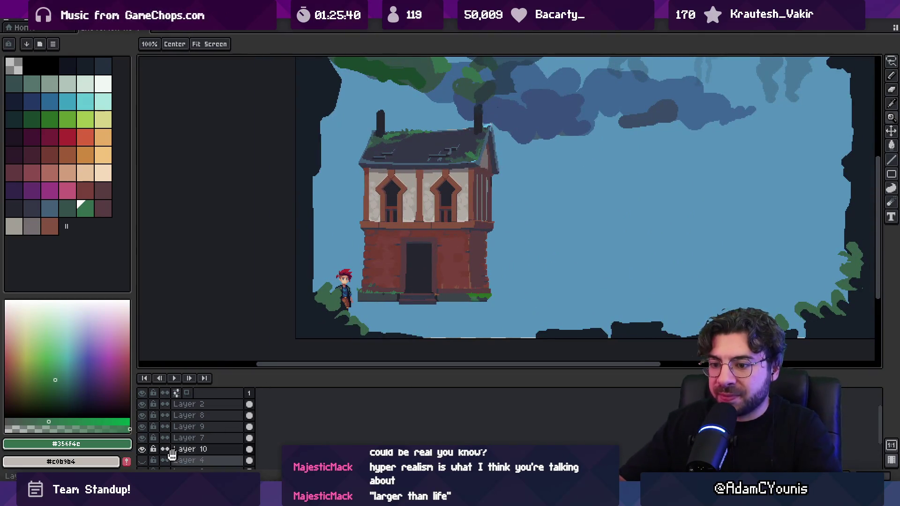
{"action": "left_click", "coordinate": [142, 463]}
{"action": "scroll", "coordinate": [431, 255], "scroll_direction": "down", "scroll_amount": 3}
{"action": "scroll", "coordinate": [431, 255], "scroll_direction": "up", "scroll_amount": 4}
{"action": "key", "text": "v"}
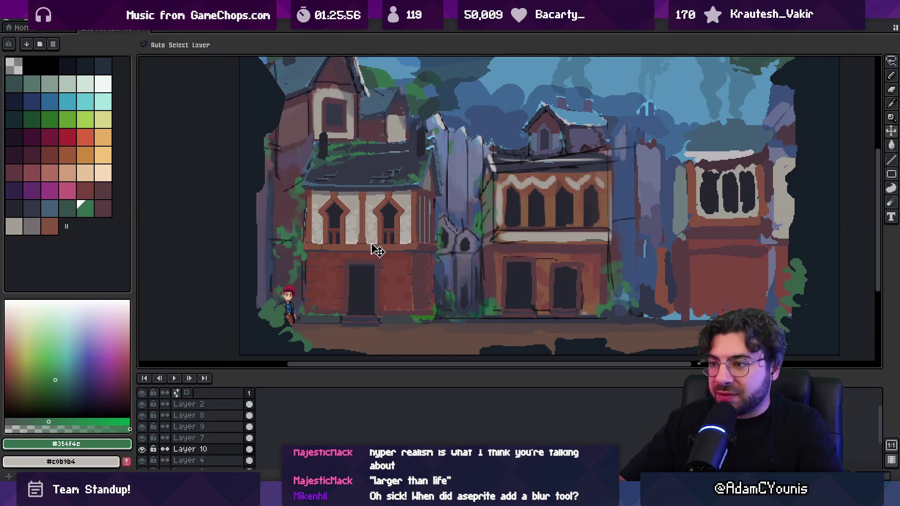
{"action": "left_click_drag", "start_coordinate": [386, 244], "coordinate": [383, 240]}
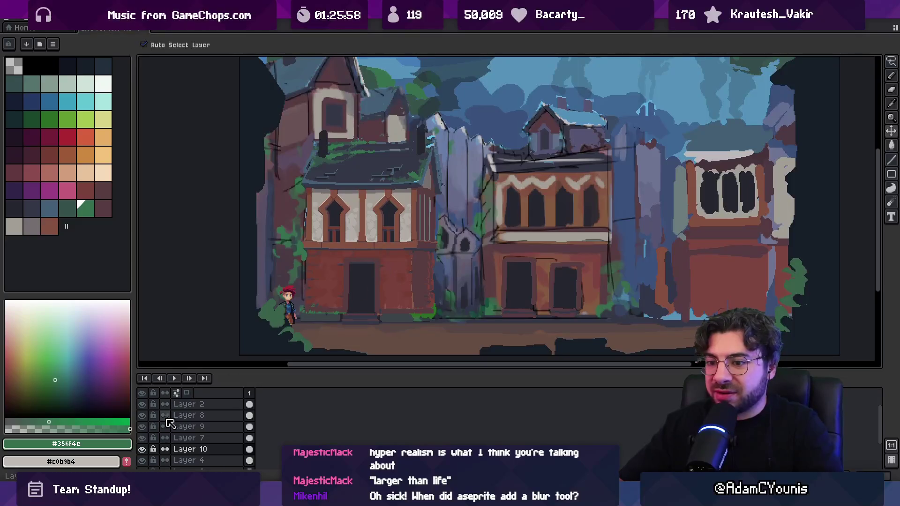
{"action": "left_click", "coordinate": [142, 450]}
{"action": "left_click", "coordinate": [143, 449]}
{"action": "left_click", "coordinate": [143, 450]}
{"action": "left_click", "coordinate": [143, 449]}
{"action": "left_click", "coordinate": [143, 449]}
{"action": "left_click", "coordinate": [143, 450]}
{"action": "left_click", "coordinate": [143, 449]}
{"action": "left_click", "coordinate": [143, 450]}
{"action": "left_click", "coordinate": [148, 460]}
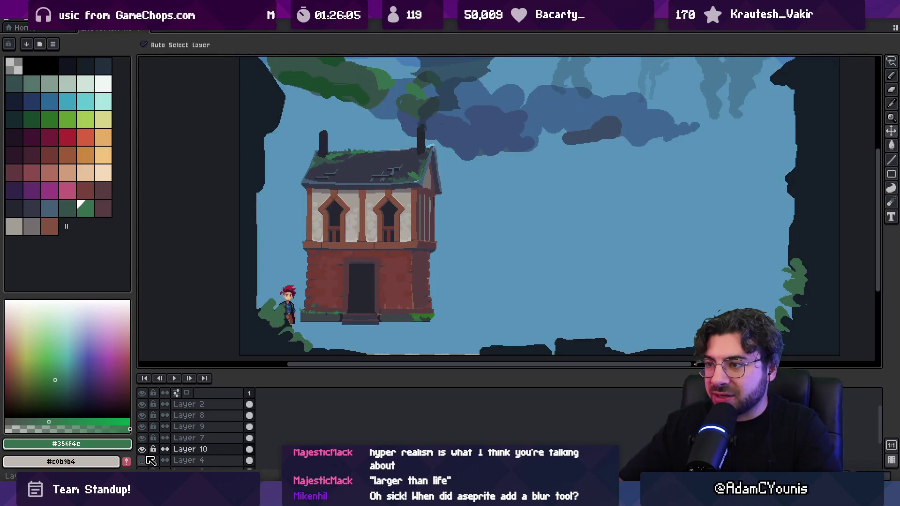
{"action": "left_click", "coordinate": [147, 460]}
{"action": "left_click", "coordinate": [148, 461]}
{"action": "left_click", "coordinate": [148, 461]}
{"action": "left_click", "coordinate": [148, 461]}
{"action": "left_click", "coordinate": [148, 460]}
{"action": "left_click", "coordinate": [148, 461]}
{"action": "left_click", "coordinate": [146, 458]}
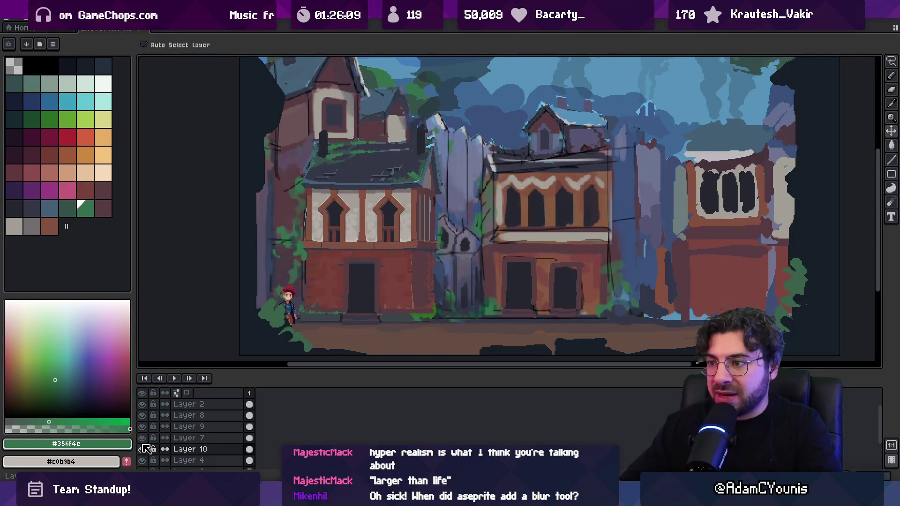
{"action": "mouse_move", "coordinate": [368, 497]}
{"action": "left_click", "coordinate": [368, 436]}
Search 'vaud' in Everything and open Cheverton Buildings Vaudeville.png in Aseprite.
{"action": "type", "text": "vaude"}
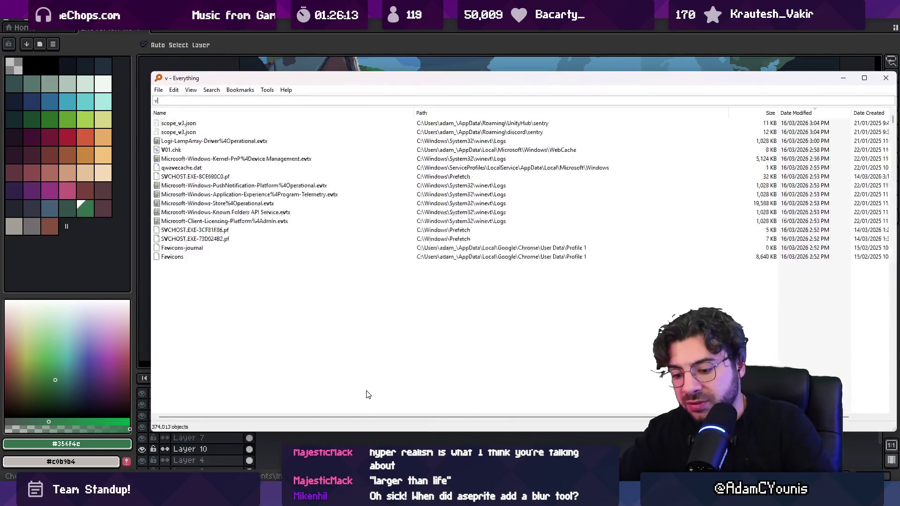
{"action": "key", "text": "Down"}
{"action": "key", "text": "Down"}
{"action": "key", "text": "Down"}
{"action": "key", "text": "Return"}
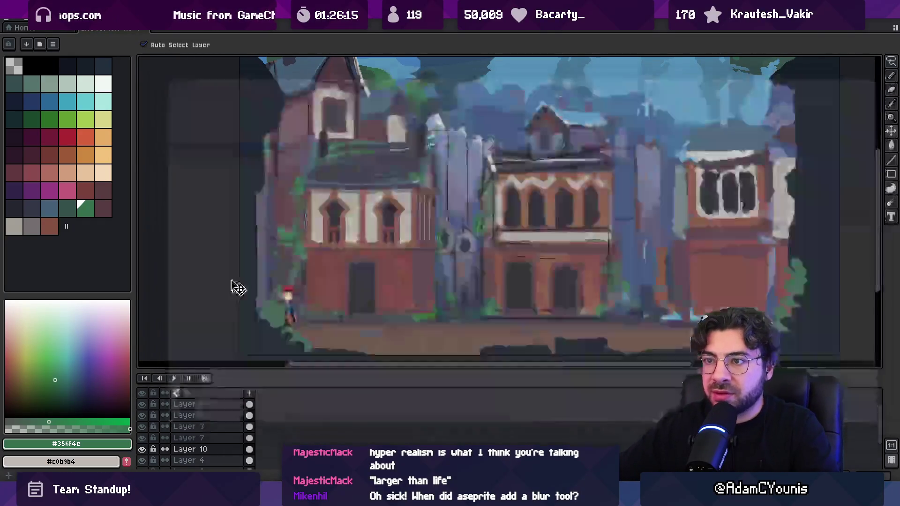
{"action": "key", "text": "alt+Tab"}
{"action": "type", "text": "va"}
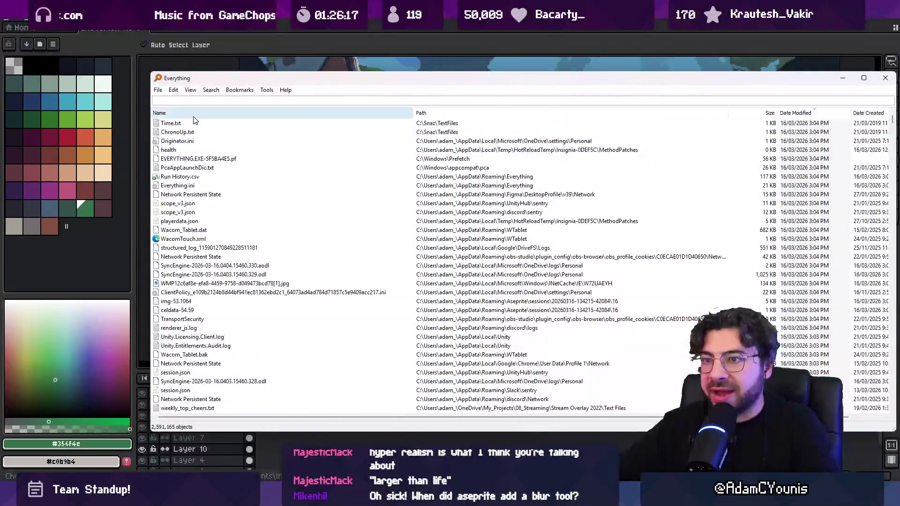
{"action": "type", "text": "ud"}
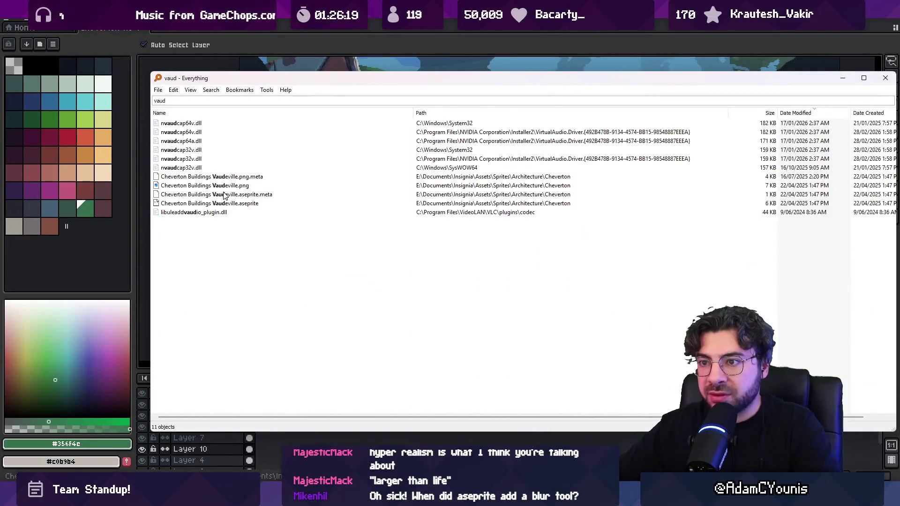
{"action": "key", "text": "Down"}
{"action": "key", "text": "Return"}
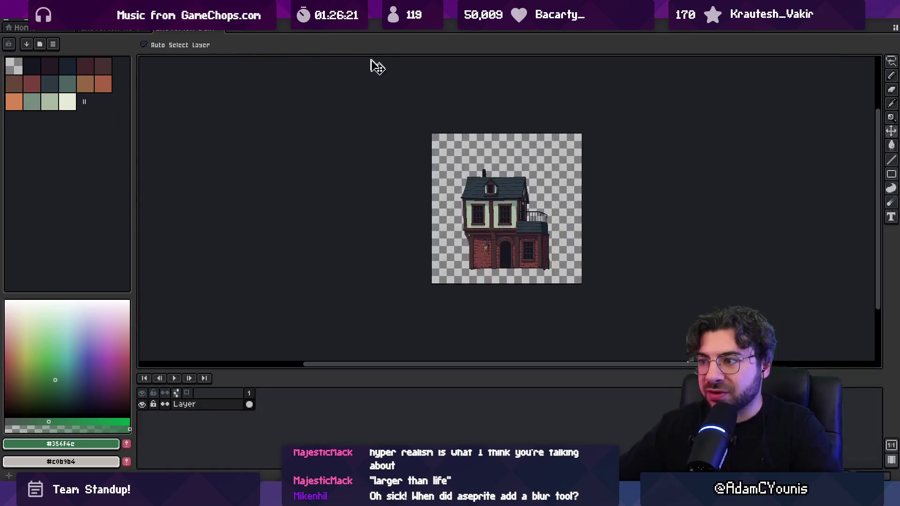
Paste the Vaudeville townhouse into the street scene, centre it, then hide it to compare.
{"action": "left_click", "coordinate": [120, 30]}
{"action": "key", "text": "ctrl+v"}
{"action": "mouse_move", "coordinate": [396, 197]}
{"action": "left_mouse_down"}
{"action": "mouse_move", "coordinate": [528, 225]}
{"action": "mouse_move", "coordinate": [520, 227]}
{"action": "left_mouse_up"}
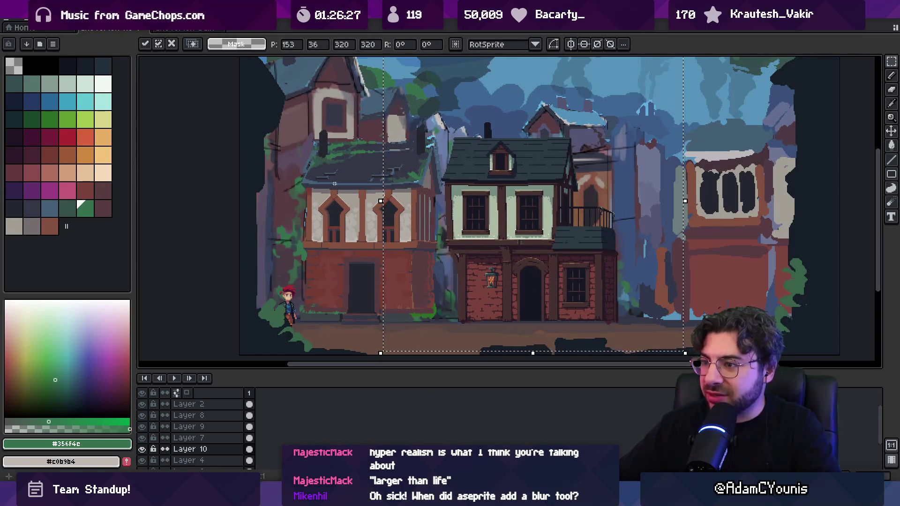
{"action": "scroll", "coordinate": [430, 222], "scroll_direction": "down", "scroll_amount": 2}
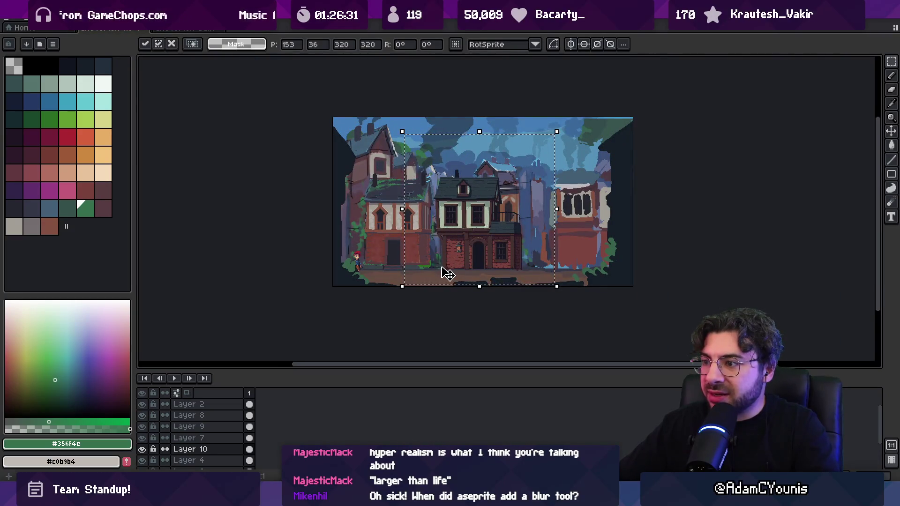
{"action": "scroll", "coordinate": [448, 274], "scroll_direction": "up", "scroll_amount": 2}
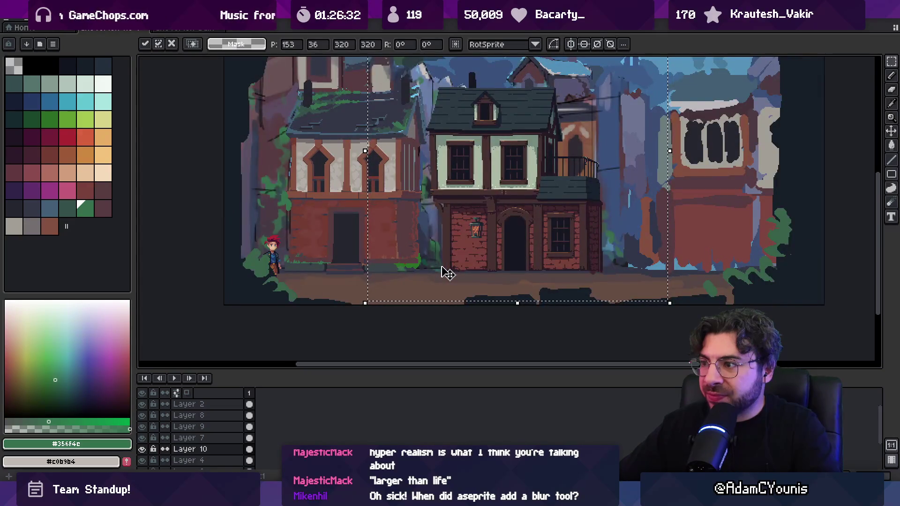
{"action": "scroll", "coordinate": [430, 209], "scroll_direction": "up", "scroll_amount": 2}
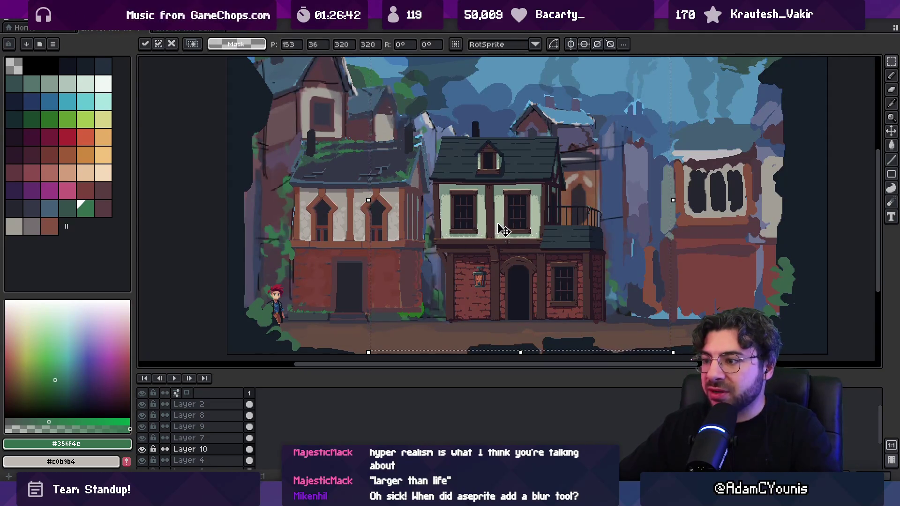
{"action": "key", "text": "Escape"}
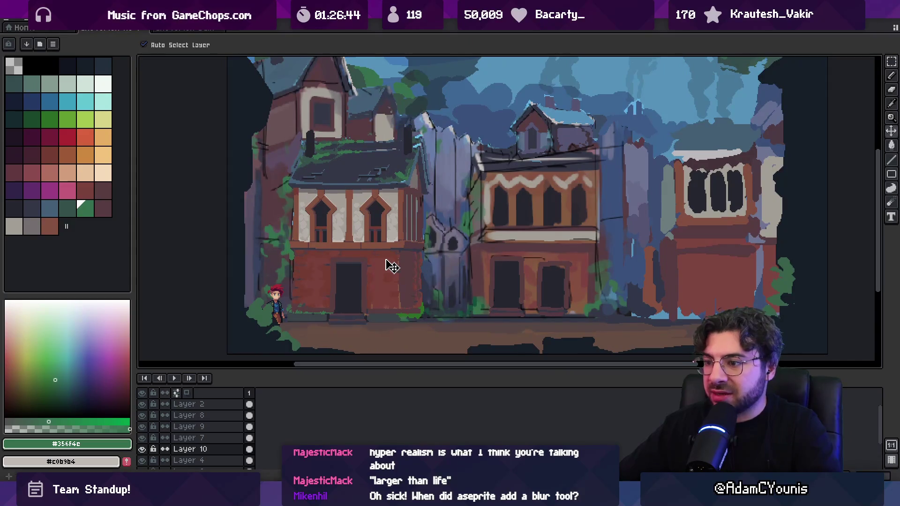
Restore the pasted townhouse and sample its roof #353747, brick #845141 and dark brown #5a3f44.
{"action": "key", "text": "ctrl+z"}
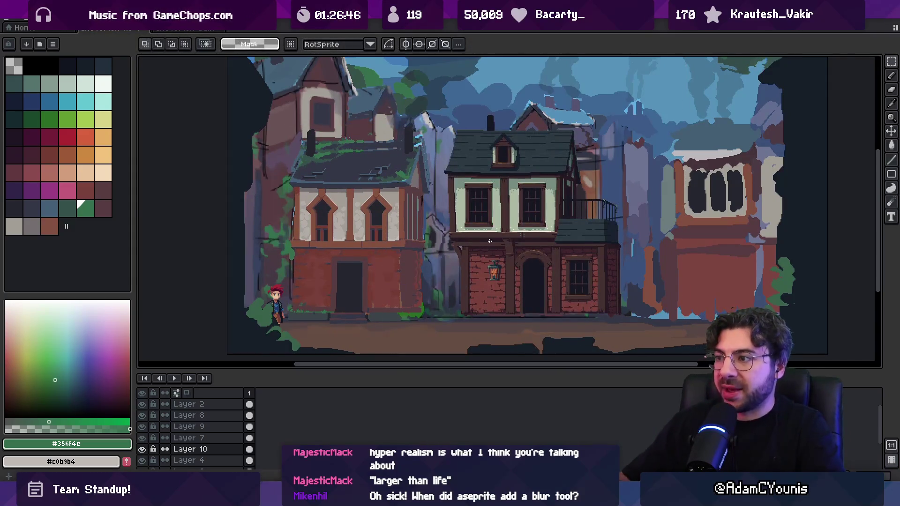
{"action": "scroll", "coordinate": [544, 188], "scroll_direction": "up", "scroll_amount": 1}
{"action": "left_click", "coordinate": [450, 158], "text": "alt"}
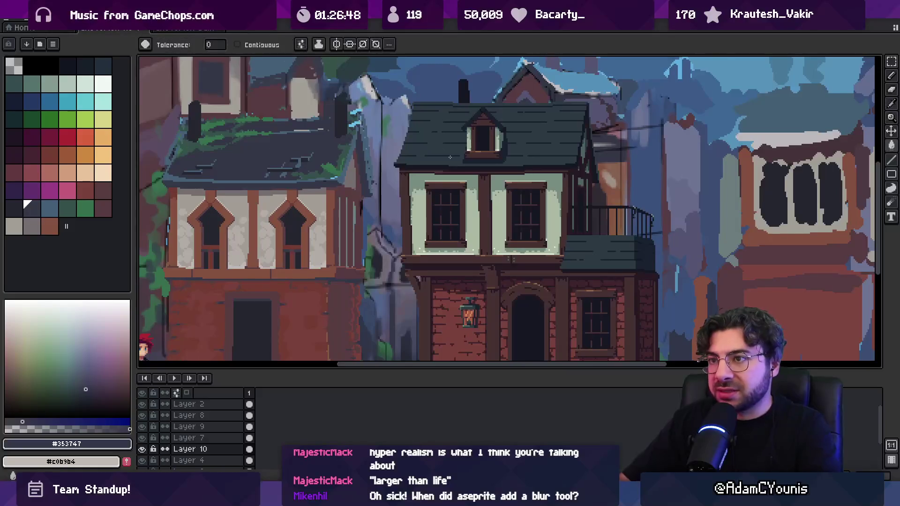
{"action": "scroll", "coordinate": [441, 145], "scroll_direction": "down", "scroll_amount": 1}
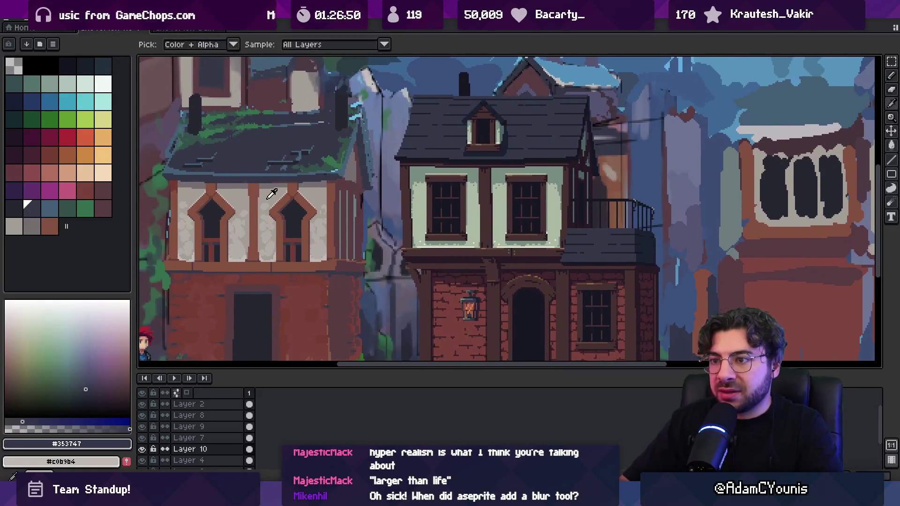
{"action": "left_click", "coordinate": [269, 192], "text": "alt"}
{"action": "scroll", "coordinate": [469, 230], "scroll_direction": "down", "scroll_amount": 3}
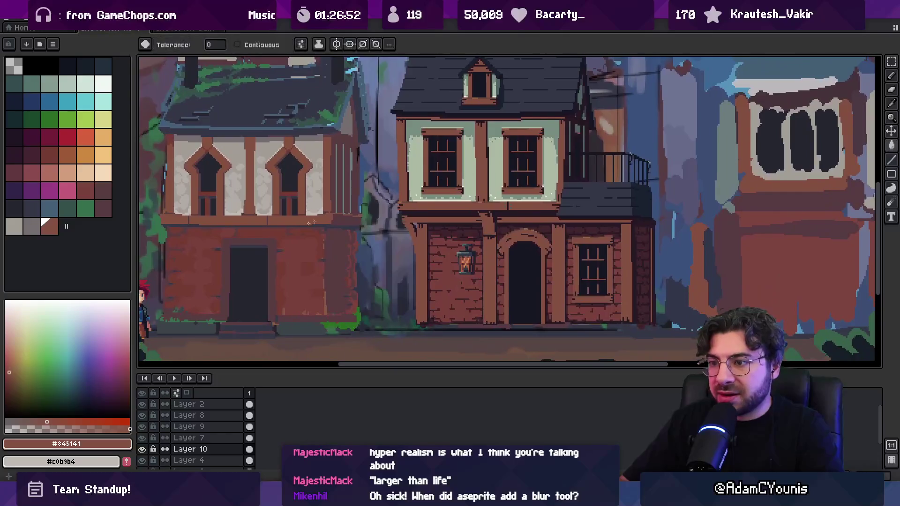
{"action": "scroll", "coordinate": [297, 174], "scroll_direction": "up", "scroll_amount": 1}
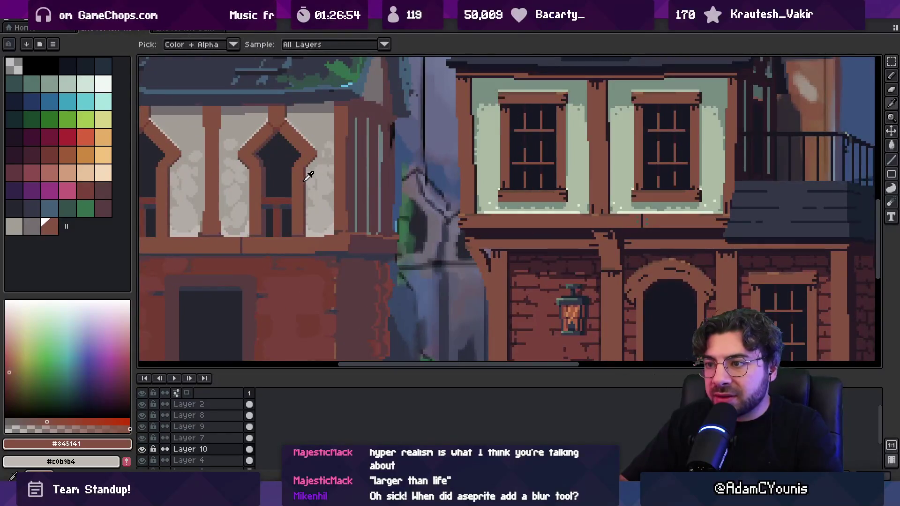
{"action": "left_click", "coordinate": [308, 175], "text": "alt"}
{"action": "key", "text": "z"}
{"action": "key", "text": "w"}
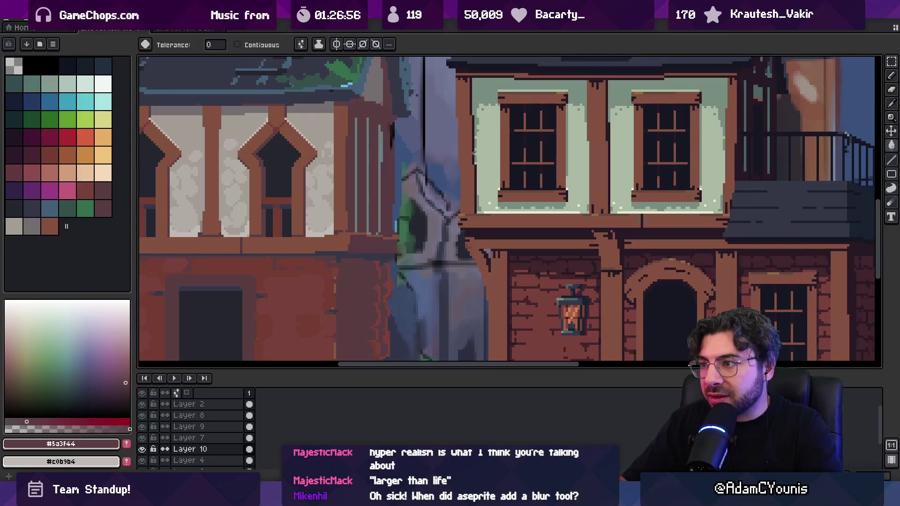
Turn the green wall panels pale stone #a39d96, then sample roof slate #353747 and blue-grey #456077.
{"action": "left_click", "coordinate": [314, 141], "text": "alt"}
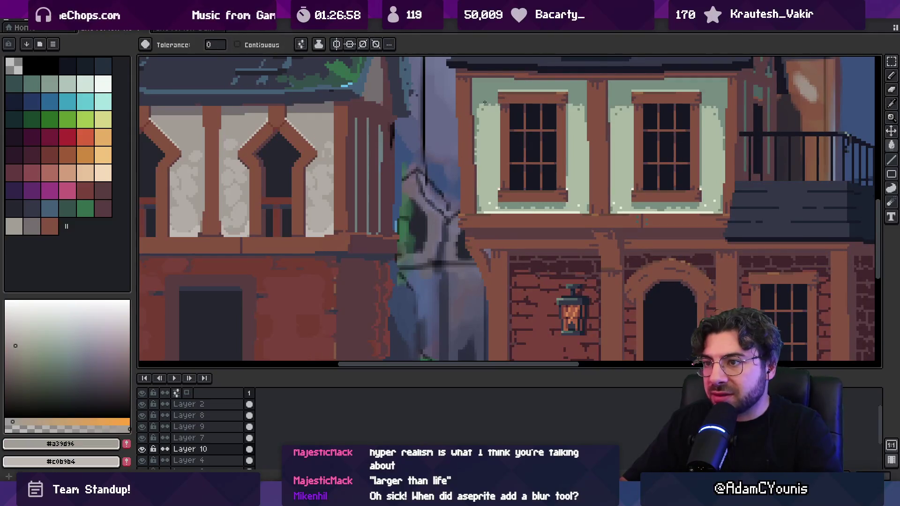
{"action": "key", "text": "ctrl+z"}
{"action": "key", "text": "ctrl+z"}
{"action": "key", "text": "z"}
{"action": "scroll", "coordinate": [449, 195], "scroll_direction": "down", "scroll_amount": 3}
{"action": "scroll", "coordinate": [449, 195], "scroll_direction": "up", "scroll_amount": 3}
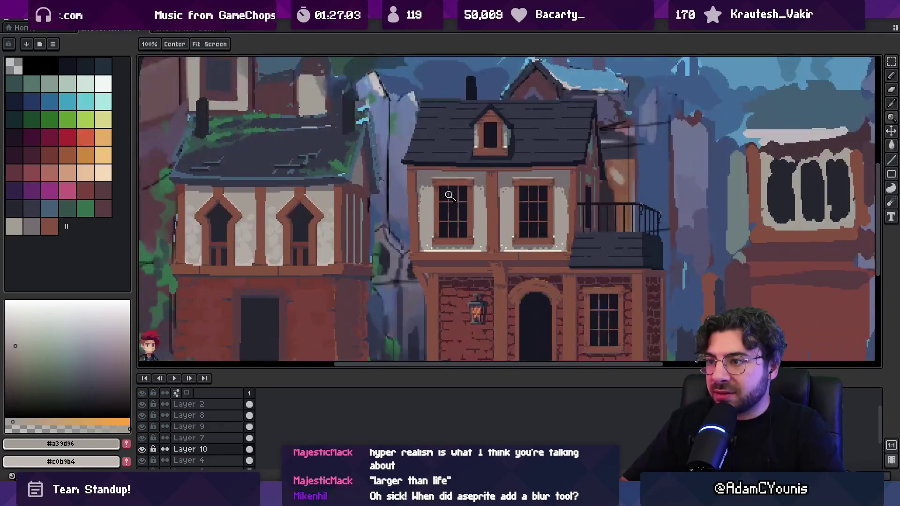
{"action": "scroll", "coordinate": [406, 161], "scroll_direction": "up", "scroll_amount": 1}
{"action": "key", "text": "i"}
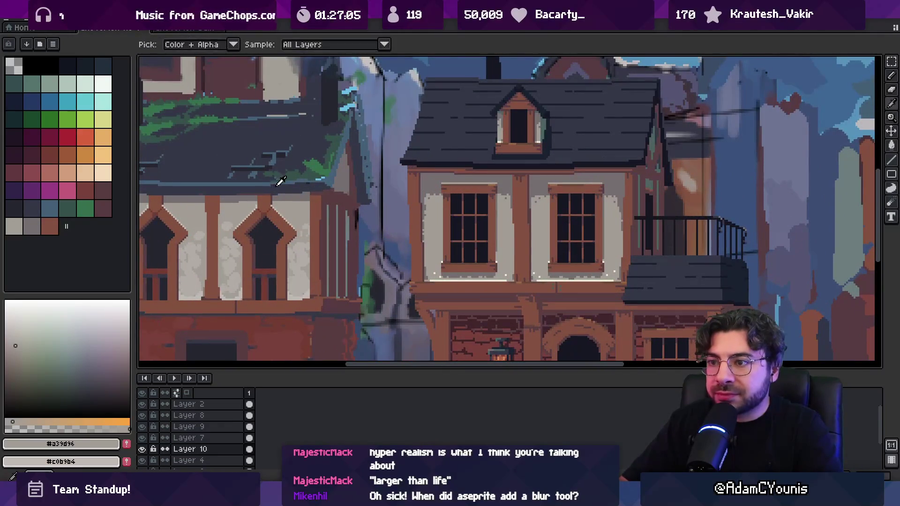
{"action": "left_click", "coordinate": [277, 179]}
{"action": "key", "text": "g"}
{"action": "key", "text": "i"}
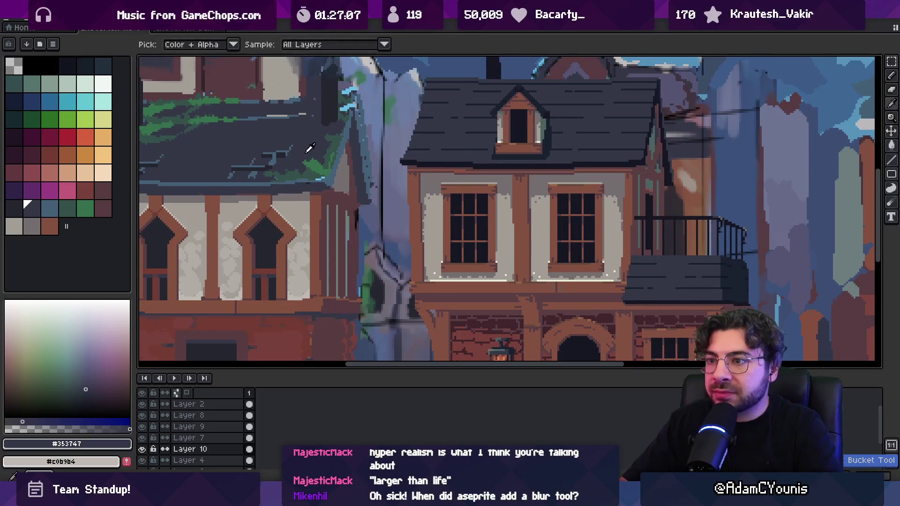
{"action": "left_click", "coordinate": [344, 145]}
Flatten the brick ground floor beside the lantern with a #743c33 fill.
{"action": "key", "text": "space"}
{"action": "mouse_move", "coordinate": [469, 187]}
{"action": "left_mouse_down"}
{"action": "mouse_move", "coordinate": [458, 138]}
{"action": "mouse_move", "coordinate": [488, 136]}
{"action": "left_mouse_up"}
{"action": "scroll", "coordinate": [487, 136], "scroll_direction": "down", "scroll_amount": 1}
{"action": "mouse_move", "coordinate": [483, 170]}
{"action": "left_mouse_down"}
{"action": "mouse_move", "coordinate": [460, 177]}
{"action": "mouse_move", "coordinate": [482, 136]}
{"action": "left_mouse_up"}
{"action": "left_click", "coordinate": [340, 203]}
{"action": "key", "text": "g"}
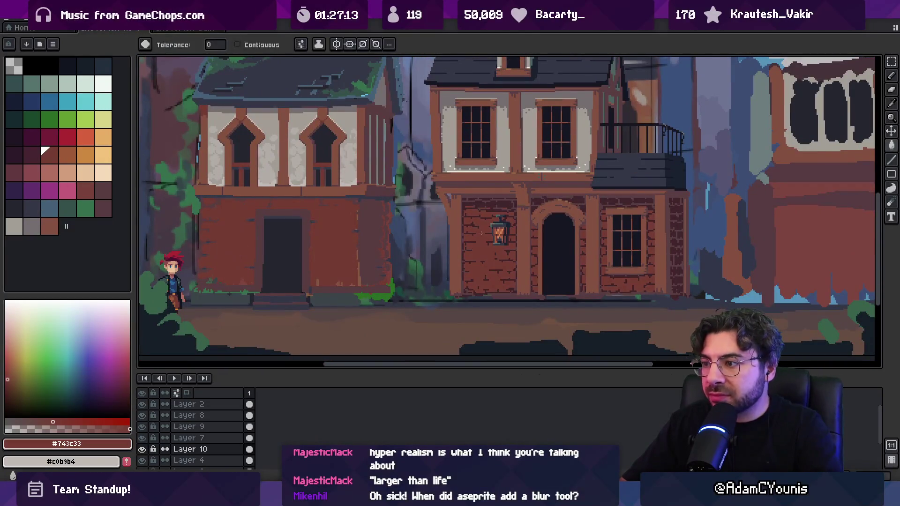
{"action": "left_click", "coordinate": [468, 232], "text": "alt"}
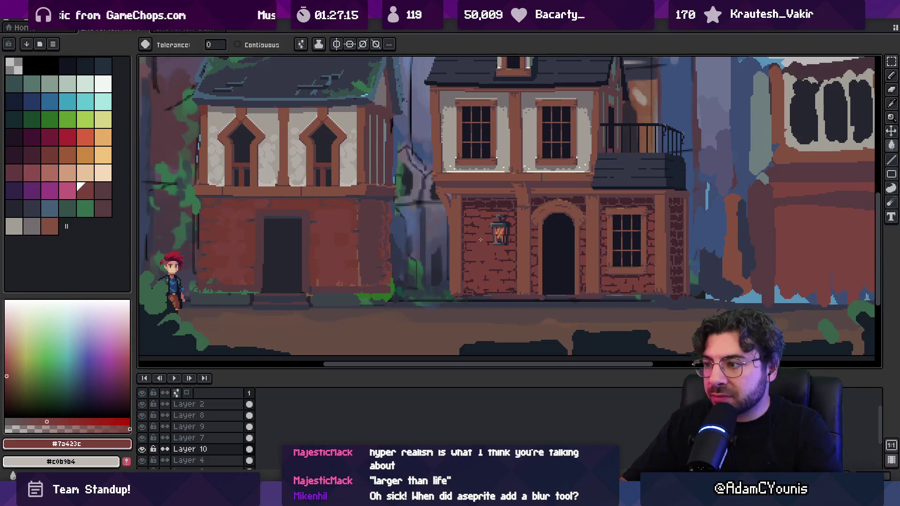
{"action": "left_click", "coordinate": [354, 203], "text": "alt"}
{"action": "left_click", "coordinate": [479, 205]}
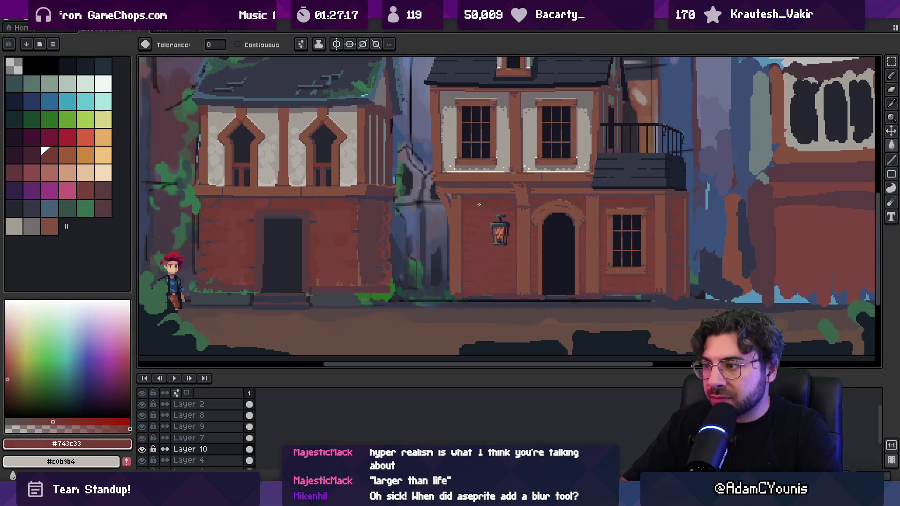
{"action": "key", "text": "z"}
{"action": "scroll", "coordinate": [474, 201], "scroll_direction": "down", "scroll_amount": 4}
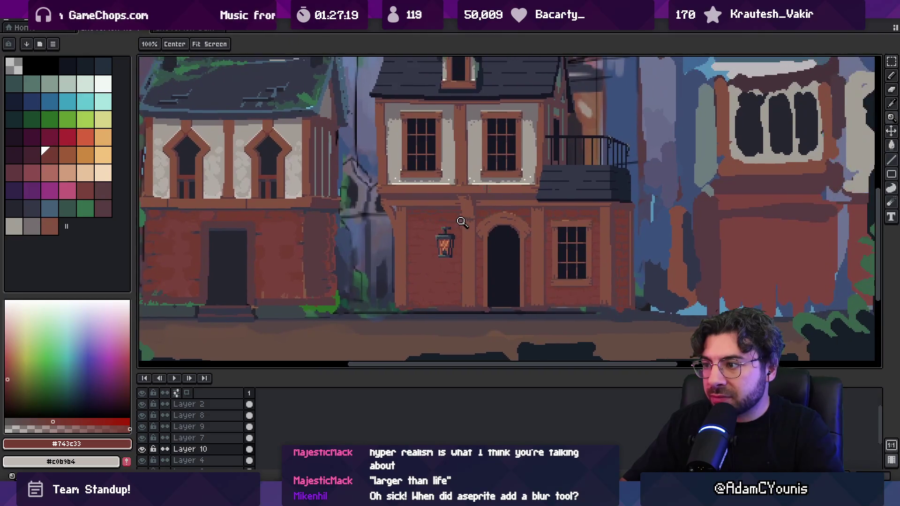
{"action": "scroll", "coordinate": [471, 216], "scroll_direction": "up", "scroll_amount": 2}
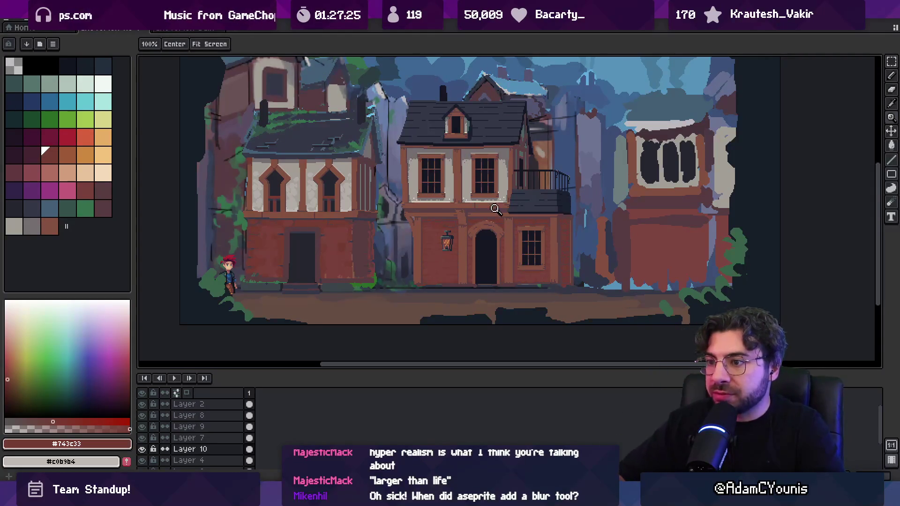
{"action": "scroll", "coordinate": [420, 272], "scroll_direction": "up", "scroll_amount": 1}
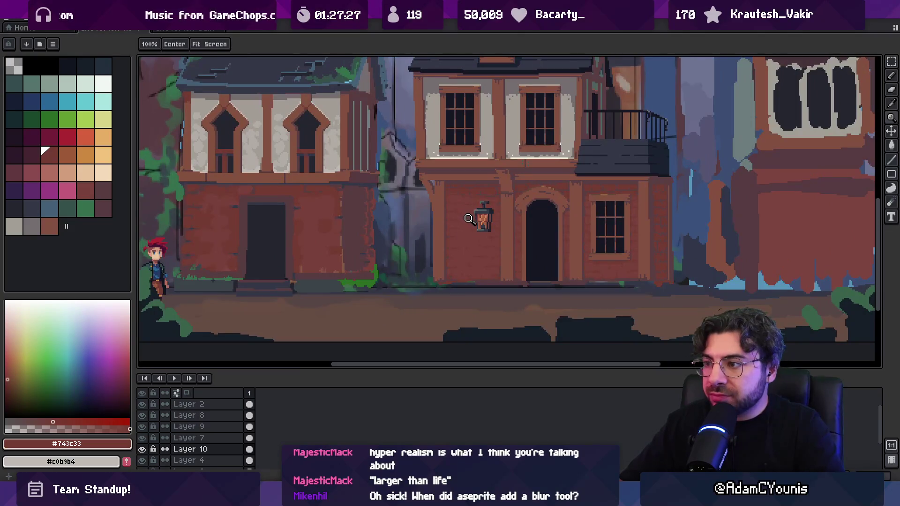
{"action": "scroll", "coordinate": [469, 219], "scroll_direction": "up", "scroll_amount": 1}
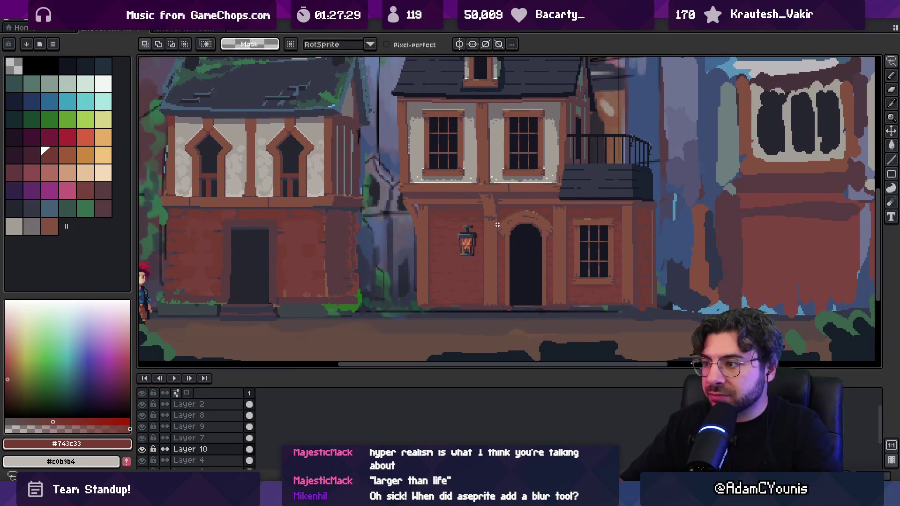
Select the central house's ground floor and bucket-fill it with the dark brick colour #583c41.
{"action": "key", "text": "m"}
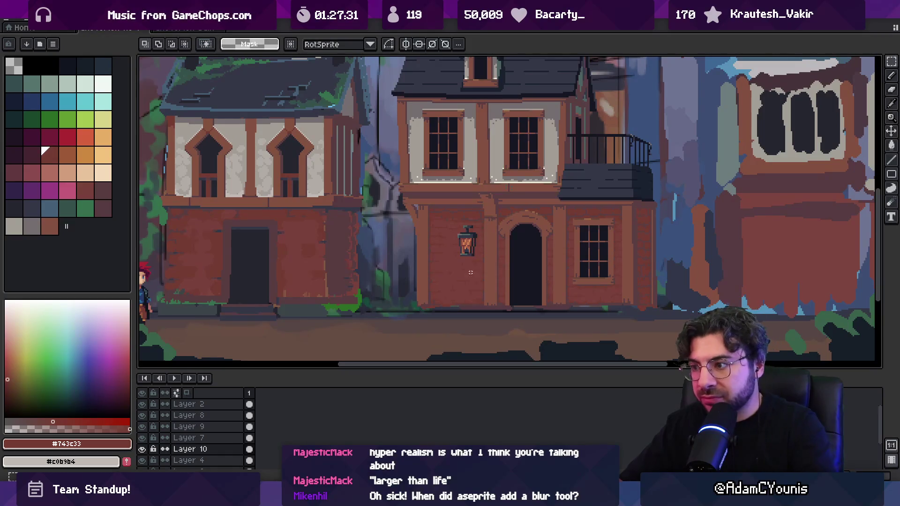
{"action": "left_click_drag", "start_coordinate": [402, 320], "coordinate": [674, 192]}
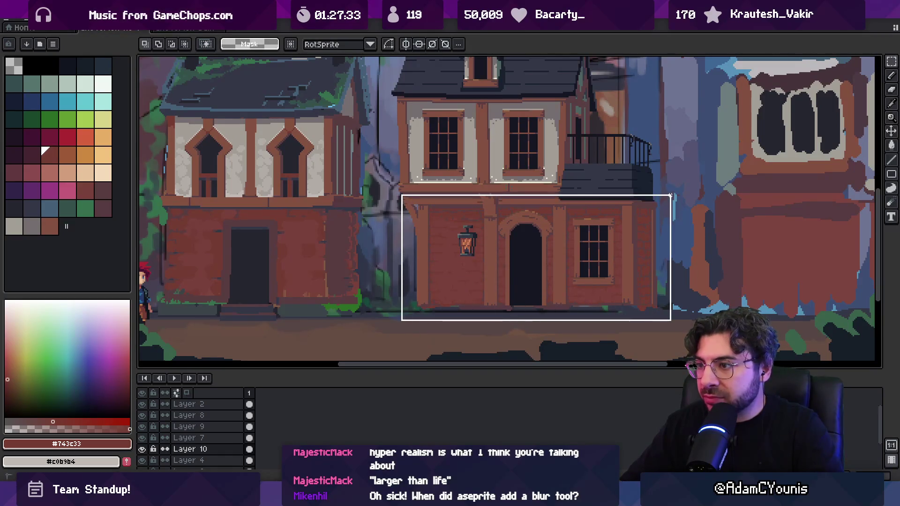
{"action": "key", "text": "g"}
{"action": "left_click", "coordinate": [422, 218], "text": "alt"}
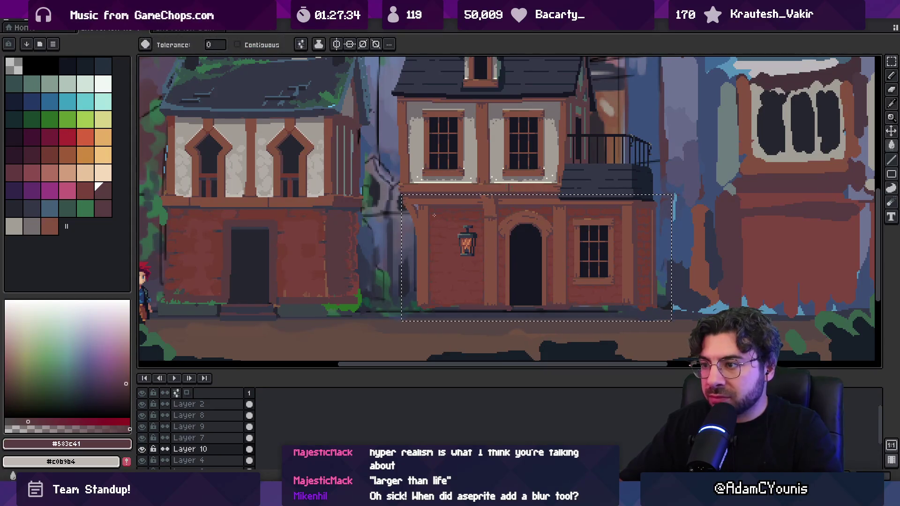
{"action": "left_click", "coordinate": [352, 205], "text": "alt"}
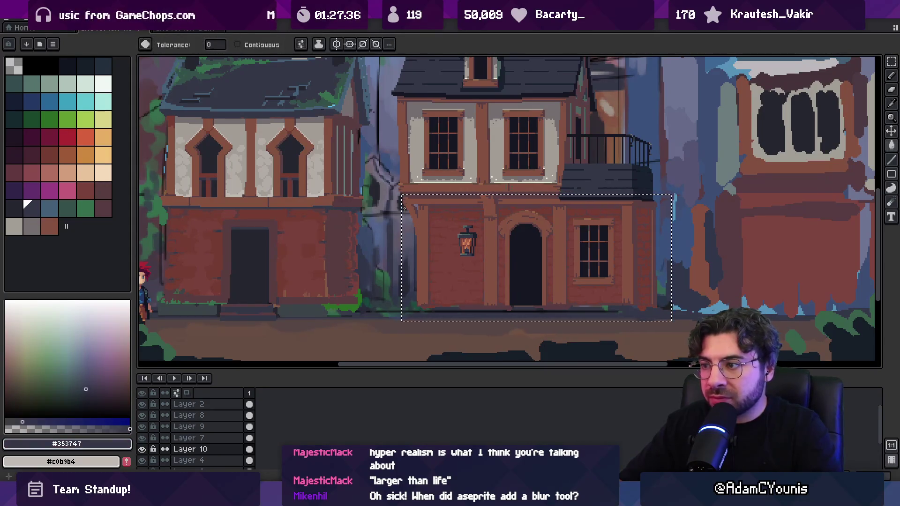
{"action": "left_click", "coordinate": [470, 197]}
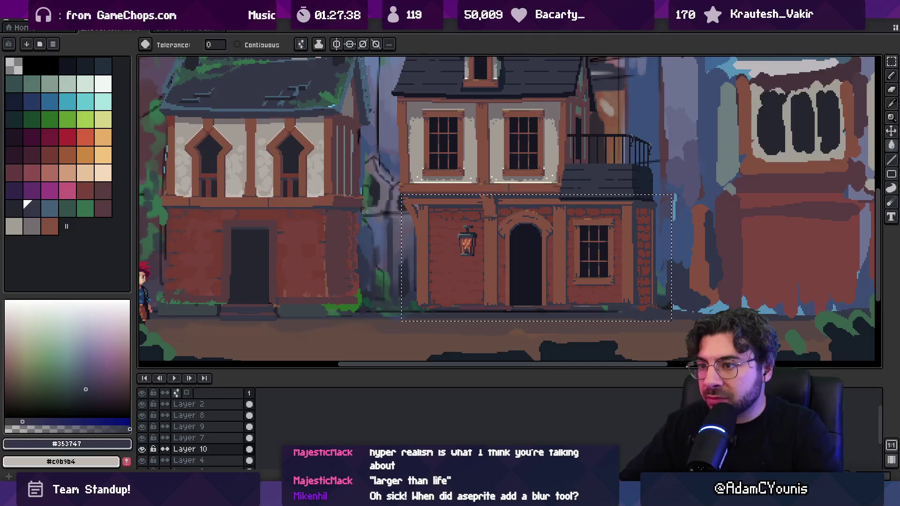
{"action": "left_click", "coordinate": [347, 220], "text": "alt"}
{"action": "left_click", "coordinate": [424, 228]}
{"action": "key", "text": "ctrl+d"}
Fill the sill highlights under the windows with the light wall colour #c0b9b4.
{"action": "key", "text": "z"}
{"action": "right_click", "coordinate": [425, 220]}
{"action": "right_click", "coordinate": [432, 214]}
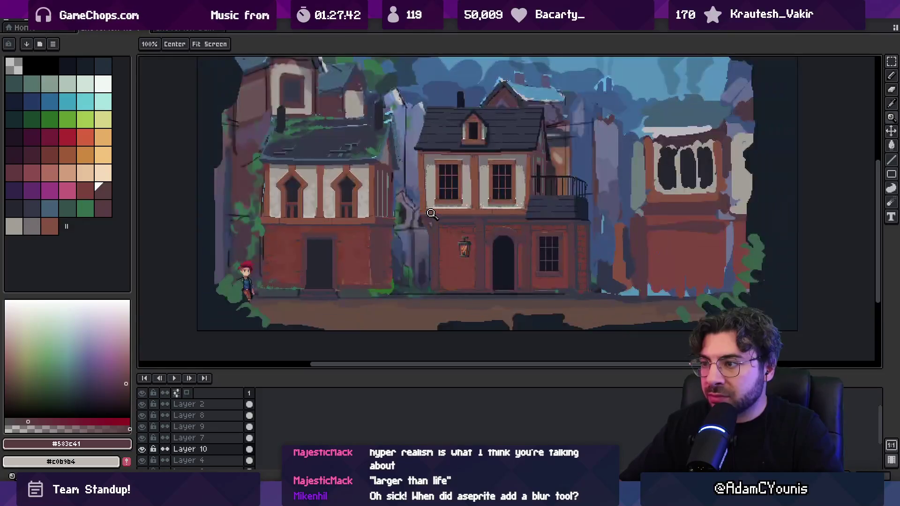
{"action": "left_click_drag", "start_coordinate": [424, 223], "coordinate": [419, 229]}
{"action": "left_click", "coordinate": [430, 220]}
{"action": "key", "text": "g"}
{"action": "left_click", "coordinate": [463, 203], "text": "alt"}
{"action": "left_click", "coordinate": [470, 204]}
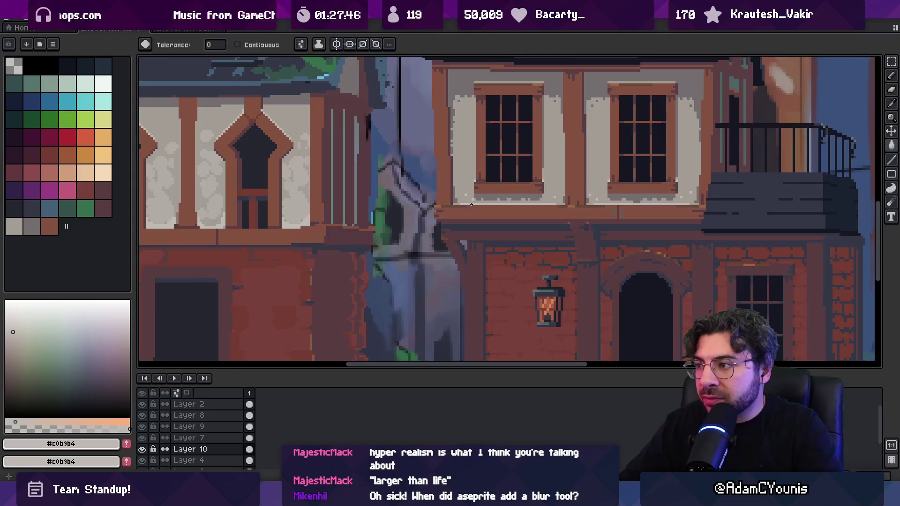
Zoom out to review the whole scene, then zoom back in on the house's upper floor.
{"action": "key", "text": "z"}
{"action": "right_click", "coordinate": [468, 201]}
{"action": "right_click", "coordinate": [478, 205]}
{"action": "right_click", "coordinate": [487, 193]}
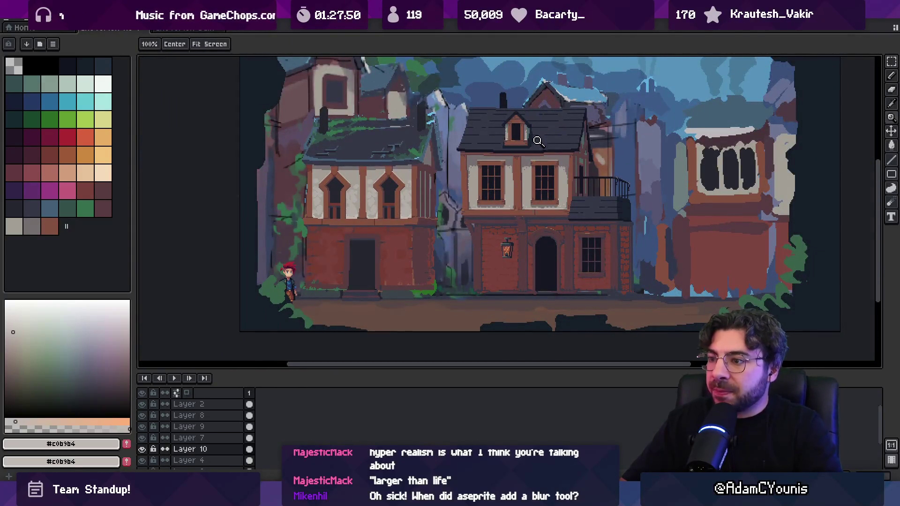
{"action": "left_click_drag", "start_coordinate": [503, 221], "coordinate": [498, 198]}
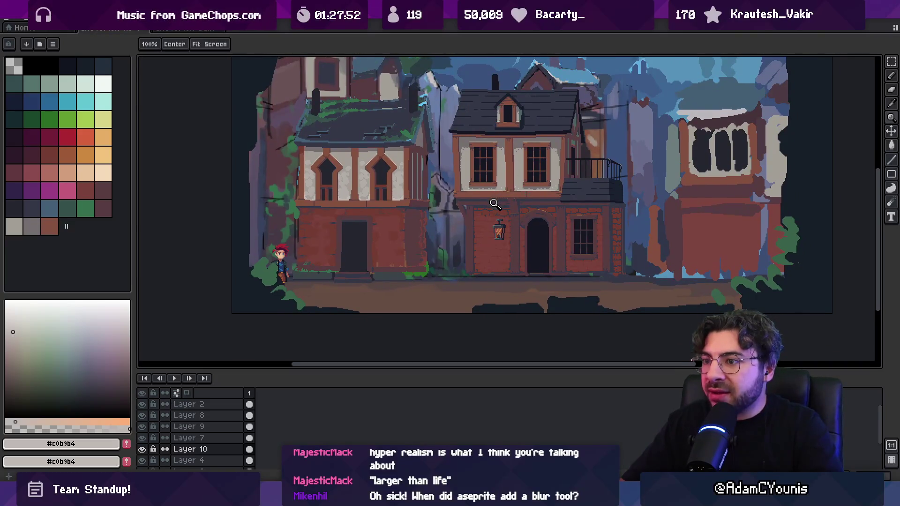
{"action": "left_click", "coordinate": [484, 208]}
{"action": "left_click", "coordinate": [500, 223]}
{"action": "mouse_move", "coordinate": [504, 231]}
{"action": "left_mouse_down"}
{"action": "mouse_move", "coordinate": [505, 241]}
{"action": "mouse_move", "coordinate": [538, 252]}
{"action": "left_mouse_up"}
{"action": "scroll", "coordinate": [442, 261], "scroll_direction": "down", "scroll_amount": 1}
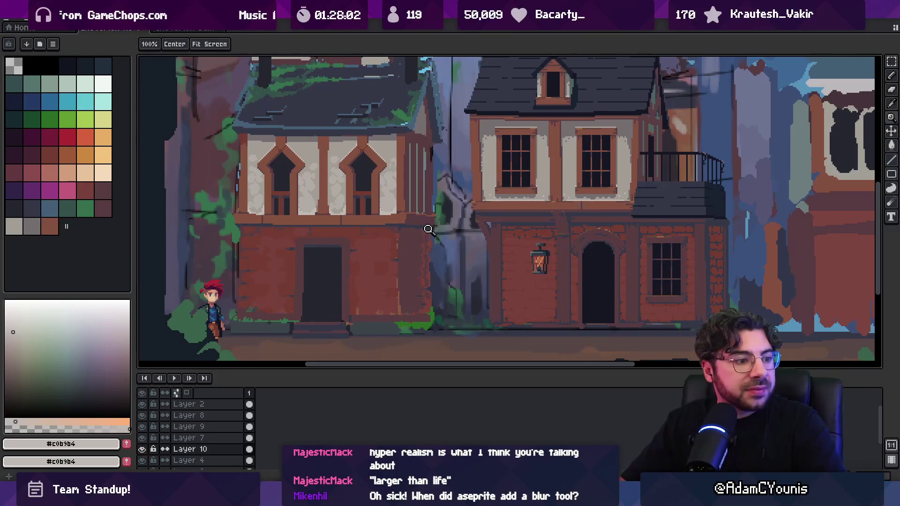
{"action": "mouse_move", "coordinate": [427, 229]}
{"action": "left_mouse_down"}
{"action": "mouse_move", "coordinate": [408, 300]}
{"action": "mouse_move", "coordinate": [421, 308]}
{"action": "left_mouse_up"}
Sample the dark roof-edge colour, add it to the palette, and paint a dark line down the right roof edge.
{"action": "left_click", "coordinate": [417, 195]}
{"action": "left_click", "coordinate": [415, 192], "text": "alt"}
{"action": "scroll", "coordinate": [469, 206], "scroll_direction": "right", "scroll_amount": 5}
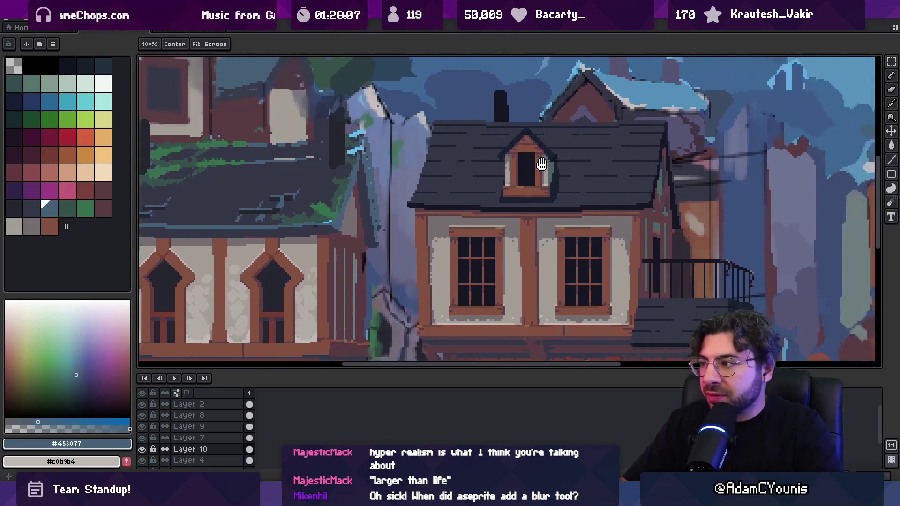
{"action": "key", "text": "v"}
{"action": "key", "text": "i"}
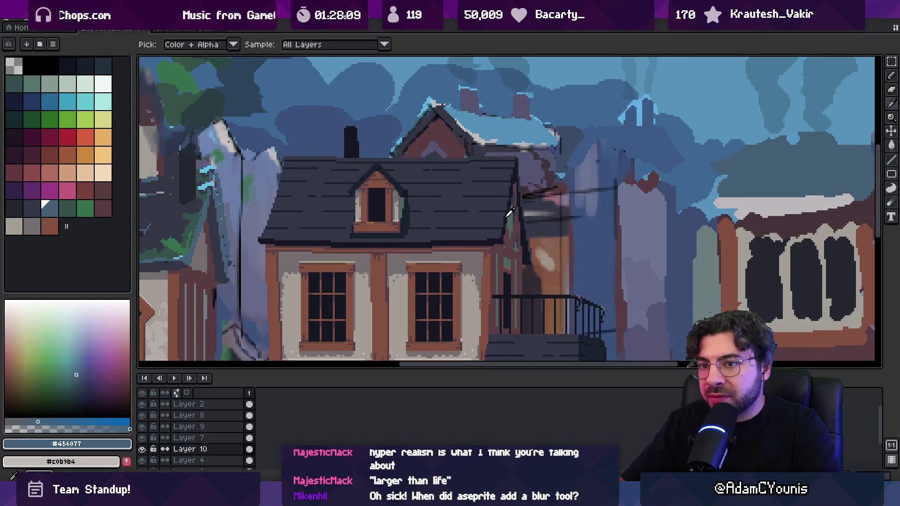
{"action": "left_click", "coordinate": [508, 216]}
{"action": "key", "text": "v"}
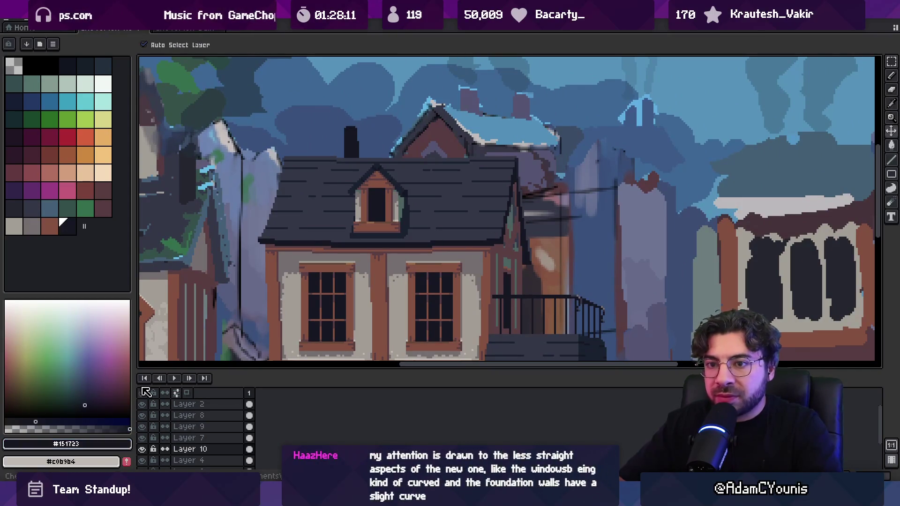
{"action": "left_click", "coordinate": [49, 208]}
{"action": "key", "text": "b"}
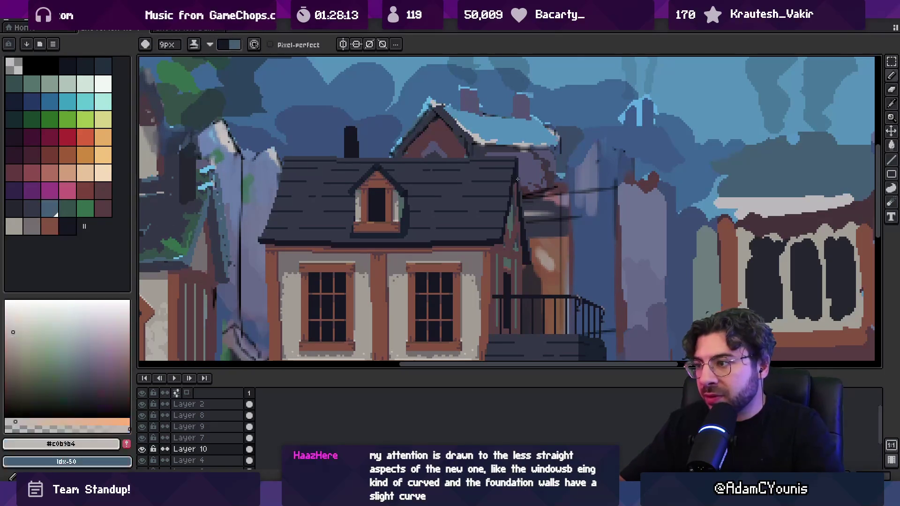
{"action": "left_click_drag", "start_coordinate": [532, 265], "coordinate": [516, 163]}
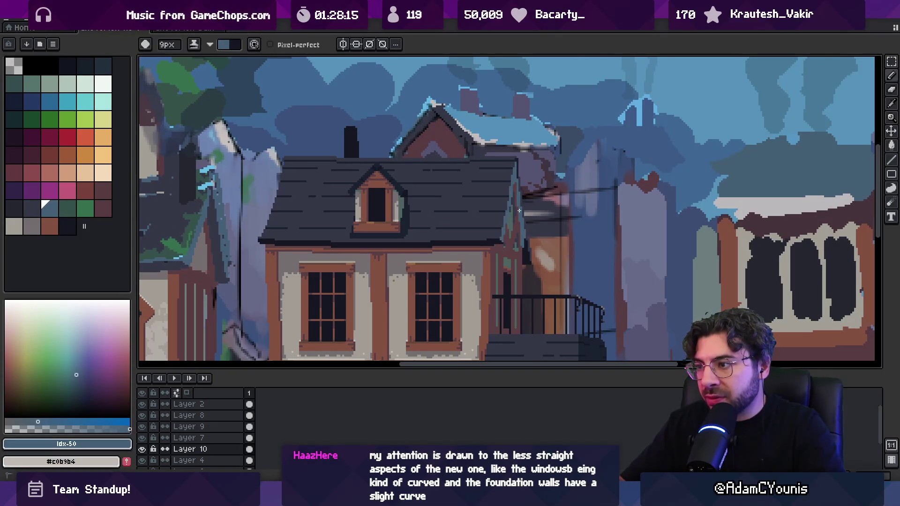
Add the dark balcony-edge colour to the palette and lighten the balcony's lower-right edge.
{"action": "key", "text": "m"}
{"action": "scroll", "coordinate": [555, 141], "scroll_direction": "down", "scroll_amount": 5}
{"action": "scroll", "coordinate": [565, 189], "scroll_direction": "up", "scroll_amount": 5}
{"action": "key", "text": "b"}
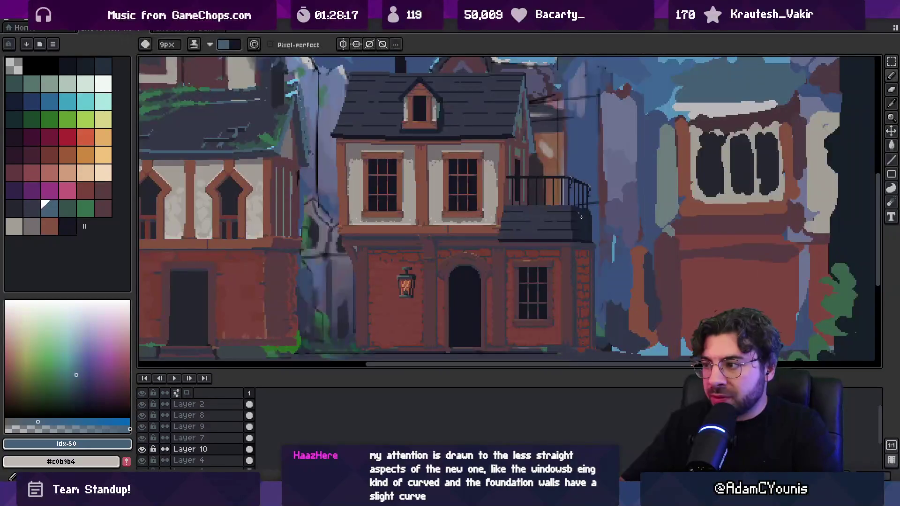
{"action": "left_click", "coordinate": [589, 213], "text": "alt"}
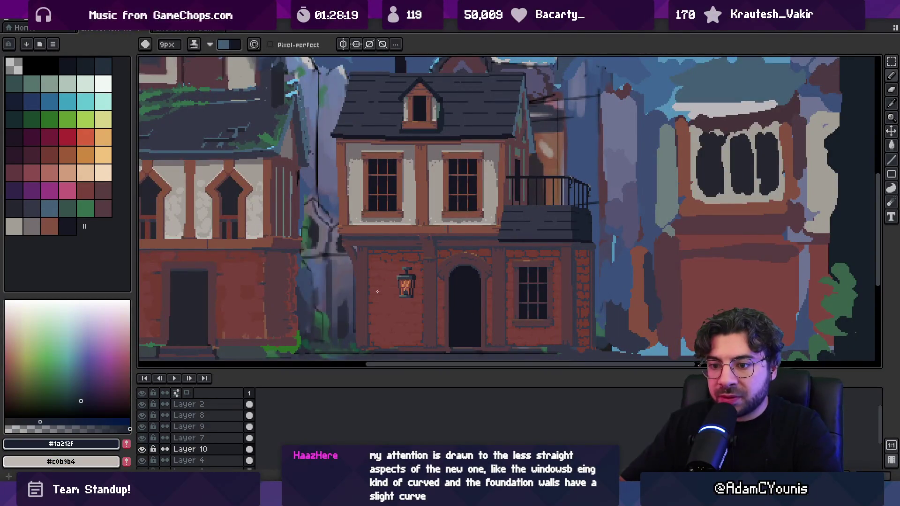
{"action": "left_click", "coordinate": [127, 445]}
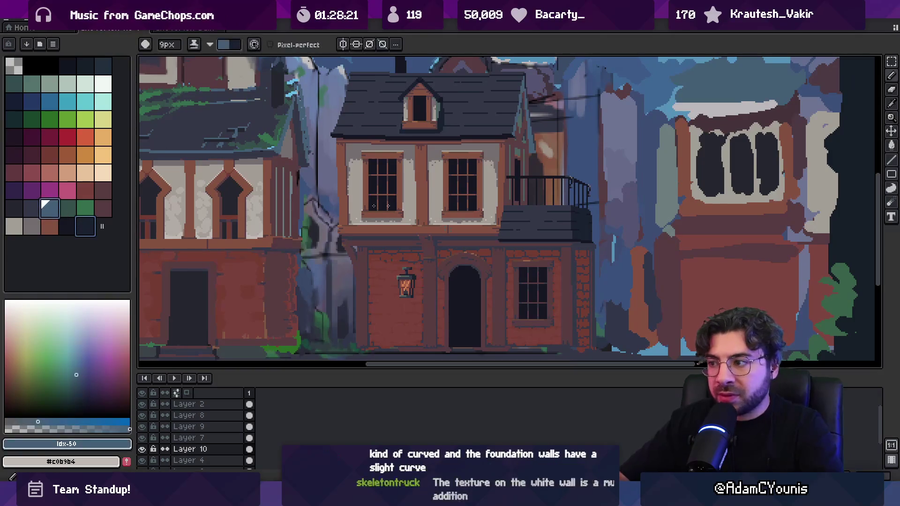
{"action": "key", "text": "w"}
{"action": "key", "text": "x"}
{"action": "key", "text": "b"}
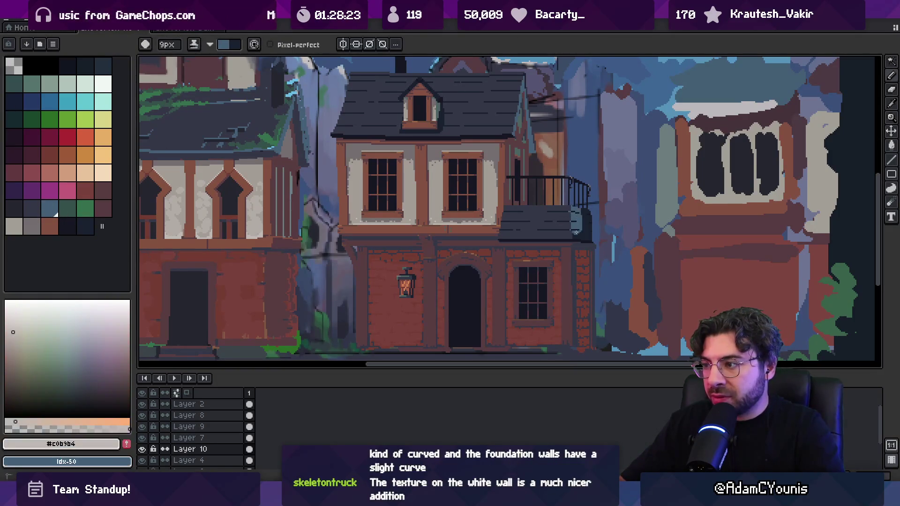
{"action": "left_click_drag", "start_coordinate": [588, 217], "coordinate": [578, 230]}
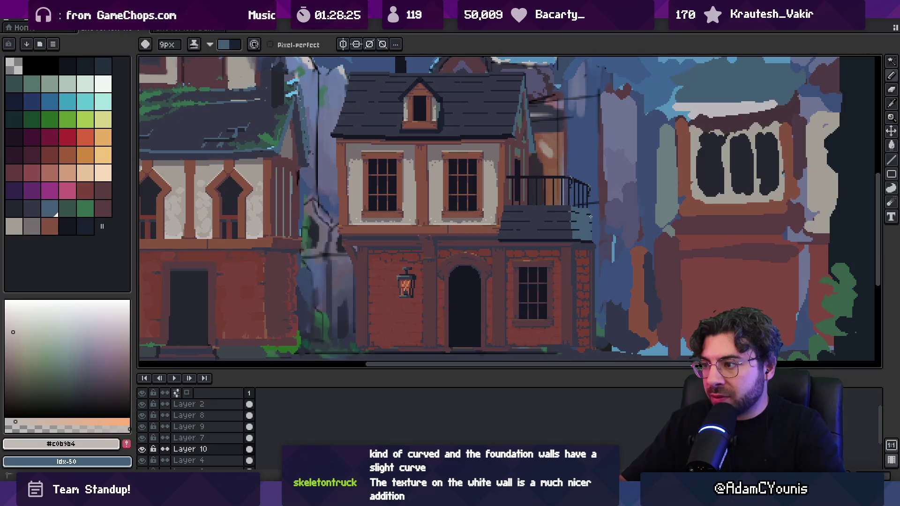
Paint the eave strip dark, then lay a light #c0b9b4 strip along the roof edge.
{"action": "key", "text": "z"}
{"action": "scroll", "coordinate": [592, 207], "scroll_direction": "down", "scroll_amount": 4}
{"action": "scroll", "coordinate": [594, 198], "scroll_direction": "up", "scroll_amount": 1}
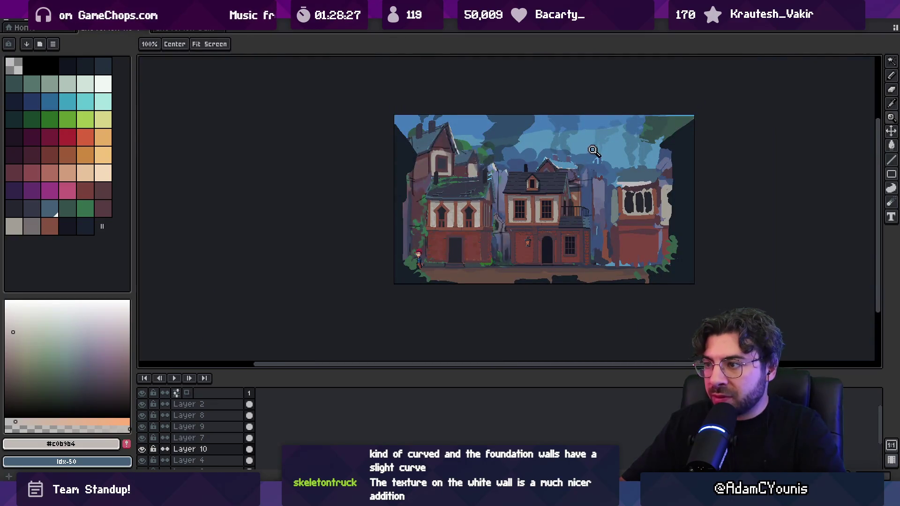
{"action": "scroll", "coordinate": [527, 191], "scroll_direction": "up", "scroll_amount": 3}
{"action": "key", "text": "i"}
{"action": "key", "text": "x"}
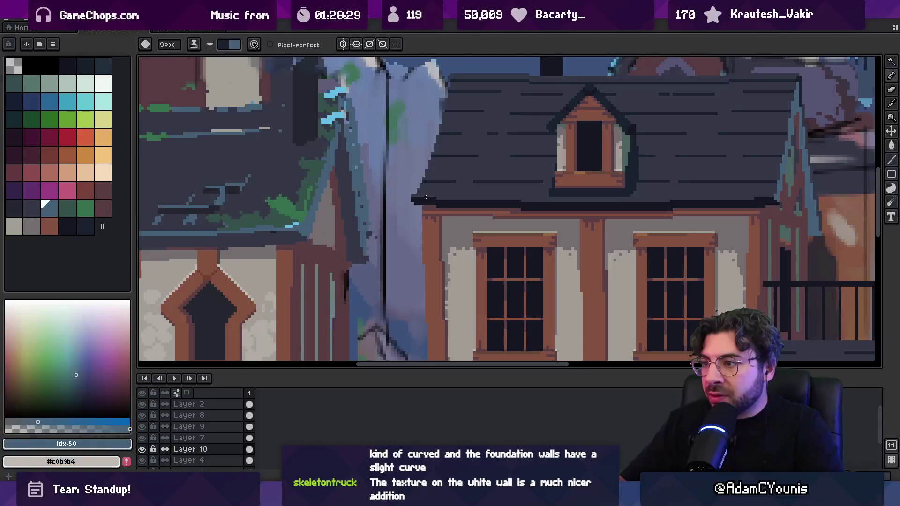
{"action": "left_click", "coordinate": [442, 199]}
{"action": "key", "text": "b"}
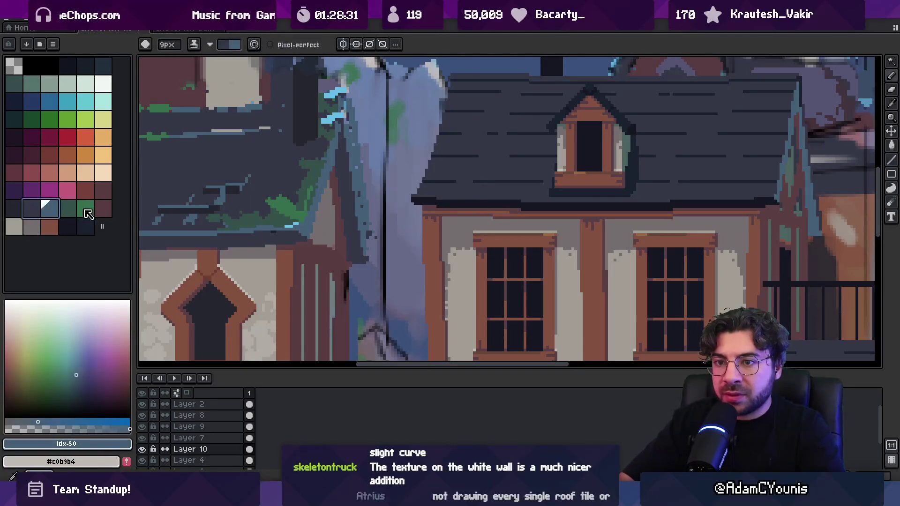
{"action": "key", "text": "x"}
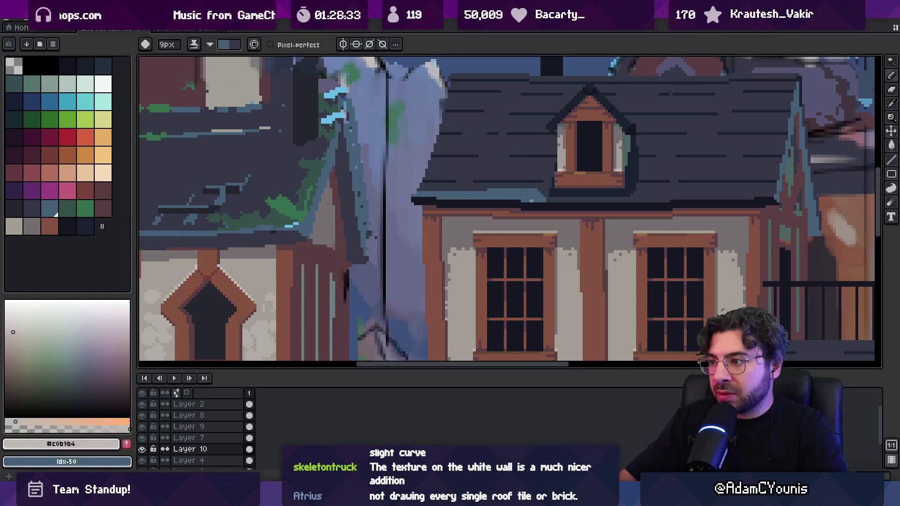
{"action": "left_click_drag", "start_coordinate": [531, 201], "coordinate": [407, 203]}
{"action": "left_click_drag", "start_coordinate": [479, 206], "coordinate": [816, 206]}
Paint a lighter stroke along the roof's top edge, then pick the dark roof colour #1a212f.
{"action": "left_click_drag", "start_coordinate": [626, 226], "coordinate": [531, 226]}
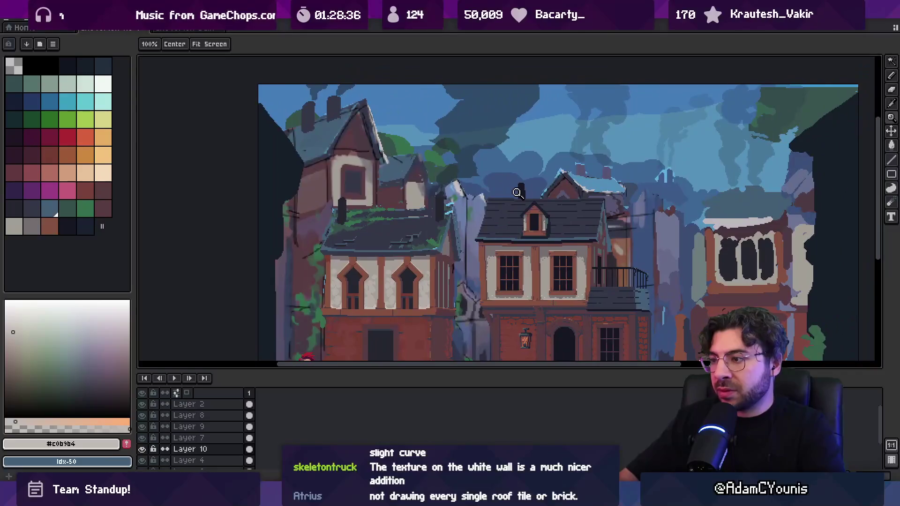
{"action": "scroll", "coordinate": [466, 176], "scroll_direction": "up", "scroll_amount": 2}
{"action": "left_click_drag", "start_coordinate": [436, 174], "coordinate": [705, 174]}
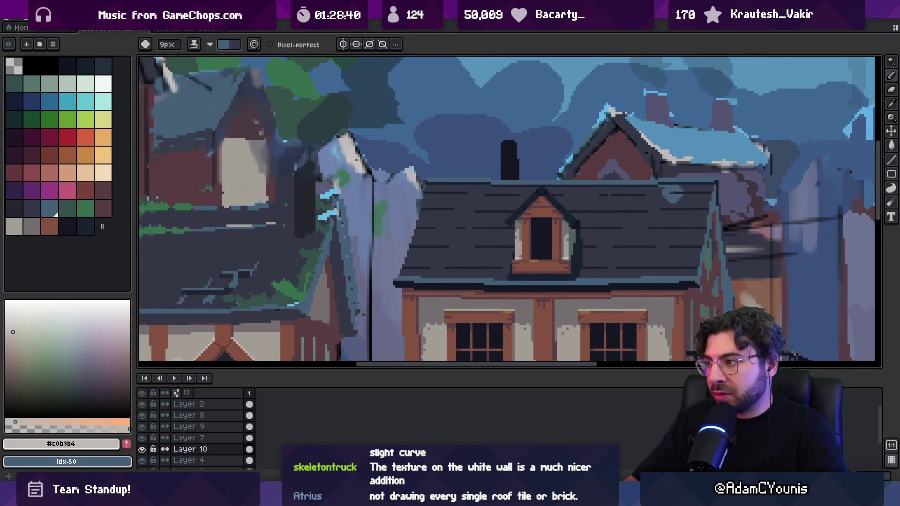
{"action": "key", "text": "x"}
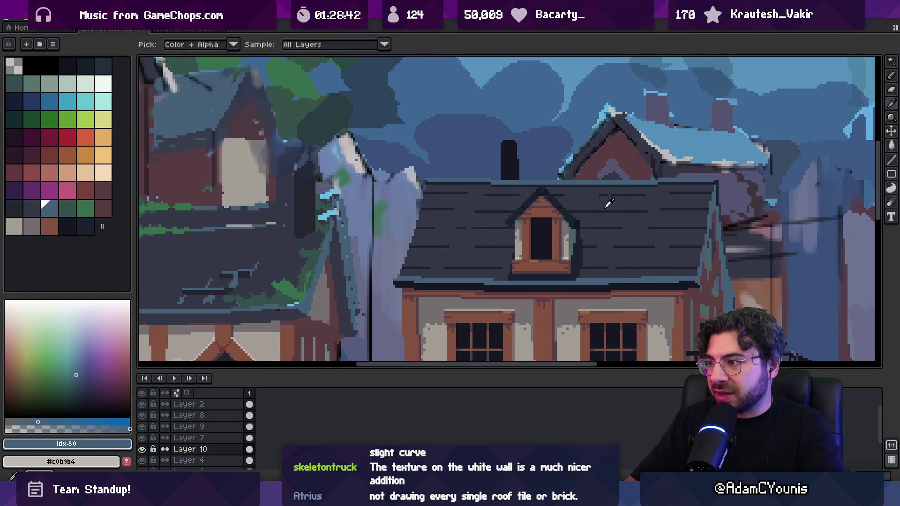
{"action": "left_click", "coordinate": [557, 212], "text": "alt"}
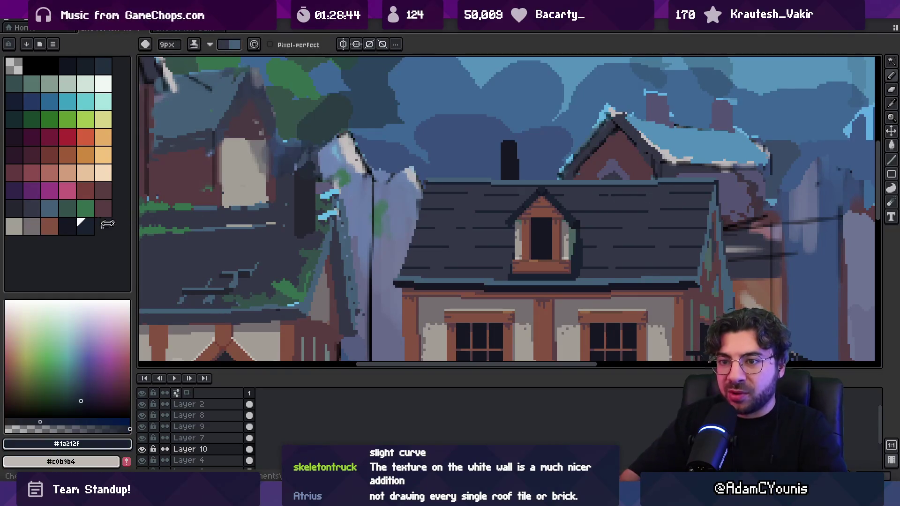